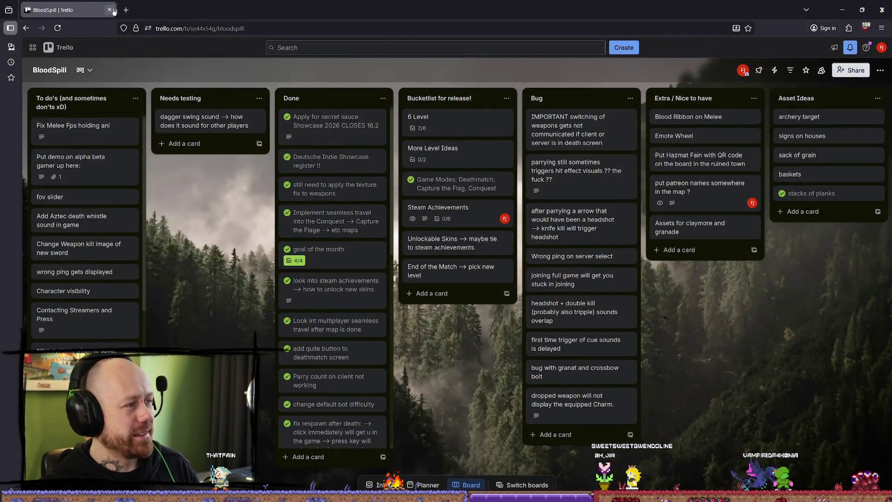
# Step: Bring the BloodSpill Trello board back over the editor and maximise it
pyautogui.click(126, 10)
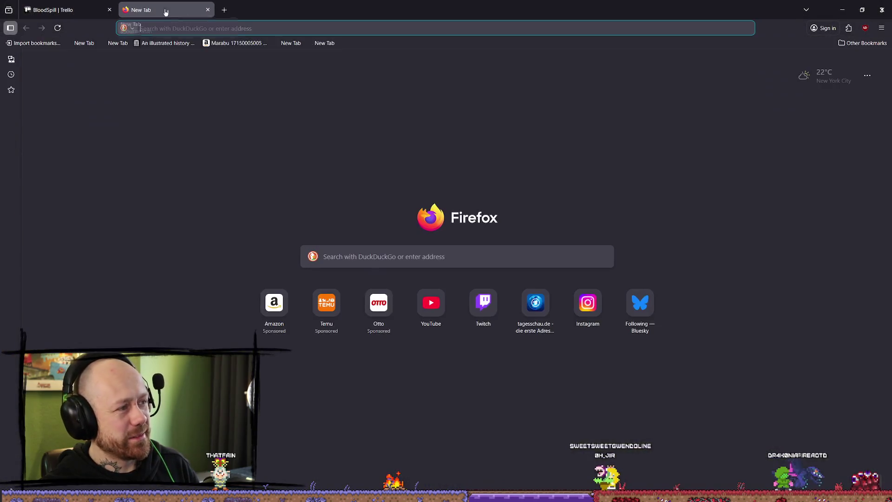
pyautogui.click(843, 9)
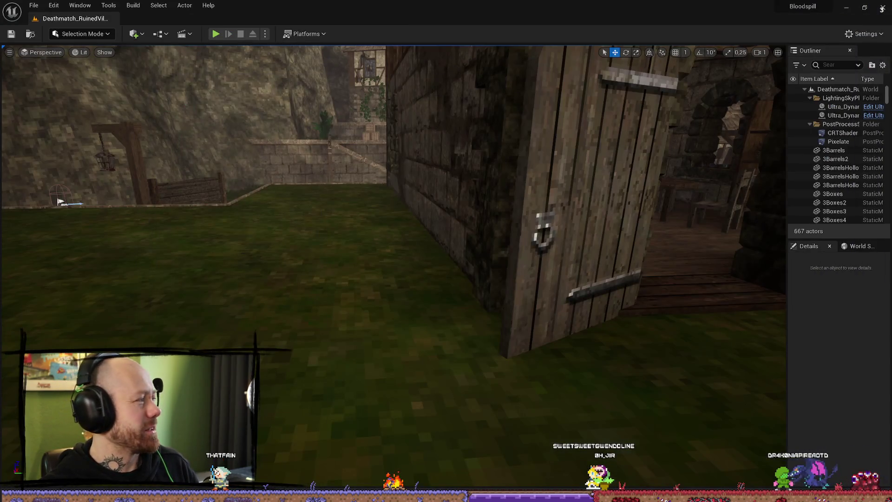
pyautogui.hotkey('alt', 'Tab')
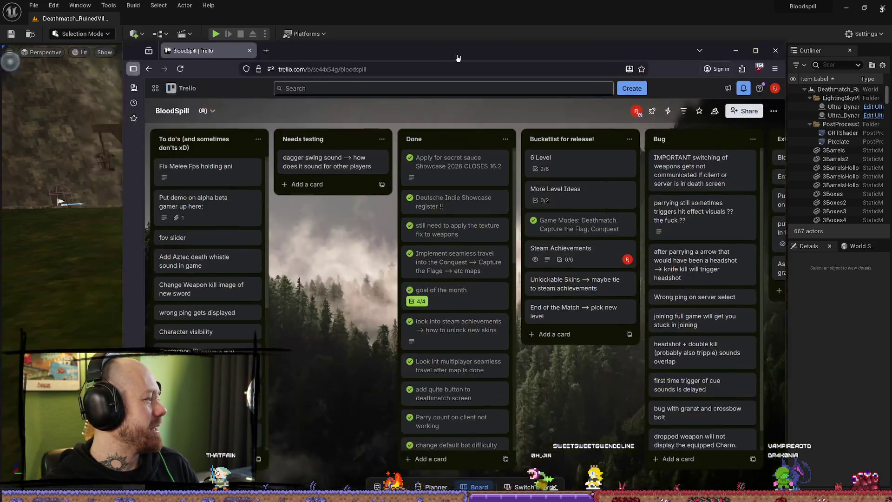
pyautogui.click(755, 53)
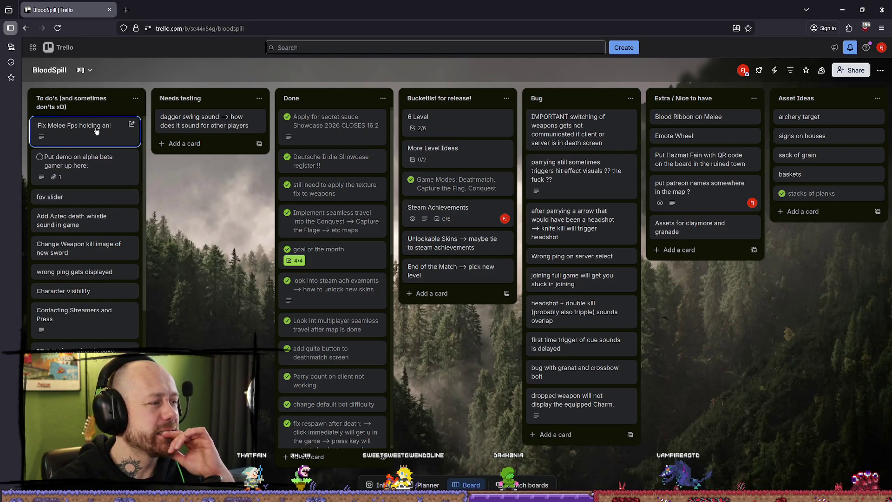
# Step: Play-test the ruined village level, running toward the stairs and firing a crossbow shot, then stop
pyautogui.click(842, 9)
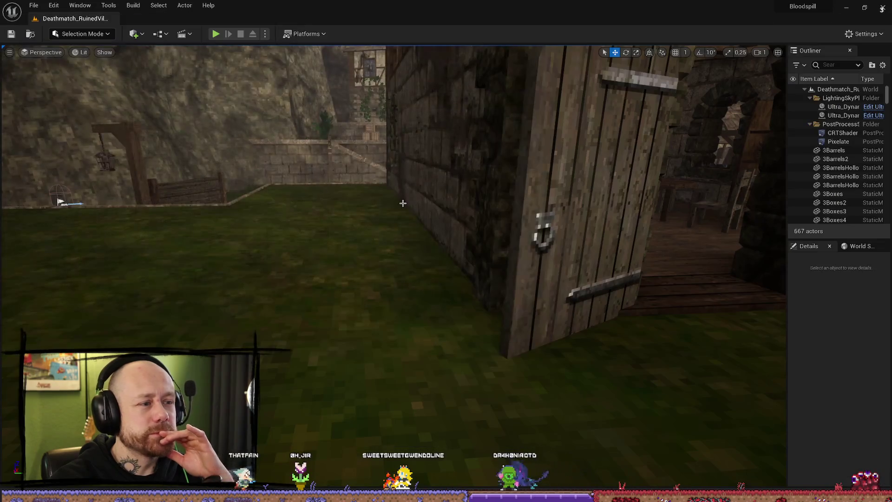
pyautogui.moveTo(394, 200)
pyautogui.mouseDown(button='right')
pyautogui.moveTo(418, 195)
pyautogui.moveTo(409, 200)
pyautogui.mouseUp(button='right')
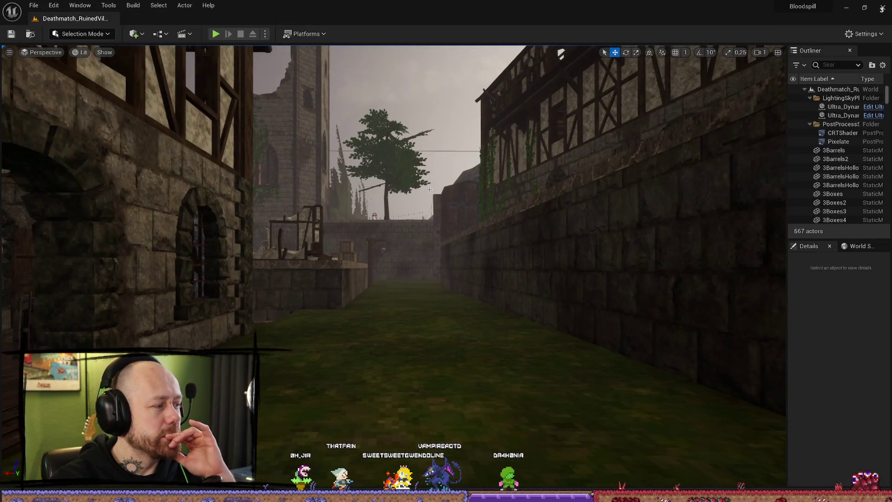
pyautogui.hotkey('alt', 'p')
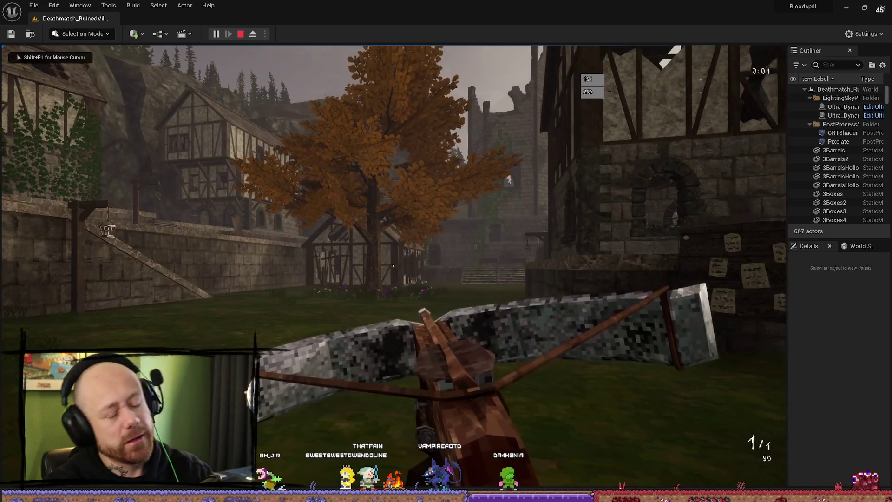
pyautogui.press('w')
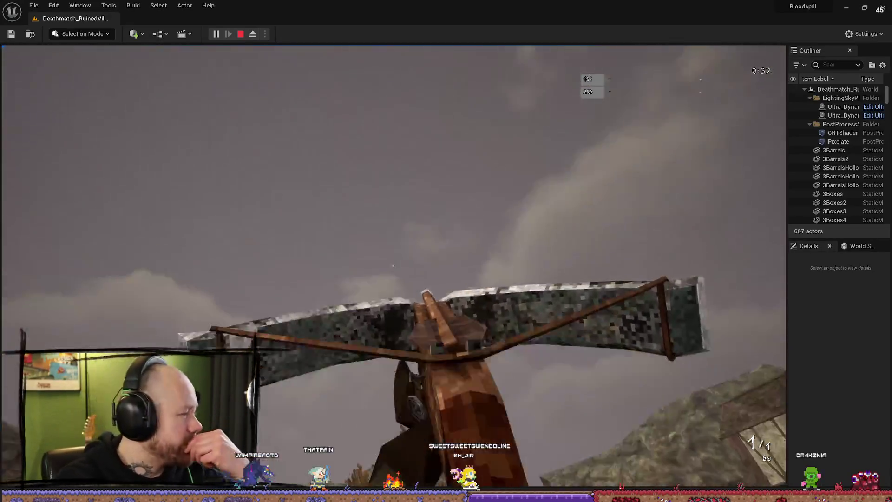
pyautogui.click(393, 266)
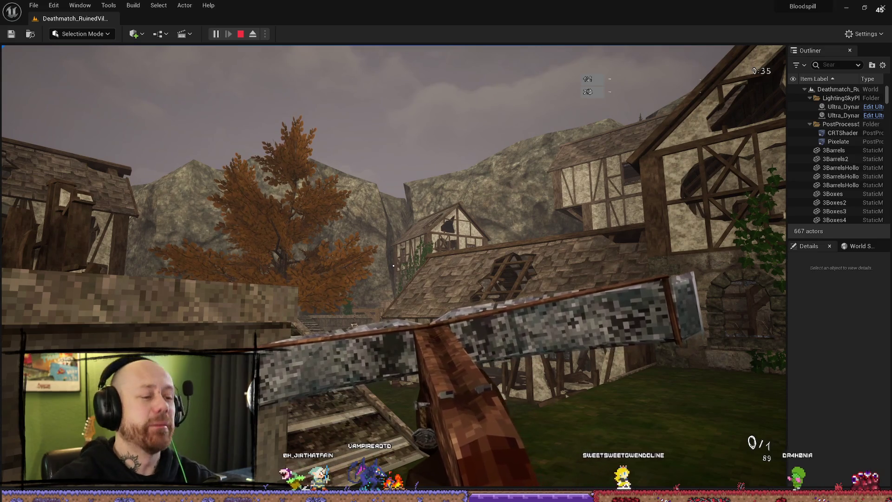
pyautogui.press('Escape')
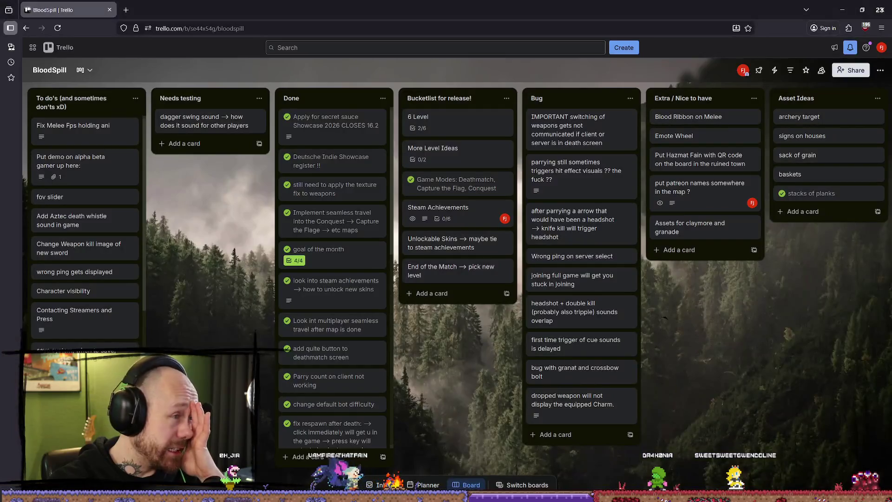
# Step: Load Bluesky's Following feed in a new tab and dismiss the video-drive repair prompt
pyautogui.click(135, 11)
pyautogui.write('blöu')
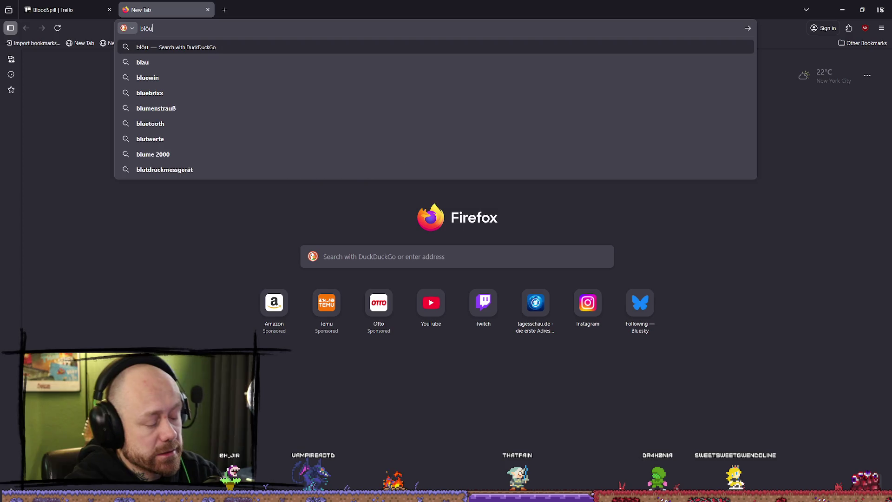
pyautogui.press('BackSpace')
pyautogui.press('BackSpace')
pyautogui.write('u')
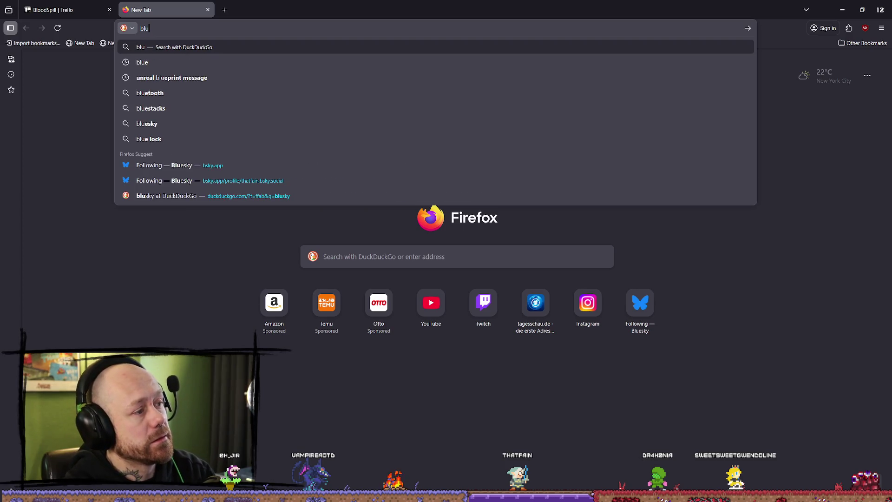
pyautogui.press('Down')
pyautogui.press('Down')
pyautogui.press('Down')
pyautogui.press('Down')
pyautogui.press('Down')
pyautogui.press('Down')
pyautogui.press('Return')
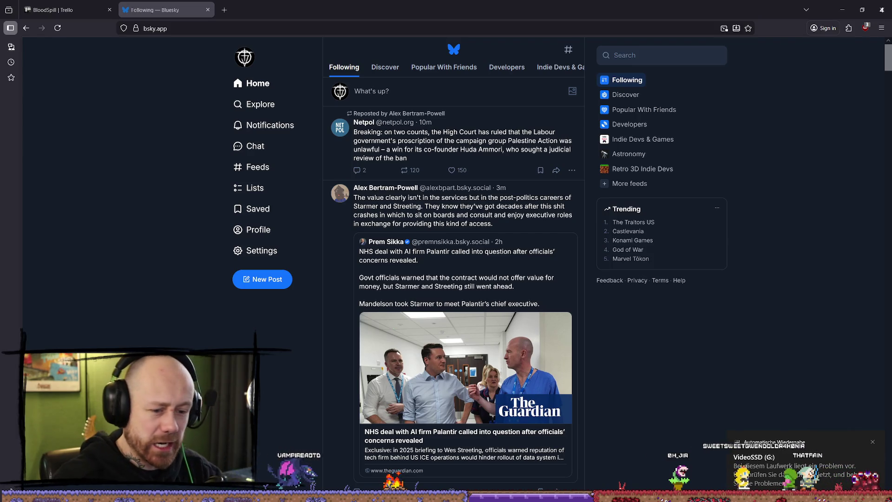
pyautogui.click(790, 469)
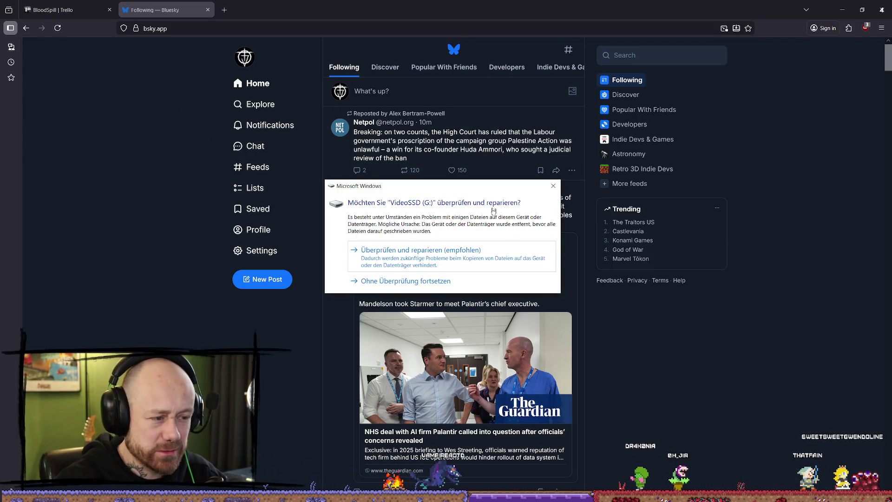
pyautogui.click(457, 282)
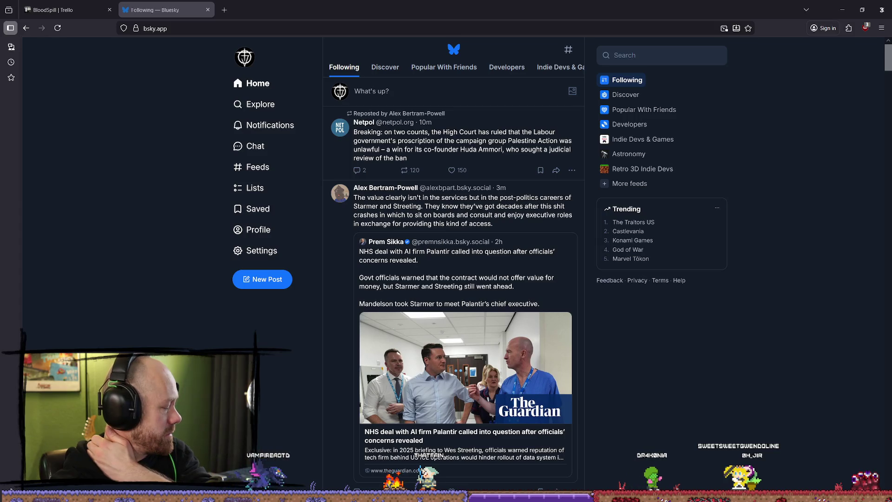
pyautogui.moveTo(0, 98)
pyautogui.mouseDown()
pyautogui.moveTo(198, 98)
pyautogui.moveTo(184, 88)
pyautogui.moveTo(400, 105)
pyautogui.mouseUp()
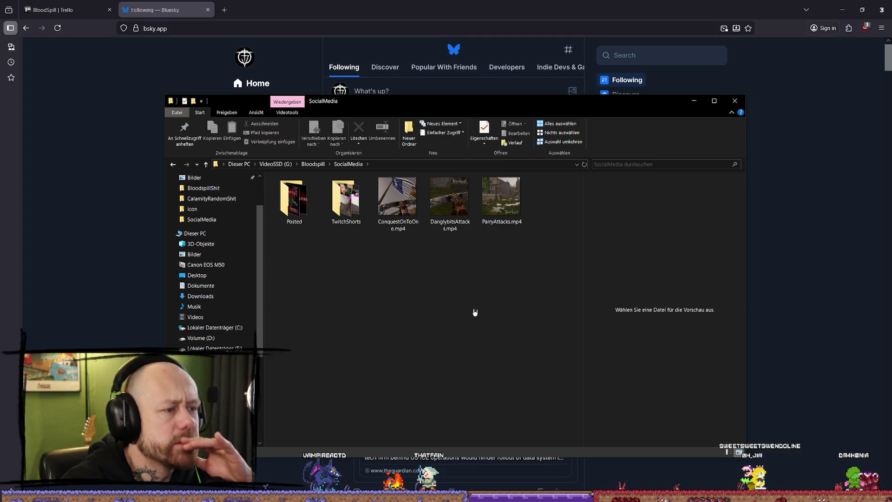
pyautogui.click(397, 202)
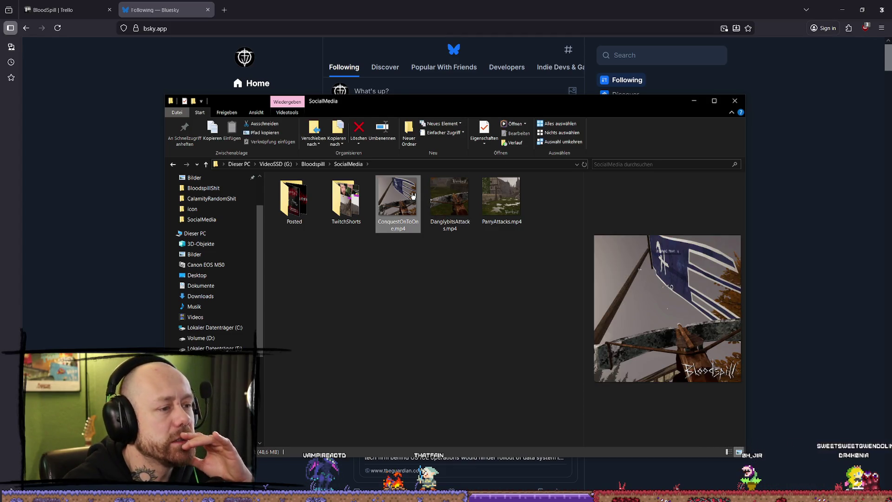
pyautogui.doubleClick(412, 196)
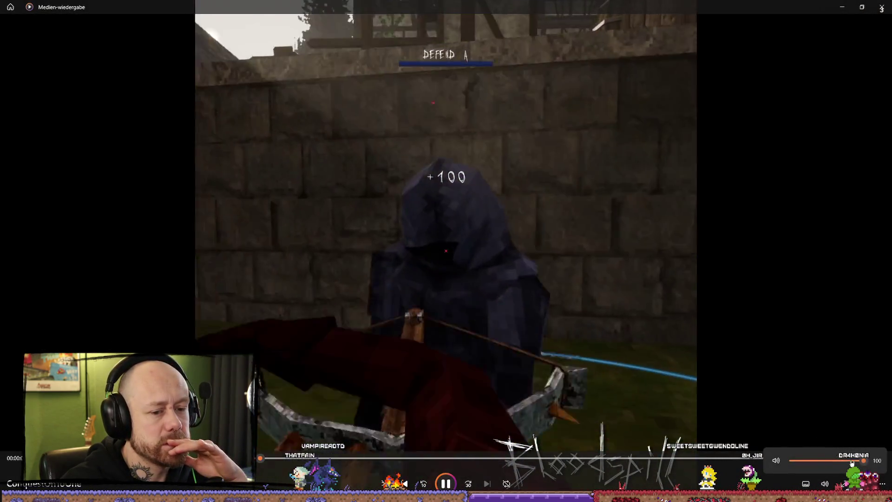
pyautogui.click(824, 484)
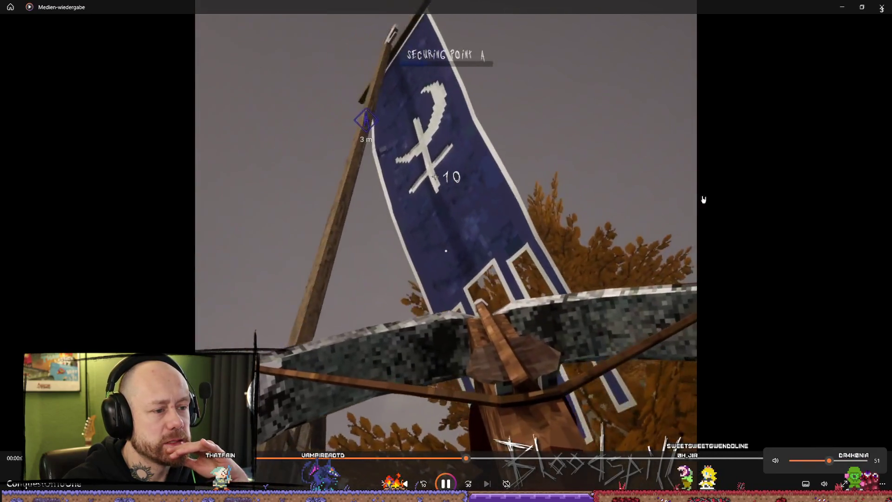
pyautogui.hotkey('alt', 'F4')
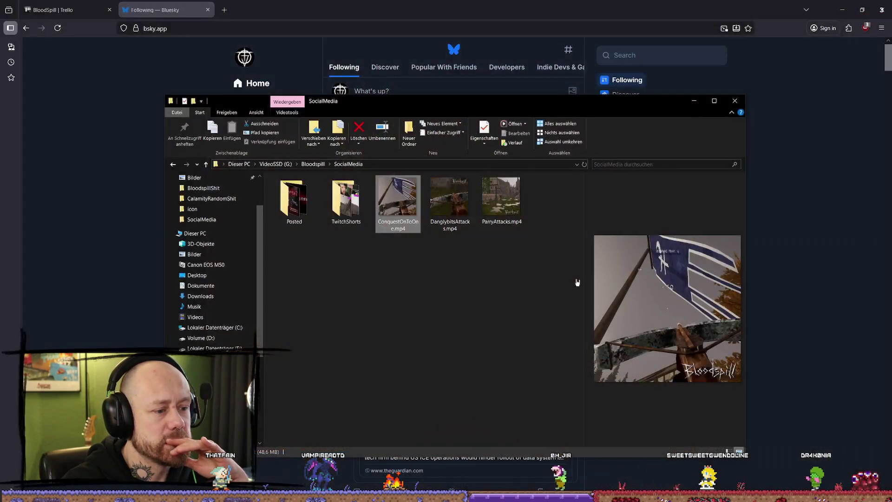
pyautogui.hotkey('alt', 'F4')
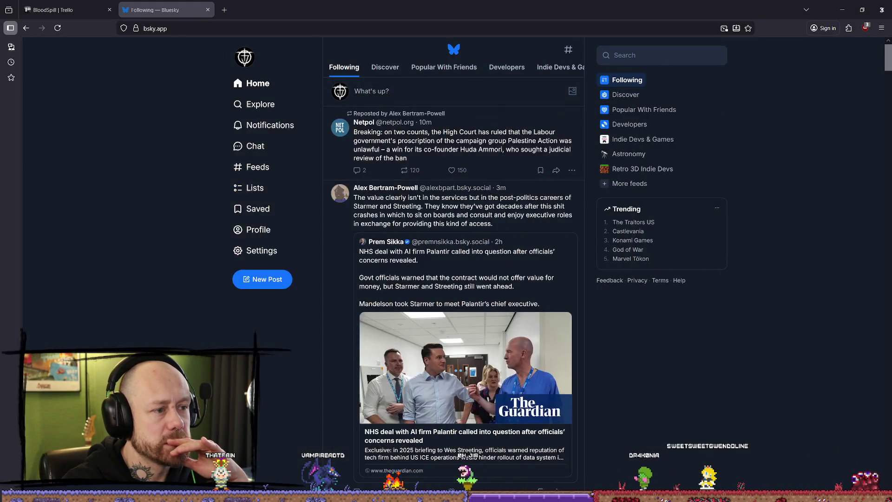
# Step: Cancel a draft, scroll through the own profile's posts, then start a fresh blank post
pyautogui.click(278, 285)
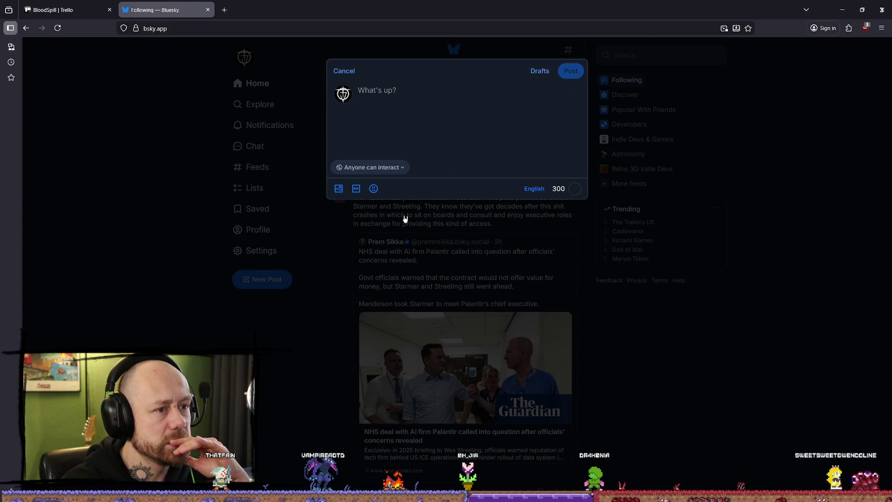
pyautogui.click(344, 74)
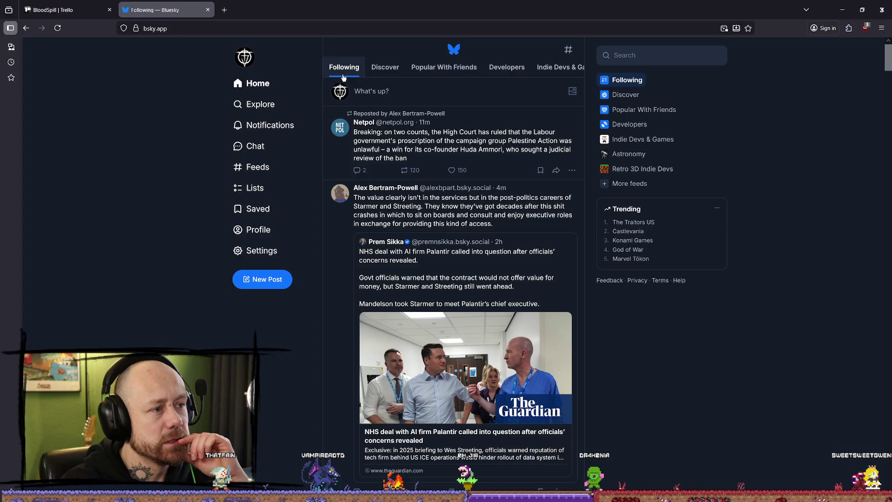
pyautogui.click(259, 231)
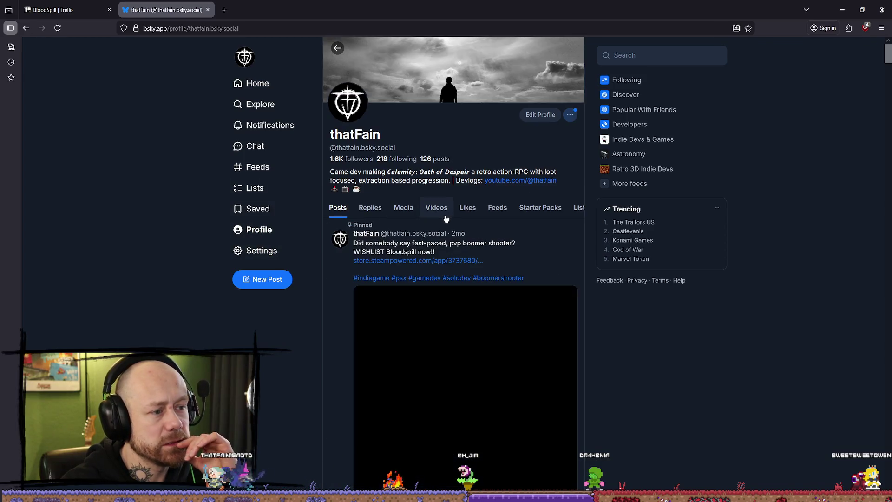
pyautogui.scroll(-10, 487, 278)
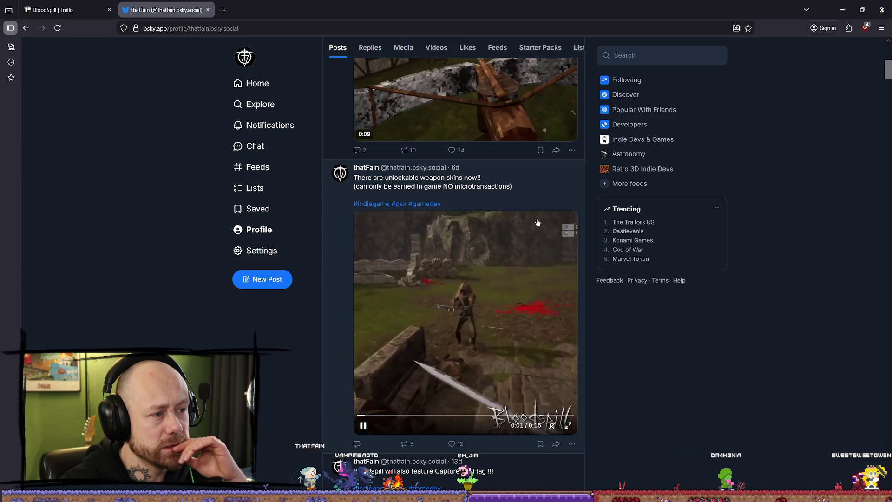
pyautogui.scroll(-3, 548, 232)
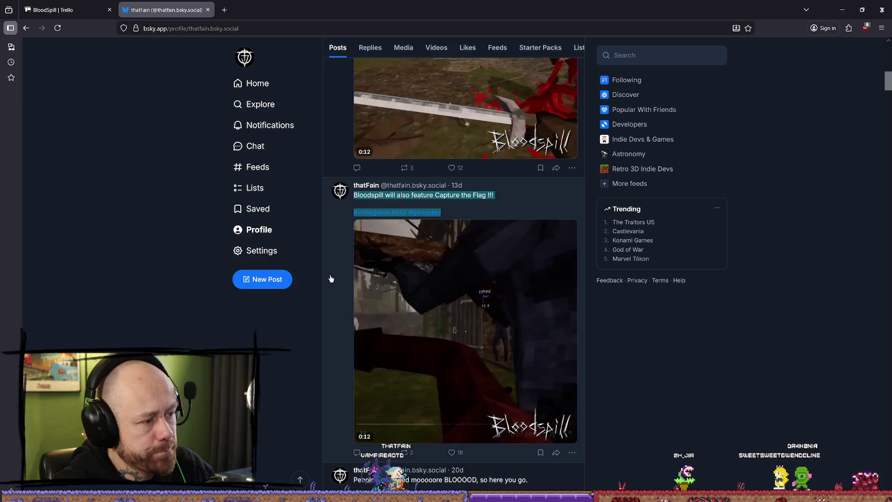
pyautogui.click(262, 279)
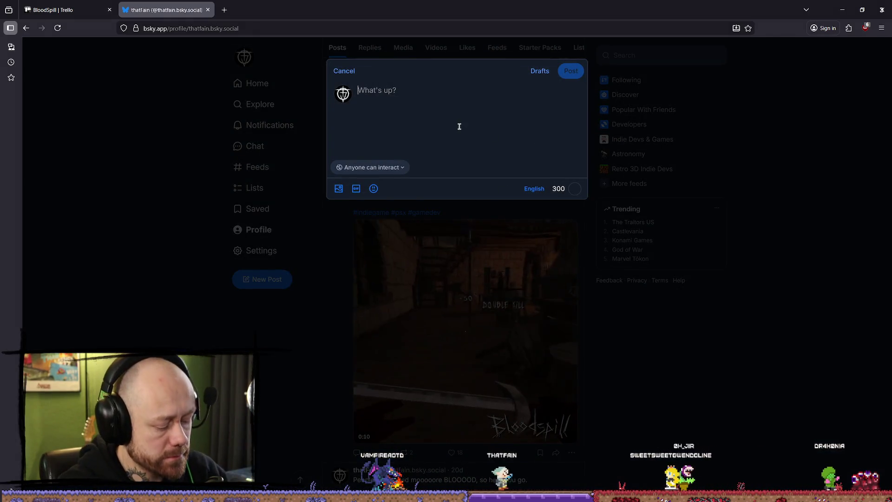
# Step: Write the first line announcing Bloodspill's Conquest game mode ending in '!!!'
pyautogui.write('Bloodspill ')
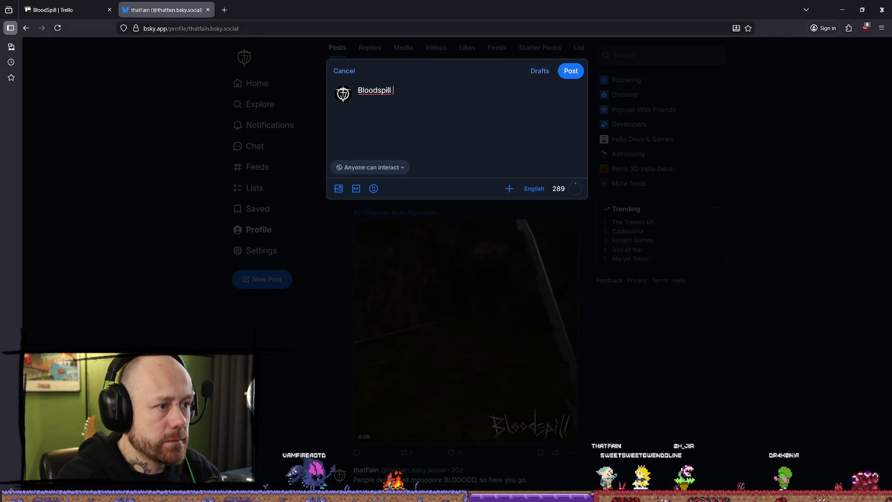
pyautogui.write('will also have a Conquest G')
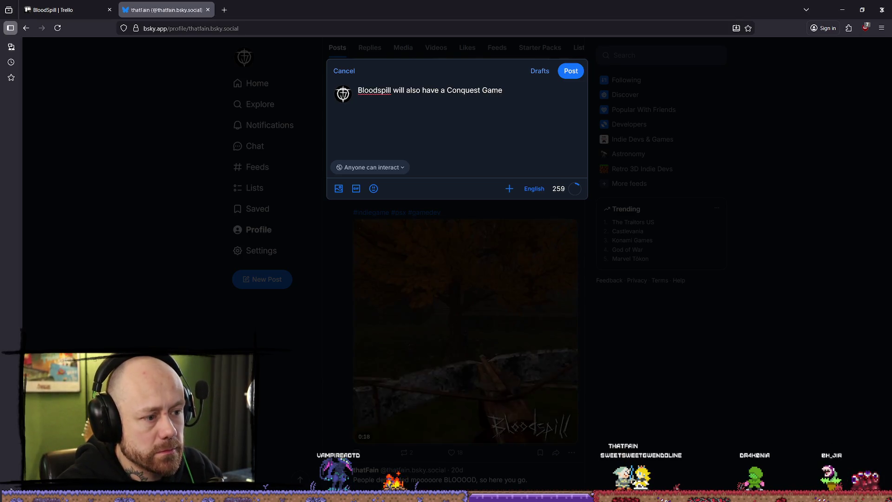
pyautogui.press('BackSpace')
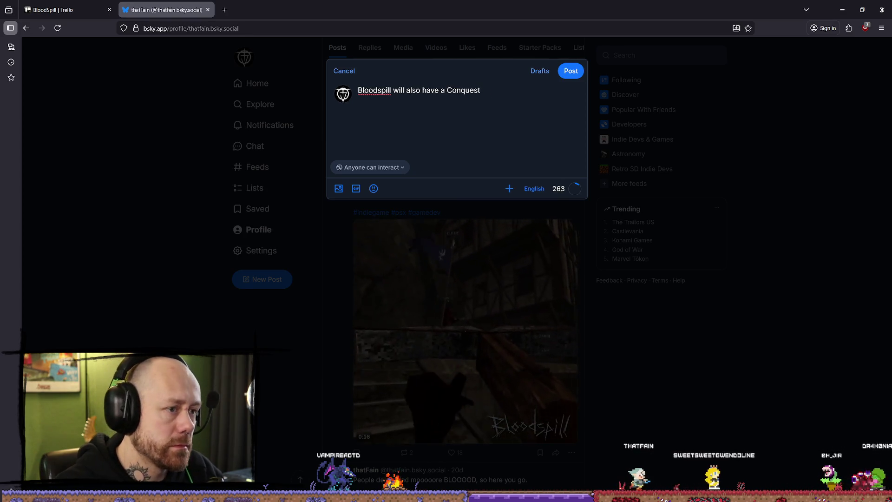
pyautogui.write('game mode !!!')
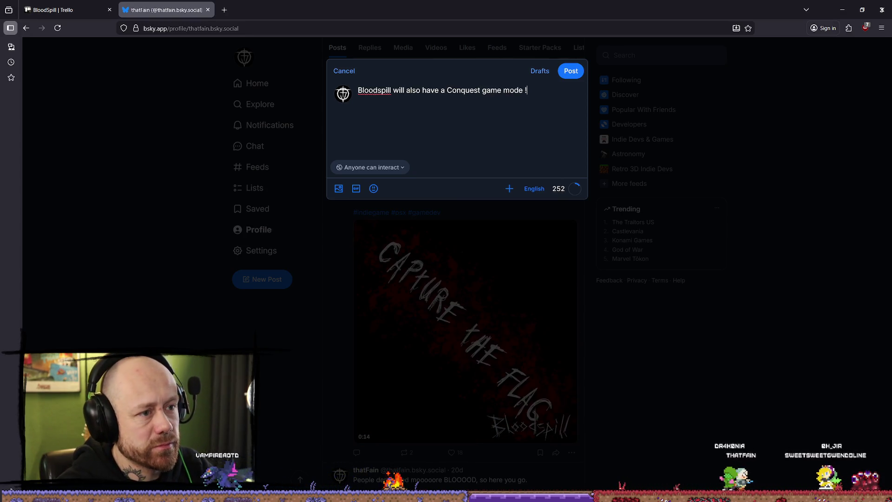
pyautogui.press('Return')
pyautogui.press('Return')
# Step: Paste the hashtags, delete the Capture the Flag line, select 'game mode', then open a new tab
pyautogui.write('Bloodspill will also feature Capture the Flag !!!  #indiegame #psx #gamedev')
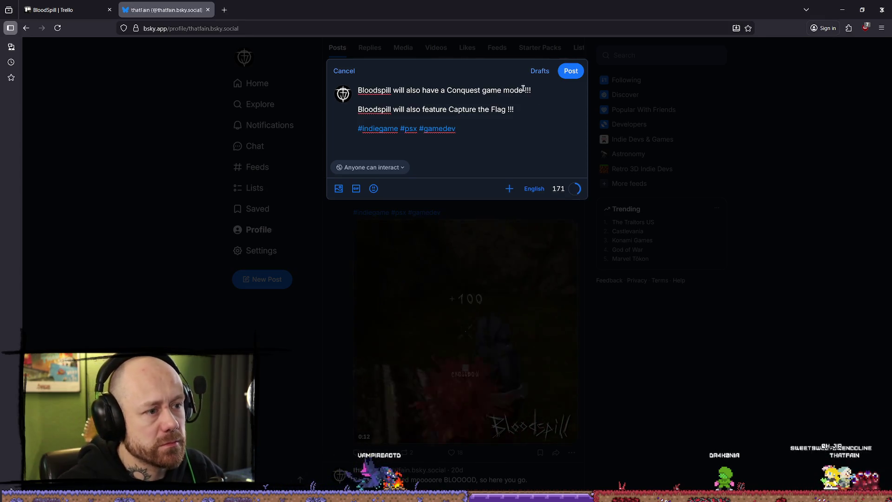
pyautogui.click(389, 103)
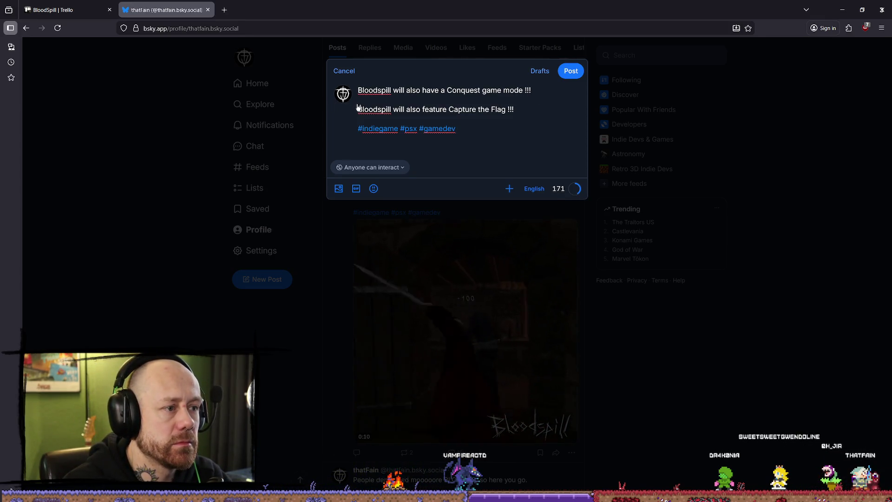
pyautogui.moveTo(522, 110); pyautogui.dragTo(523, 116)
pyautogui.press('BackSpace')
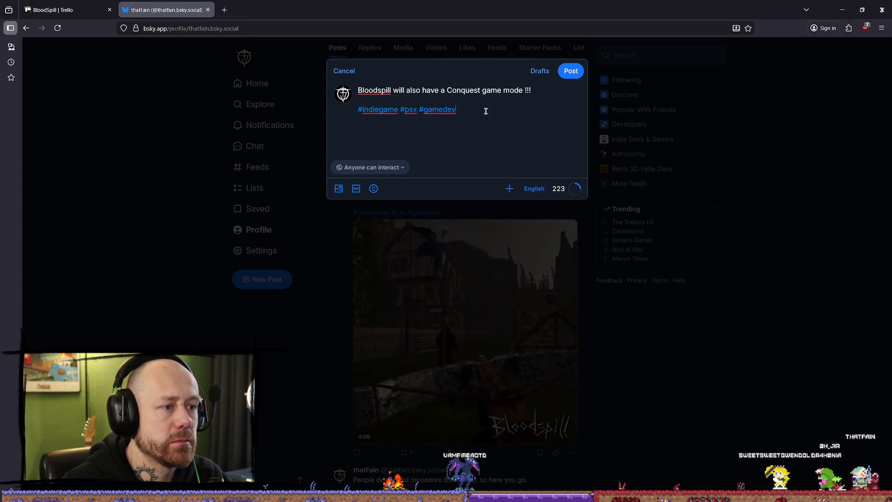
pyautogui.press('Return')
pyautogui.press('Return')
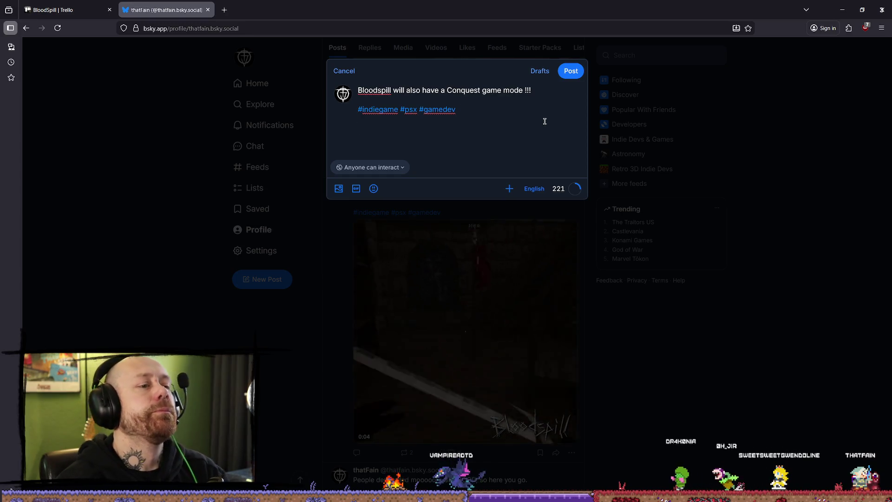
pyautogui.click(525, 90)
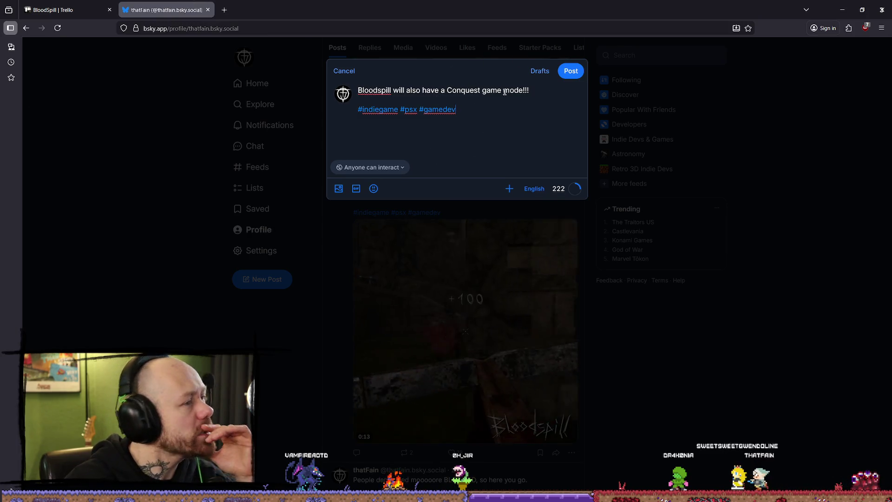
pyautogui.moveTo(482, 90); pyautogui.dragTo(541, 95)
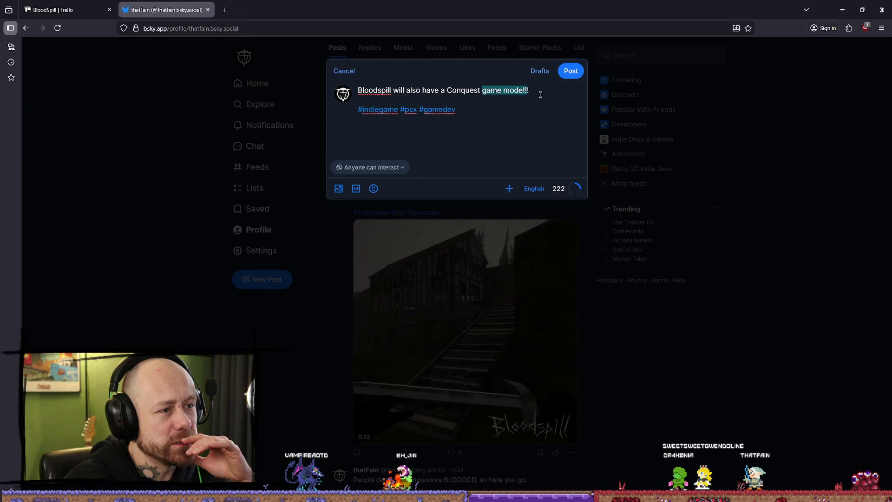
pyautogui.click(225, 10)
# Step: Search DuckDuckGo for 'game mode' and look over the results
pyautogui.write('gasm')
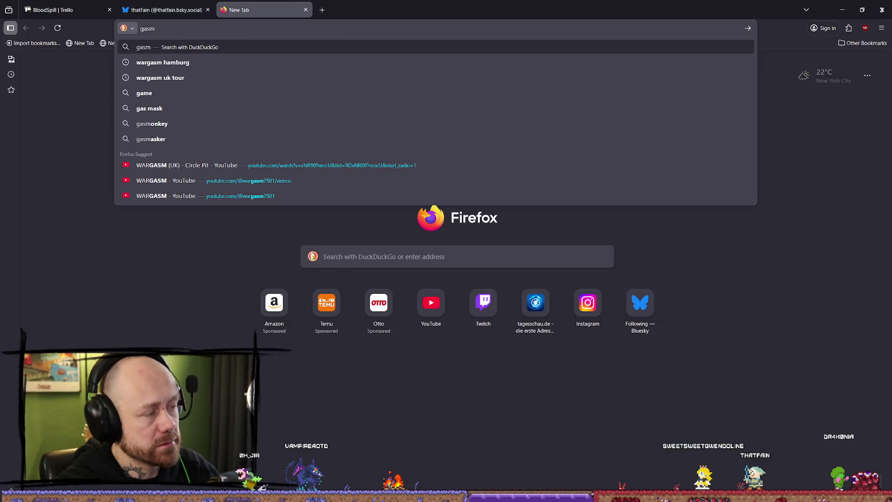
pyautogui.press('BackSpace')
pyautogui.press('BackSpace')
pyautogui.write('me mode')
pyautogui.press('Return')
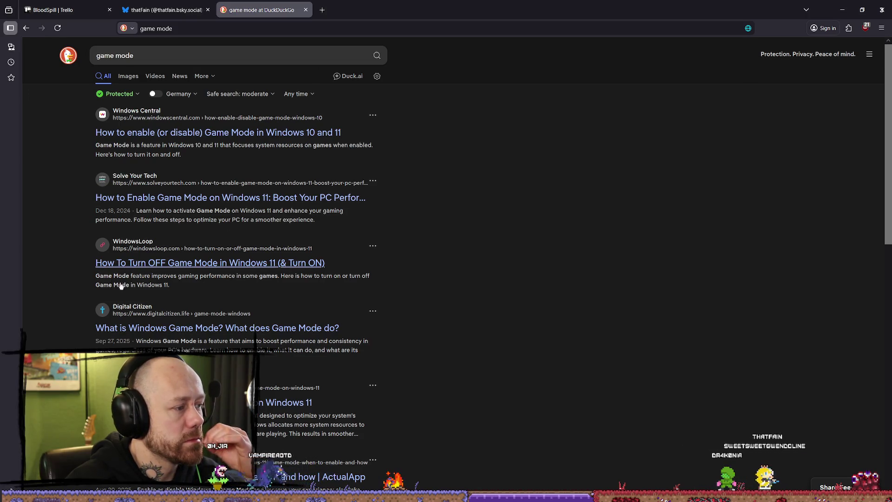
pyautogui.scroll(-4, 248, 296)
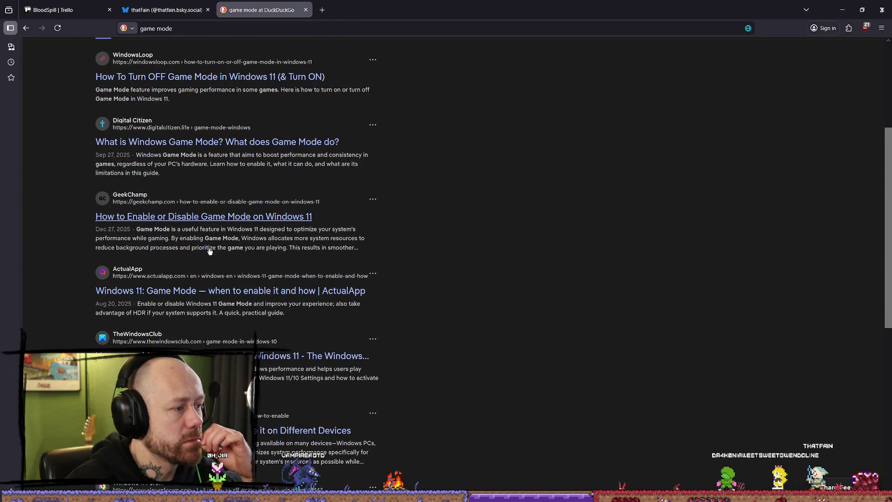
pyautogui.click(165, 9)
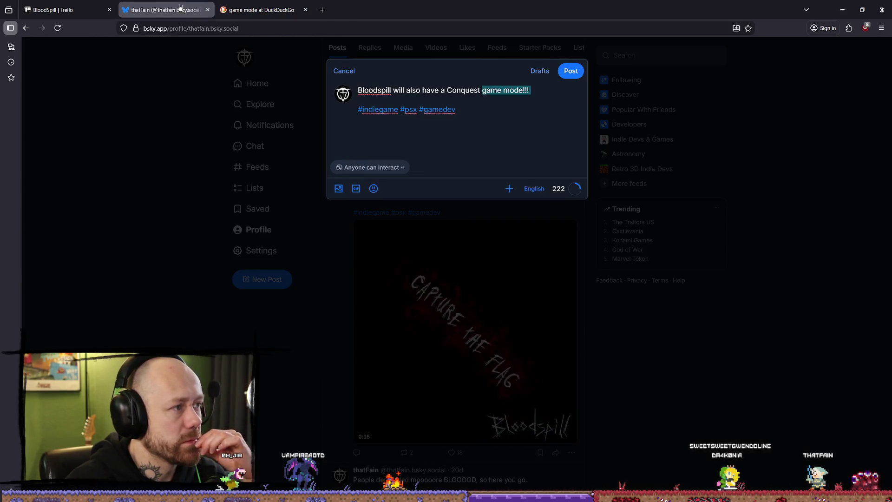
# Step: Capitalise the draft's wording to 'Game Mode' and add a line below the hashtags
pyautogui.doubleClick(484, 90)
pyautogui.write('Game')
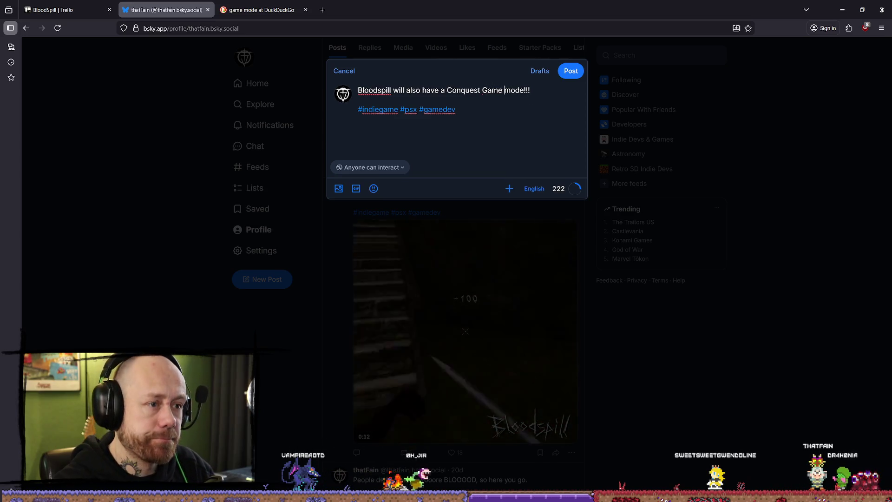
pyautogui.press('Delete')
pyautogui.write('M')
pyautogui.click(490, 112)
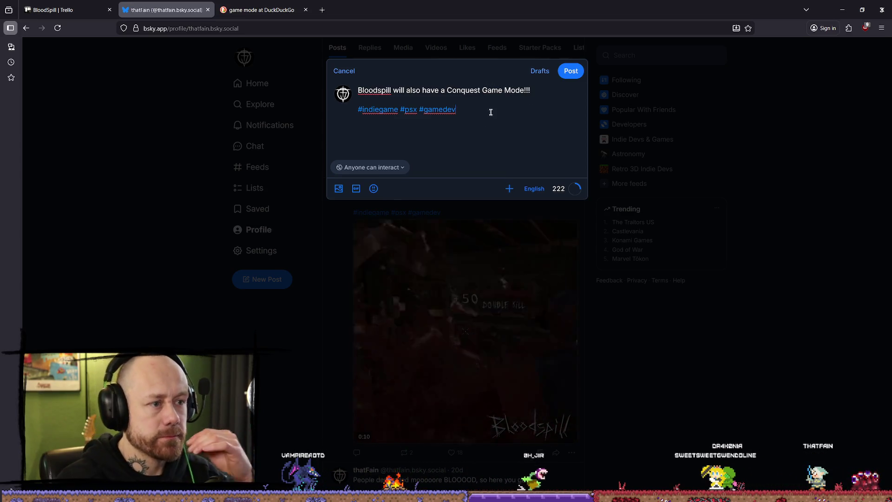
pyautogui.press('Return')
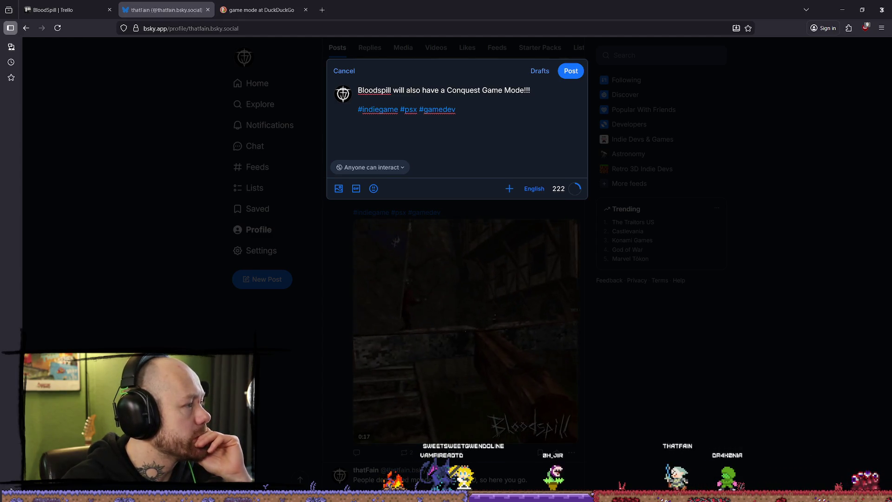
# Step: Attach the gameplay video, remove the extra blank lines, and publish the post
pyautogui.moveTo(0, 160)
pyautogui.mouseDown()
pyautogui.moveTo(454, 154)
pyautogui.moveTo(446, 152)
pyautogui.mouseUp()
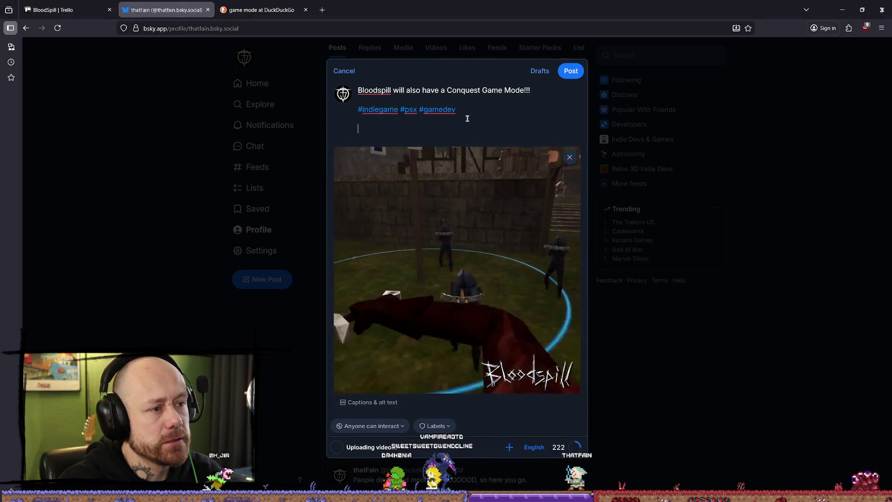
pyautogui.press('BackSpace')
pyautogui.press('BackSpace')
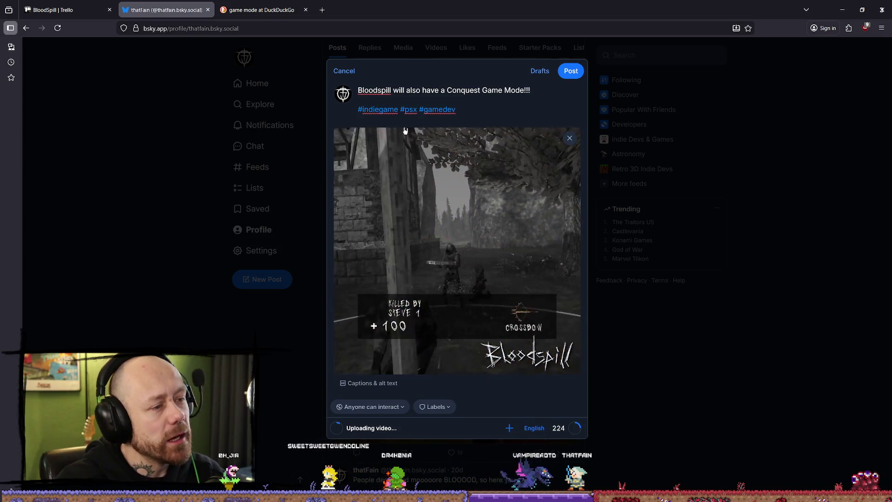
pyautogui.click(418, 100)
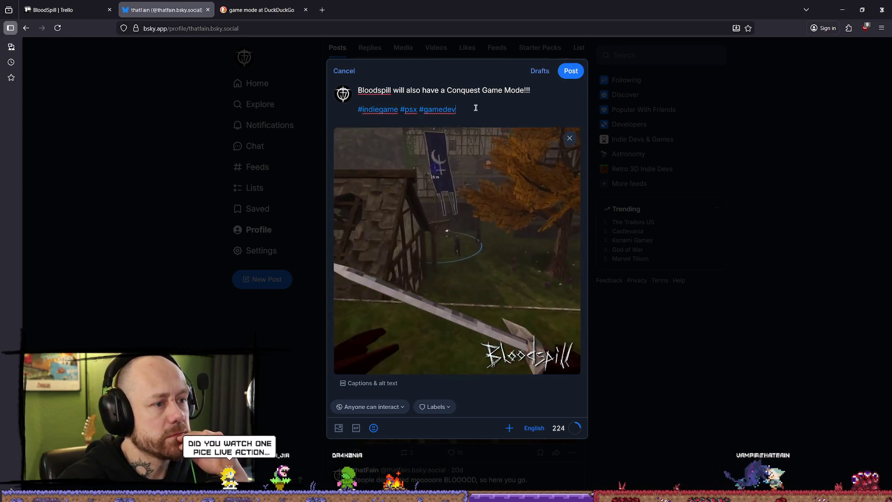
pyautogui.tripleClick(476, 107)
pyautogui.hotkey('ctrl', 'a')
pyautogui.hotkey('ctrl', 'c')
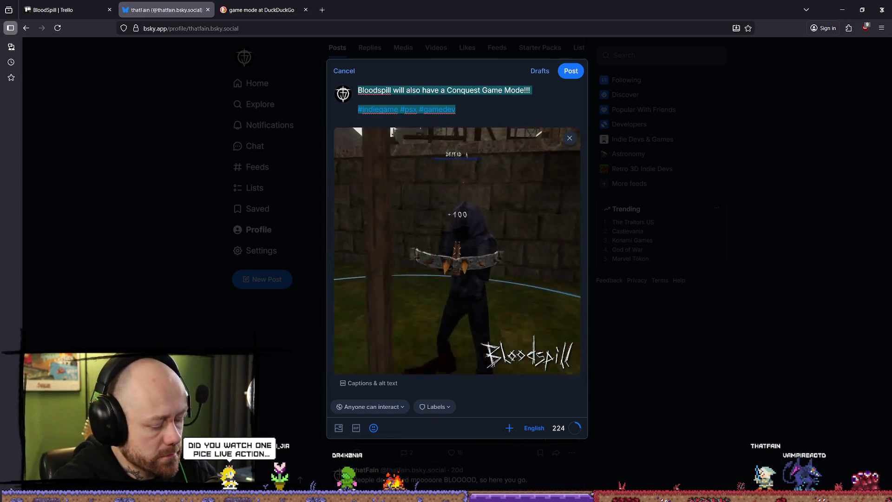
pyautogui.press('Right')
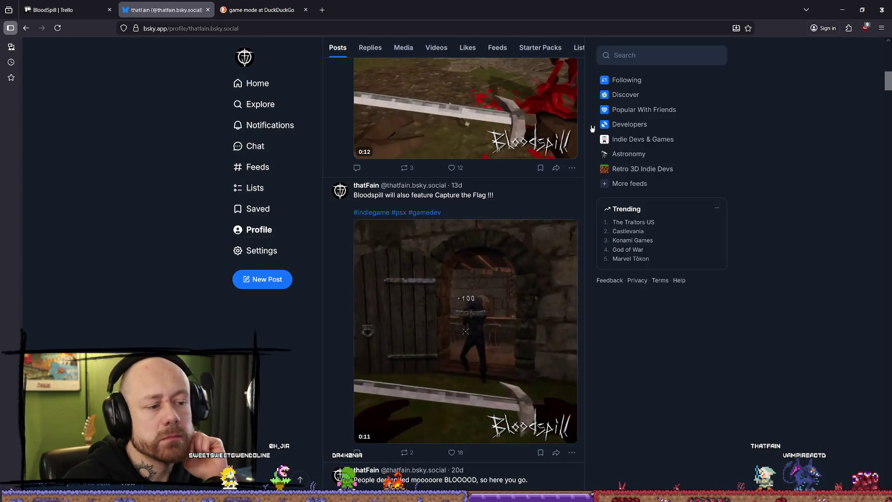
# Step: Find the new Conquest Game Mode post on the profile, switching between Profile and Home
pyautogui.click(270, 229)
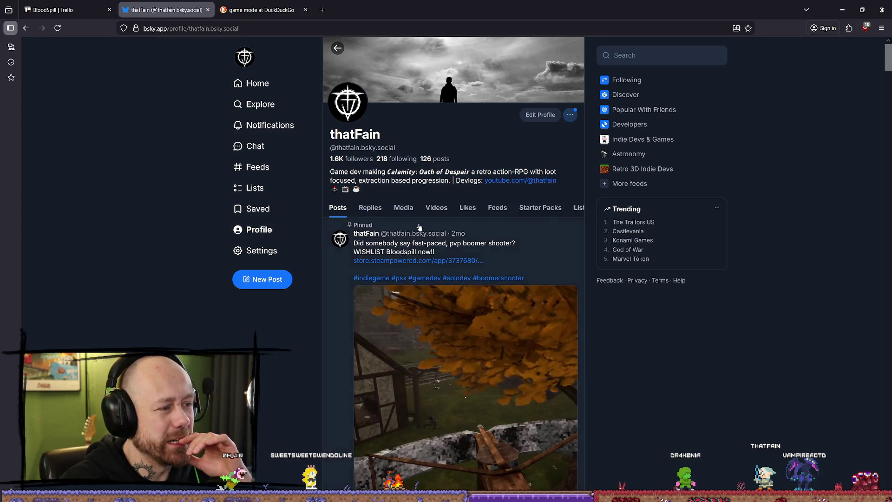
pyautogui.scroll(-8, 421, 226)
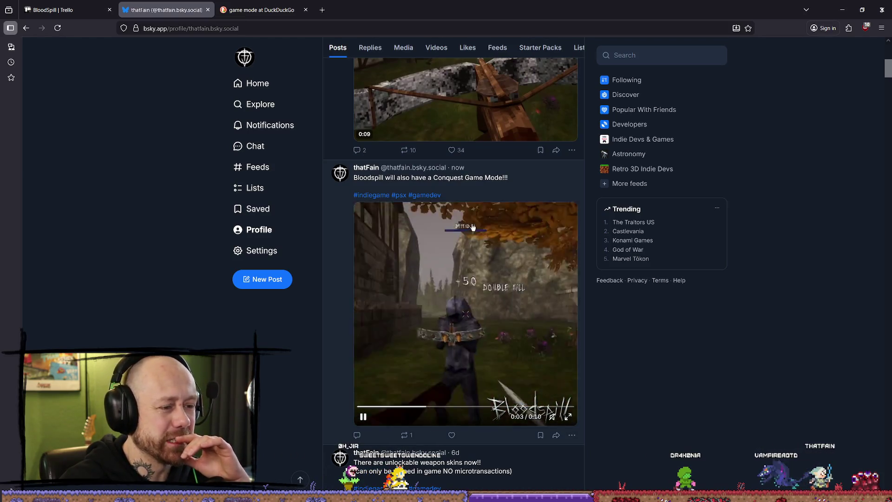
pyautogui.click(259, 230)
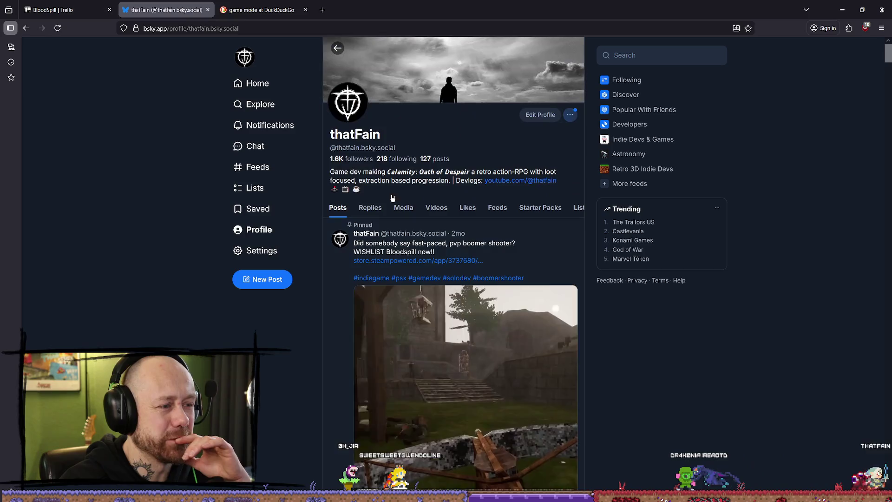
pyautogui.click(269, 88)
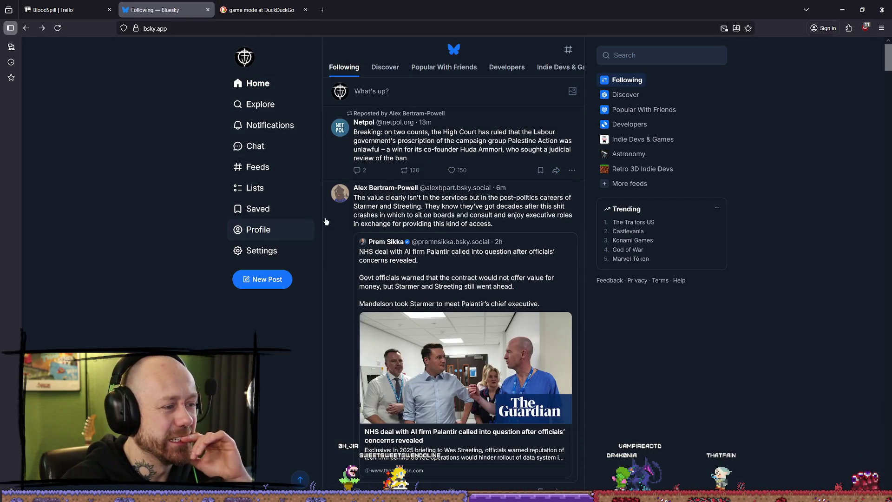
pyautogui.click(278, 229)
pyautogui.scroll(-10, 508, 190)
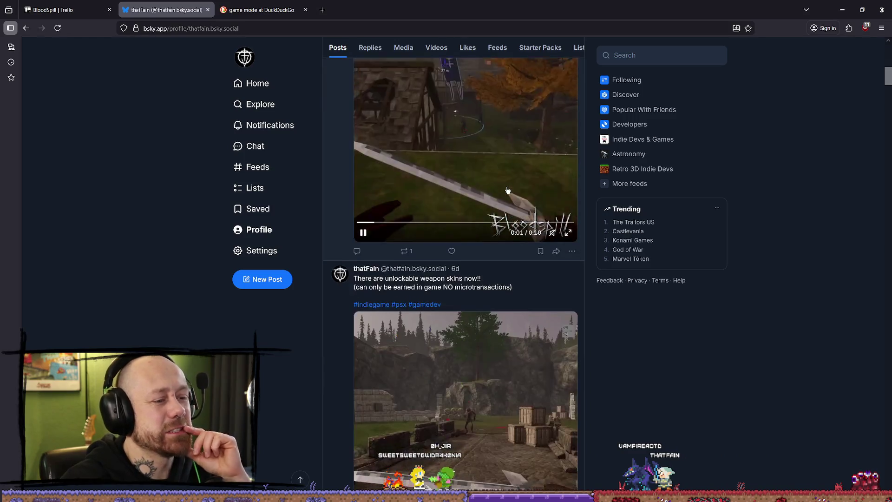
pyautogui.scroll(7, 506, 190)
pyautogui.scroll(-3, 504, 186)
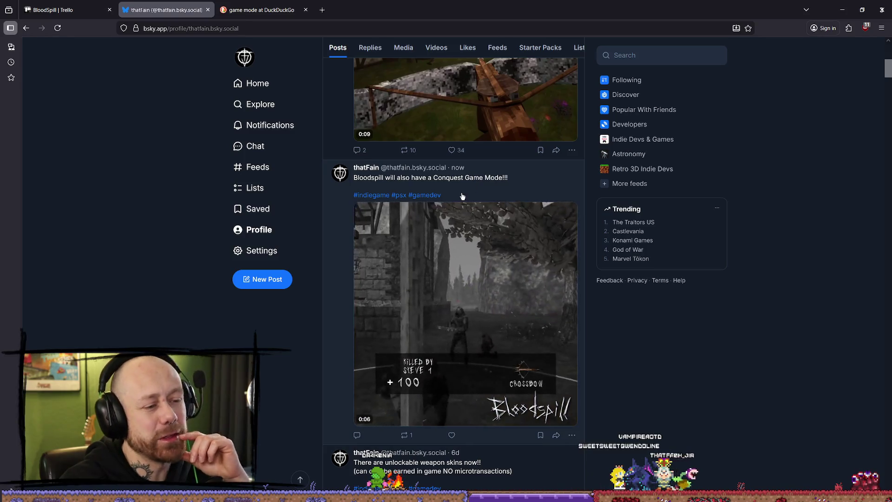
pyautogui.scroll(10, 463, 195)
pyautogui.click(257, 83)
# Step: Load X in the search tab and paste the Conquest Game Mode announcement into a new post
pyautogui.click(258, 8)
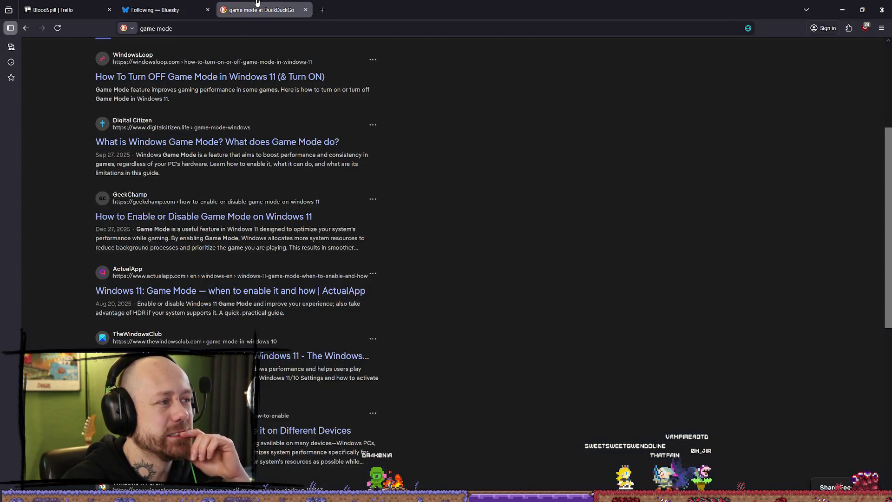
pyautogui.click(163, 9)
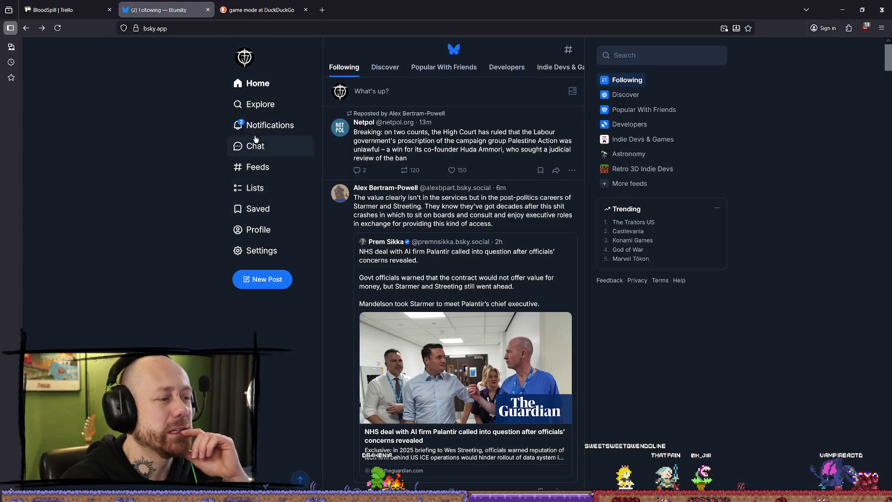
pyautogui.click(265, 10)
pyautogui.click(306, 31)
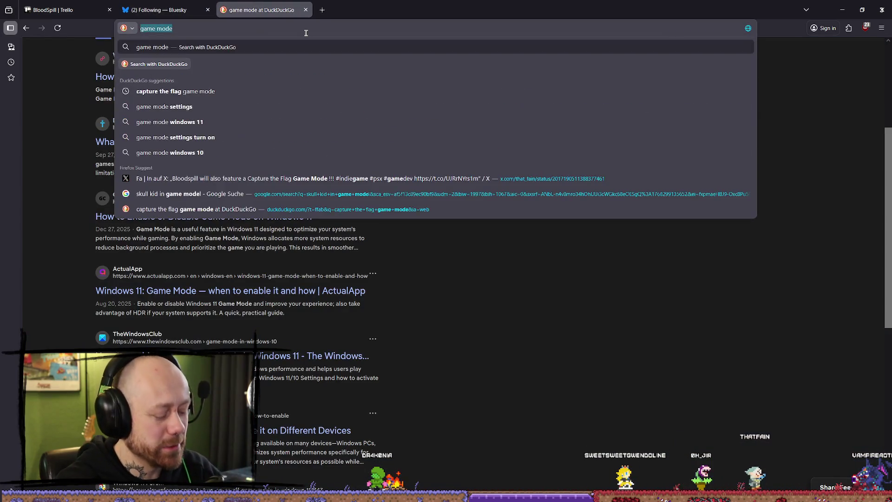
pyautogui.write('twitter.com/')
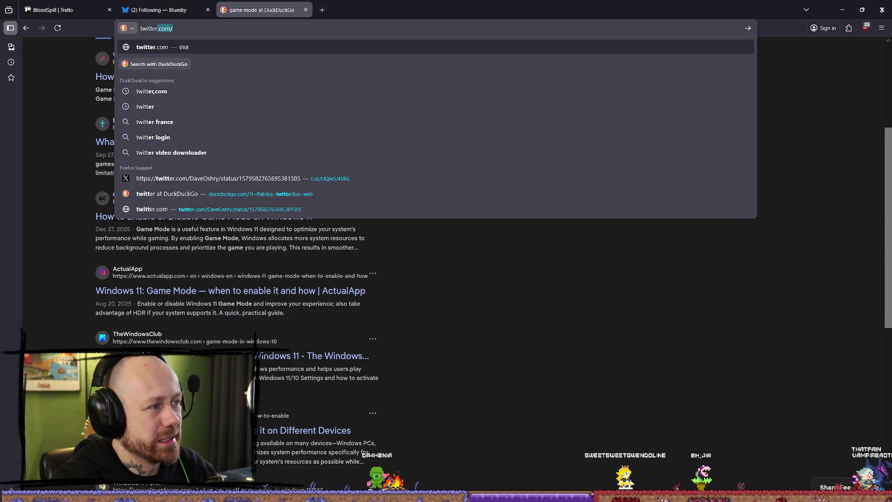
pyautogui.press('Return')
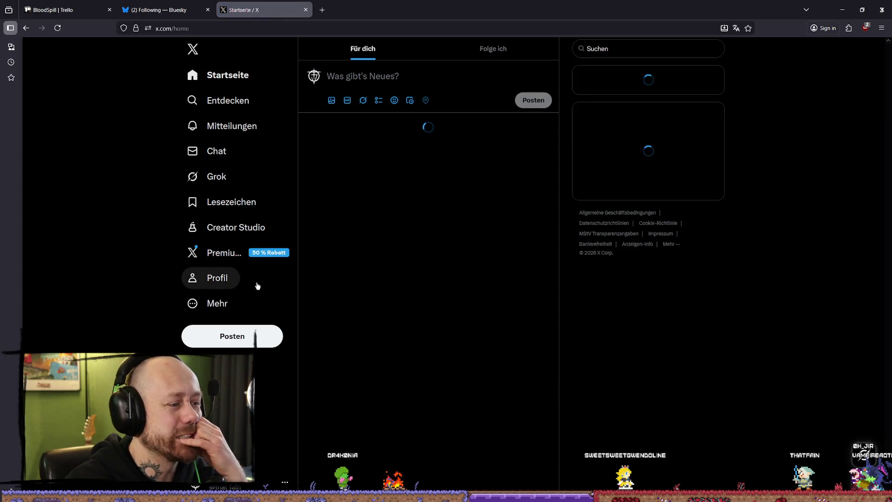
pyautogui.click(256, 342)
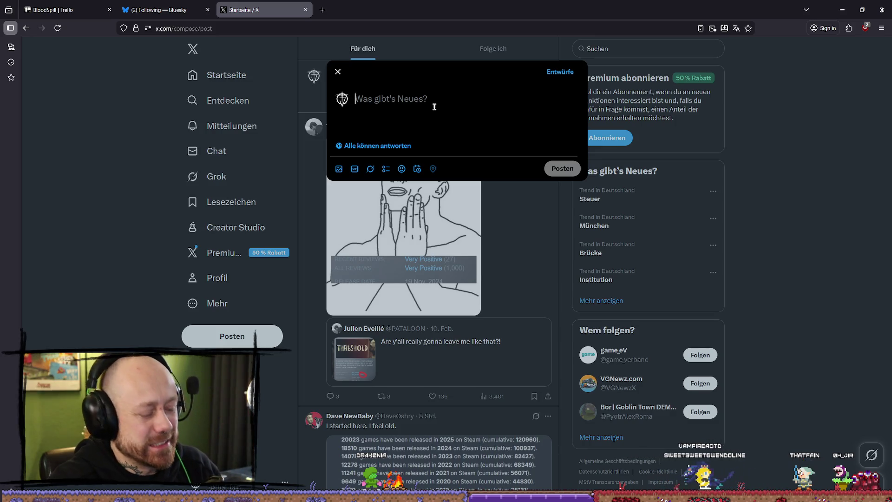
pyautogui.hotkey('ctrl', 'v')
# Step: Load X in another new tab and go to the account's profile
pyautogui.click(322, 9)
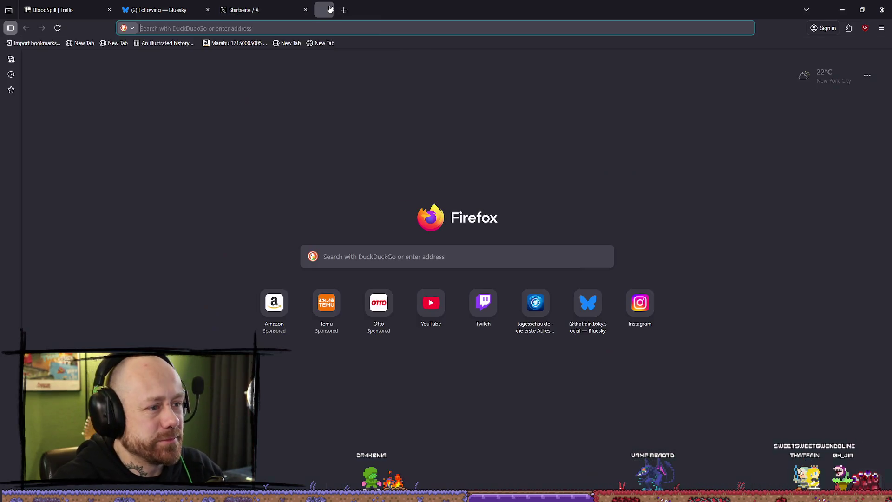
pyautogui.write('twitter')
pyautogui.press('Return')
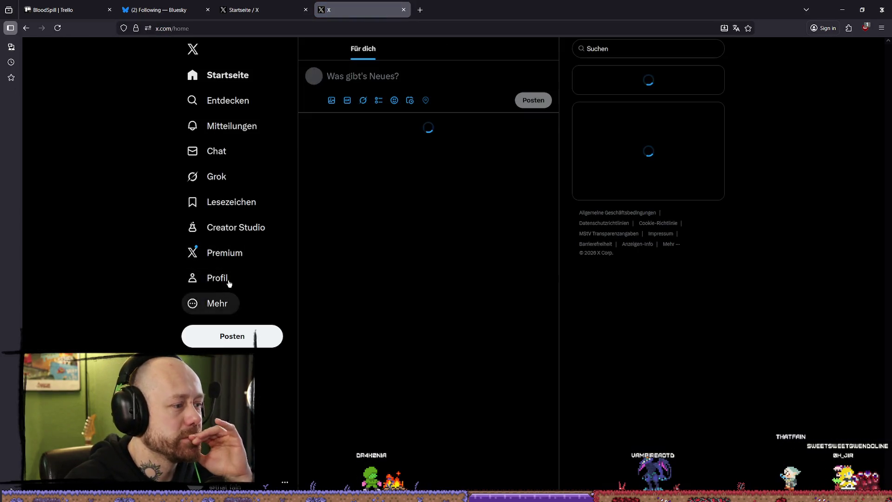
pyautogui.click(231, 279)
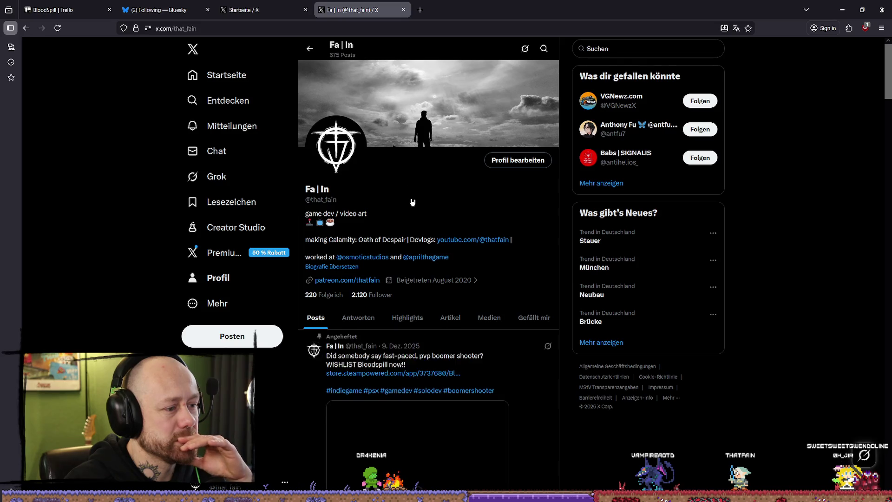
# Step: Scroll through the Bloodspill posts on the X profile, then switch back to the draft tab
pyautogui.scroll(-3, 418, 200)
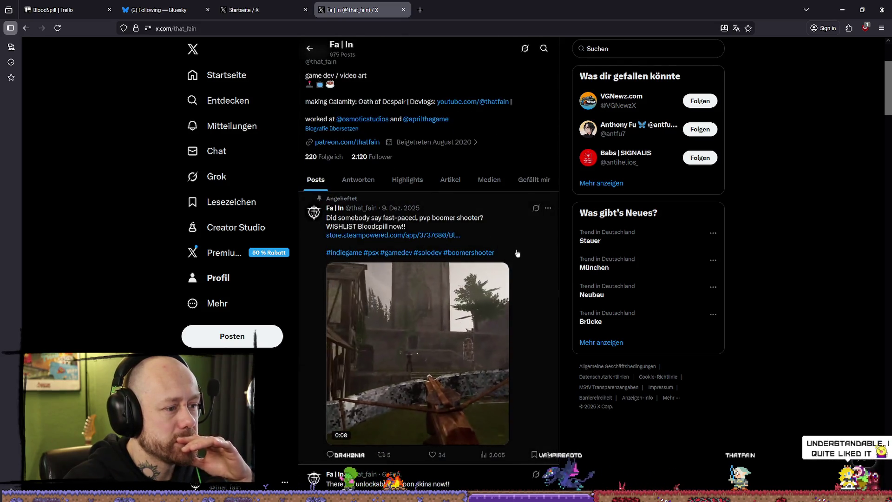
pyautogui.scroll(-7, 530, 250)
pyautogui.scroll(4, 533, 249)
pyautogui.scroll(-2, 414, 255)
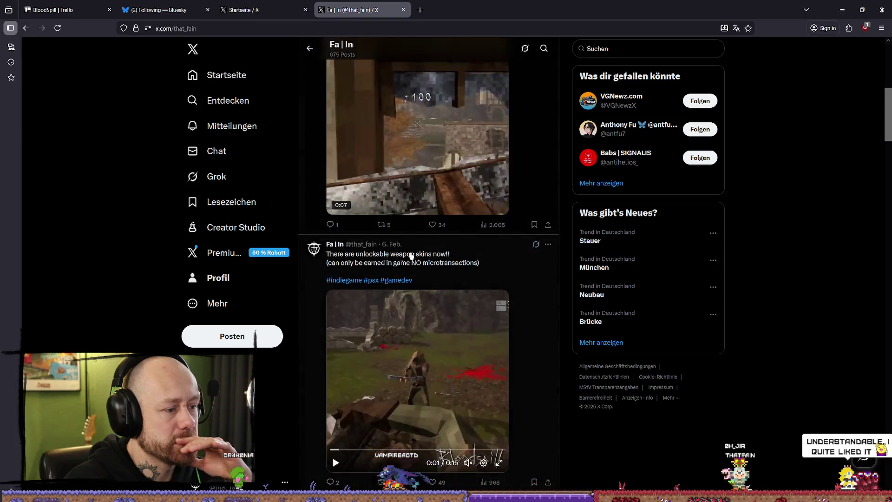
pyautogui.scroll(-3, 445, 284)
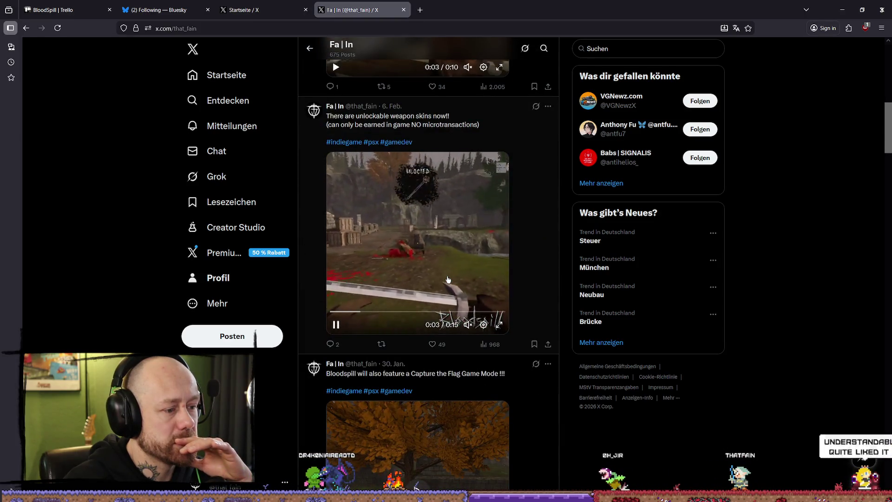
pyautogui.scroll(-10, 449, 274)
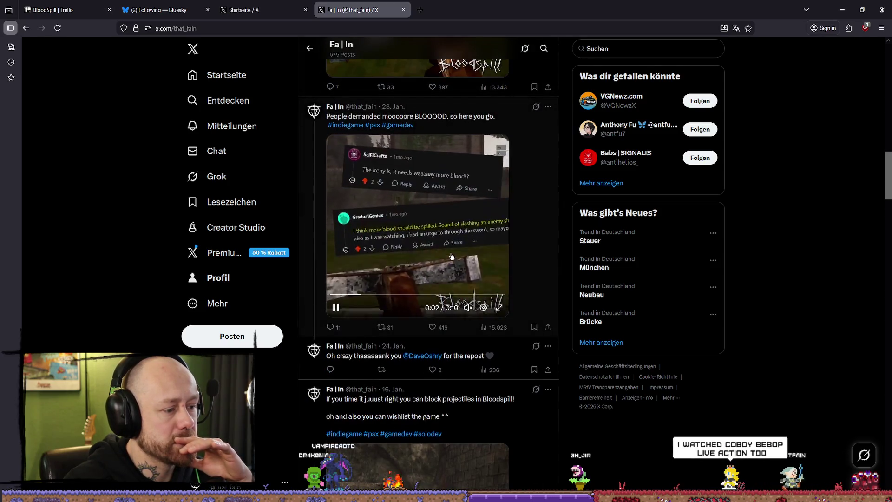
pyautogui.scroll(-3, 451, 256)
pyautogui.scroll(3, 452, 258)
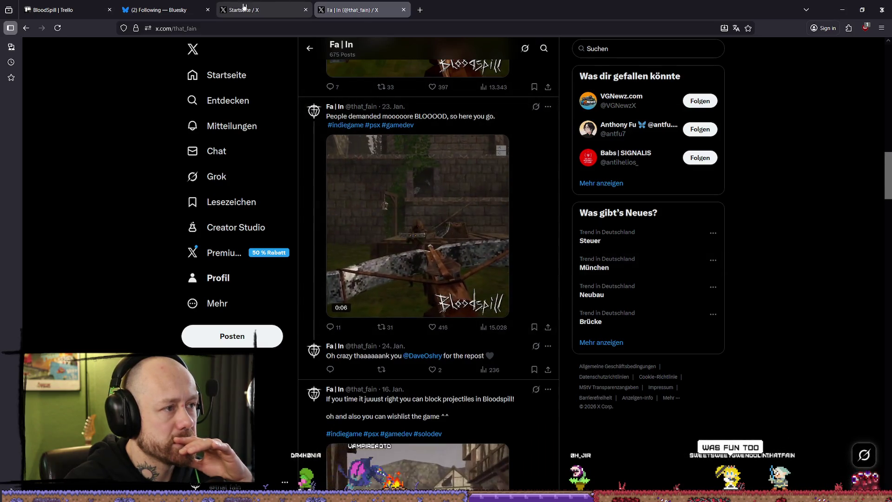
pyautogui.click(264, 5)
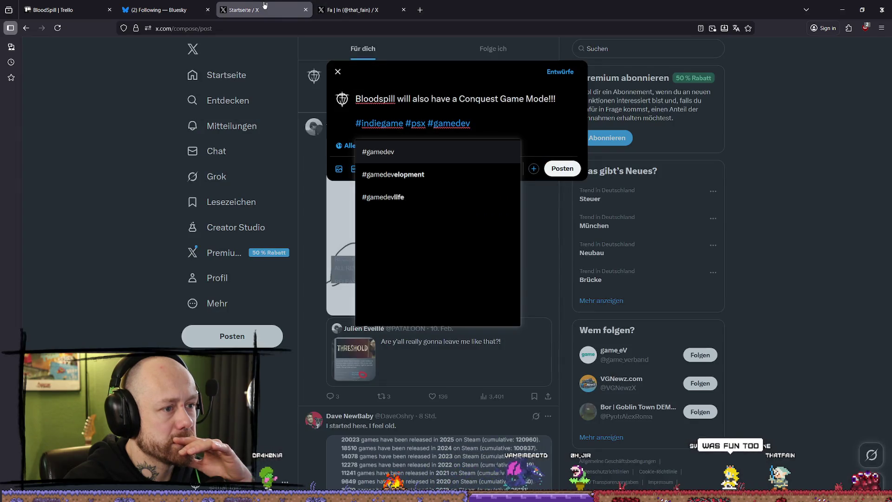
# Step: Paste the ConquestOnToOne.mp4 clip below the hashtags and publish the X post
pyautogui.click(490, 131)
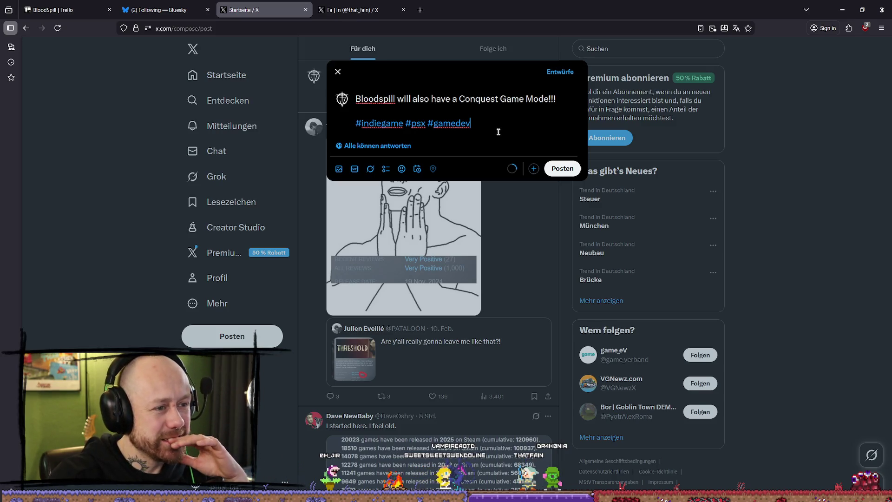
pyautogui.press('Return')
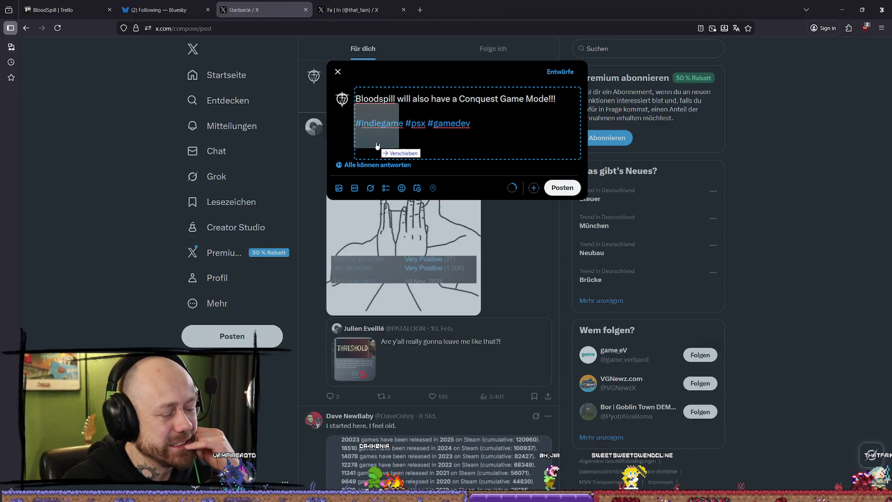
pyautogui.hotkey('ctrl', 'v')
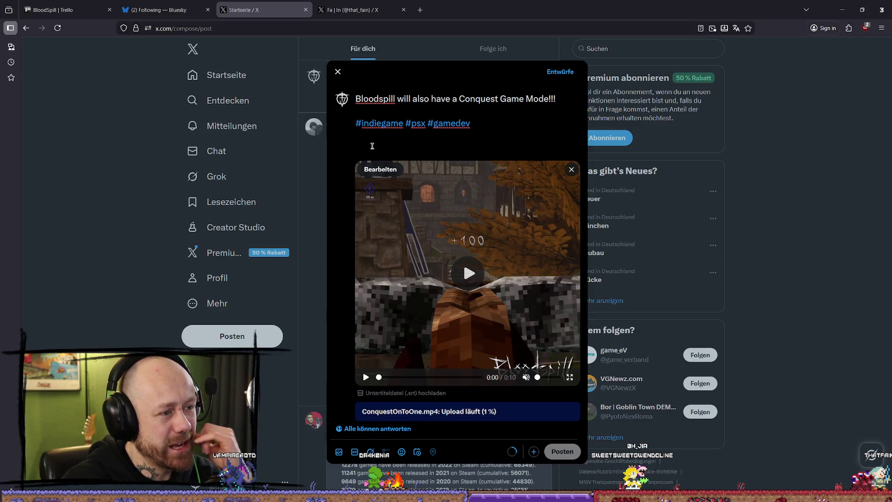
pyautogui.press('BackSpace')
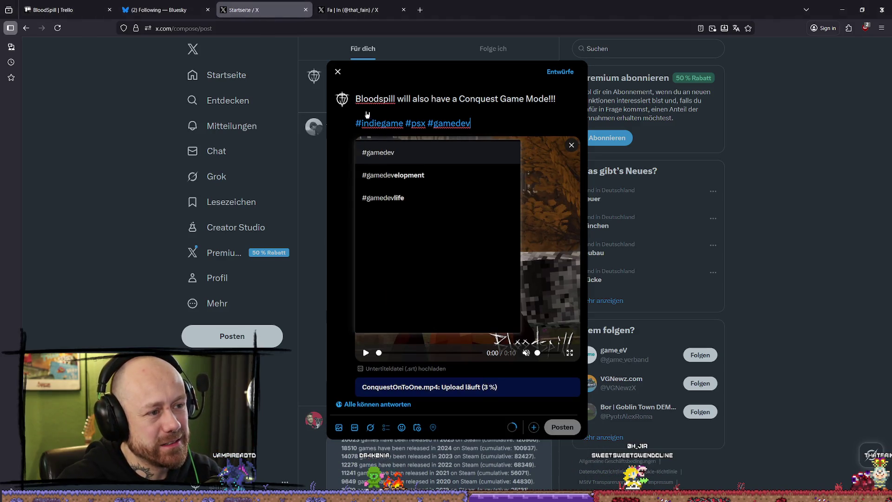
pyautogui.press('Escape')
pyautogui.click(496, 124)
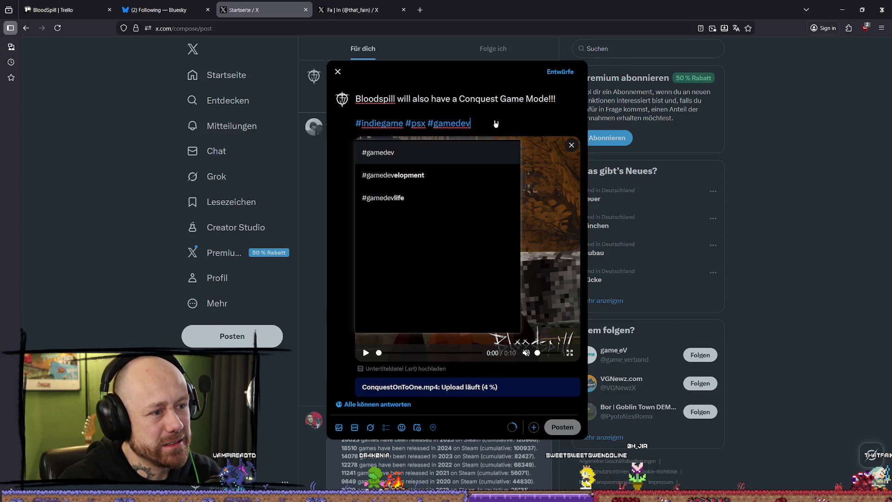
pyautogui.press('Escape')
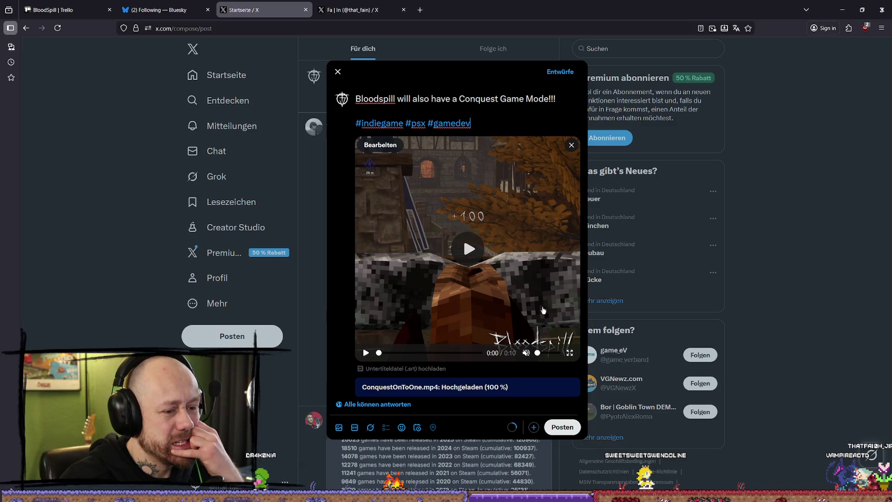
pyautogui.click(564, 428)
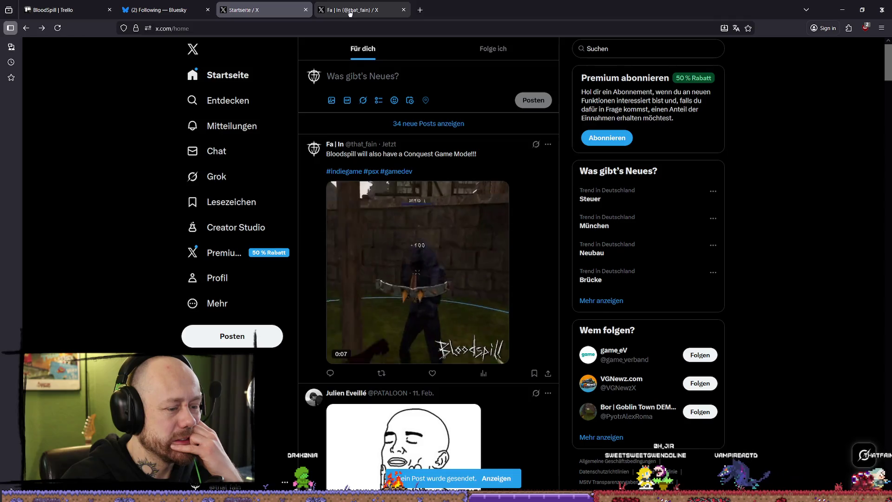
# Step: Go to instagram.com and close the X profile tab
pyautogui.click(331, 31)
pyautogui.write('instagram')
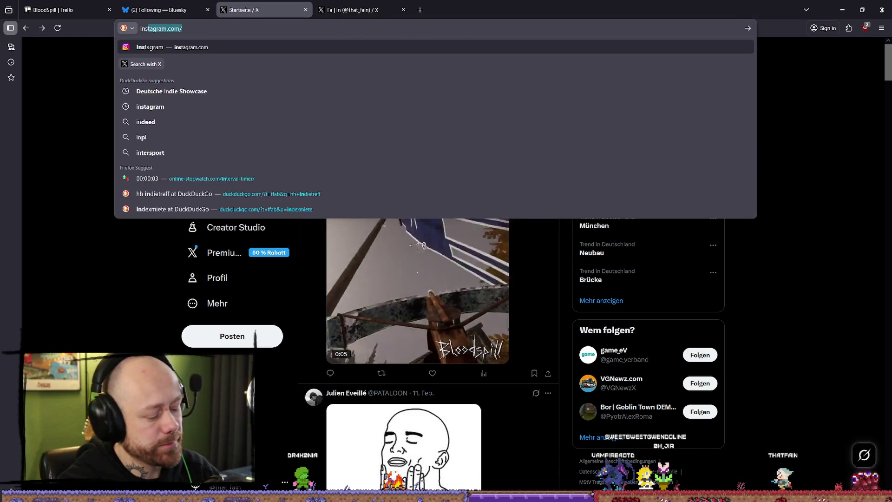
pyautogui.press('Return')
pyautogui.click(403, 11)
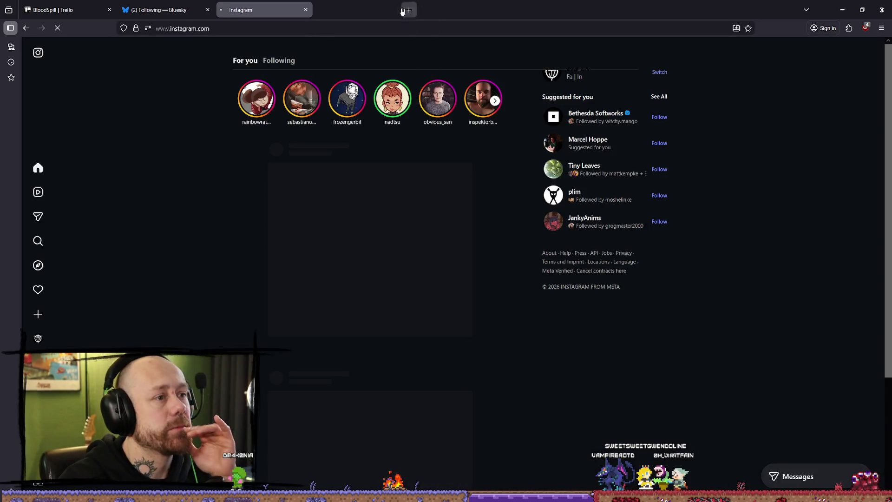
# Step: Create a reel from the gameplay video with the Conquest Game Mode caption and hashtags, and share it
pyautogui.moveTo(114, 315)
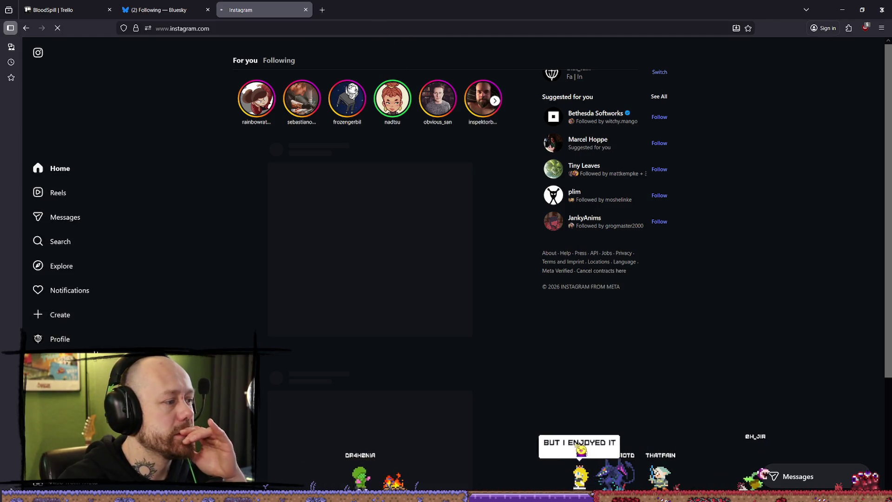
pyautogui.click(60, 315)
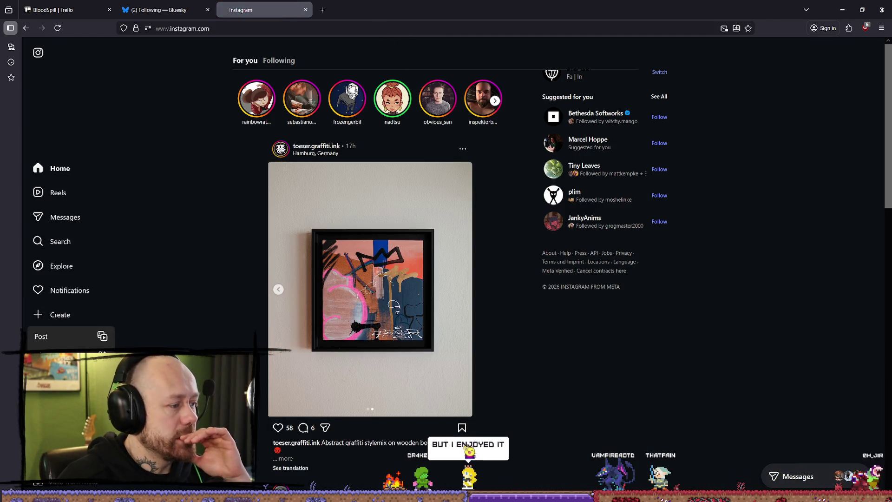
pyautogui.click(59, 335)
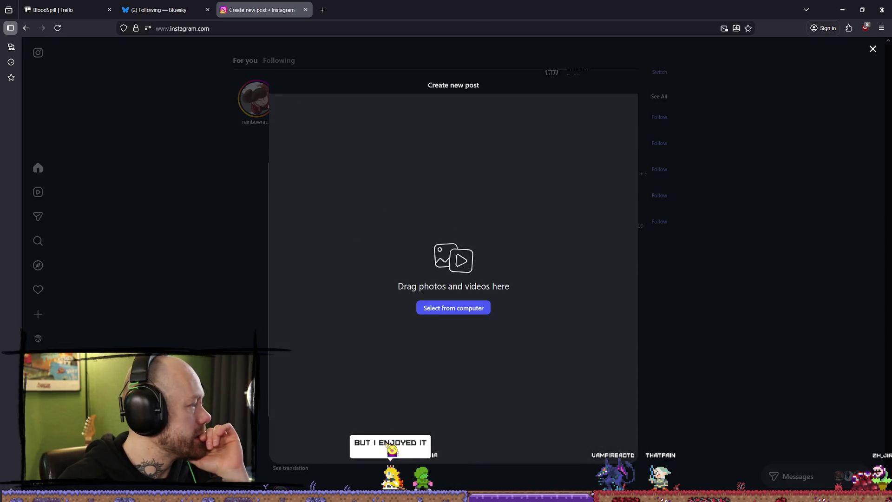
pyautogui.moveTo(0, 223)
pyautogui.mouseDown()
pyautogui.moveTo(279, 232)
pyautogui.moveTo(474, 225)
pyautogui.mouseUp()
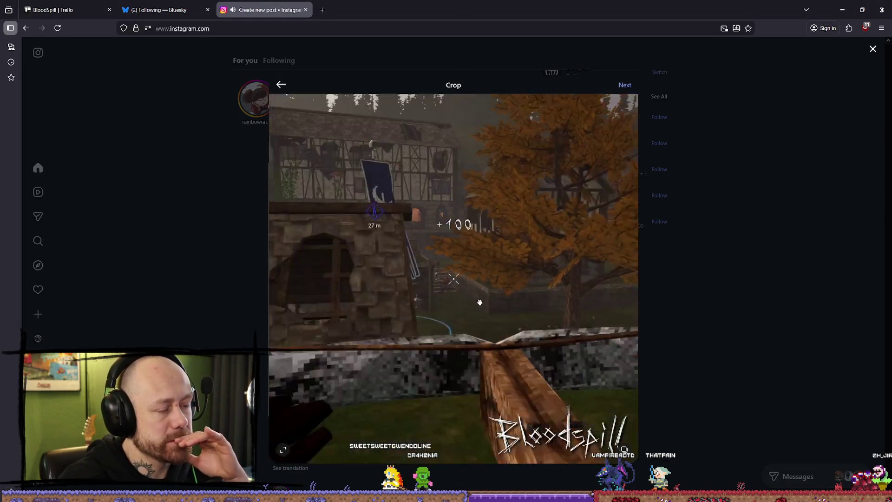
pyautogui.click(625, 85)
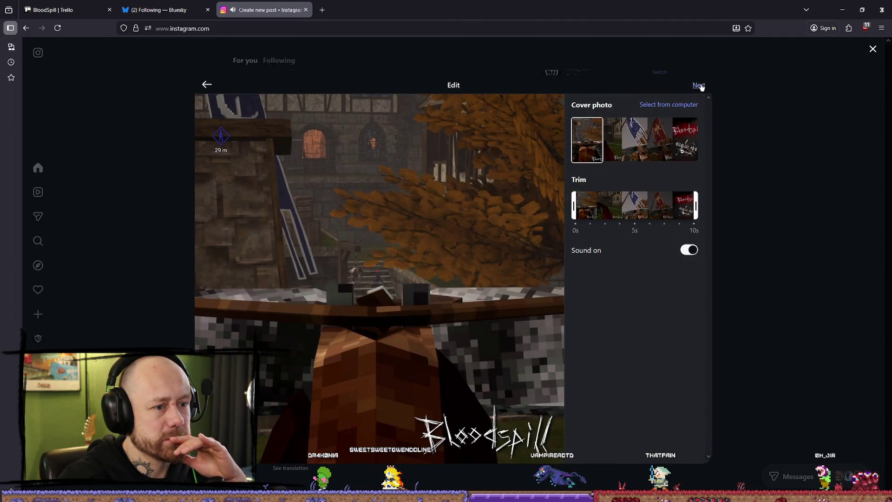
pyautogui.click(699, 85)
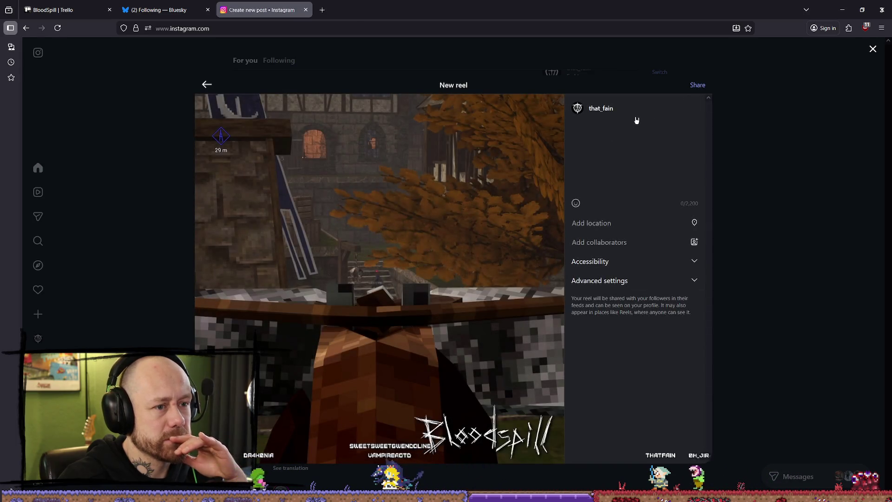
pyautogui.click(621, 136)
pyautogui.write('Bloodspill will also have a Conquest Game Mode!!!  #indiegame #psx #gamedev')
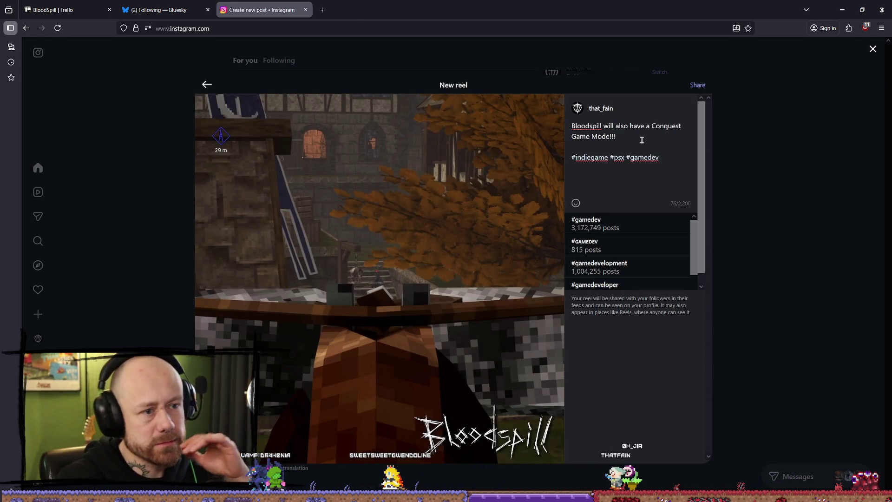
pyautogui.click(643, 140)
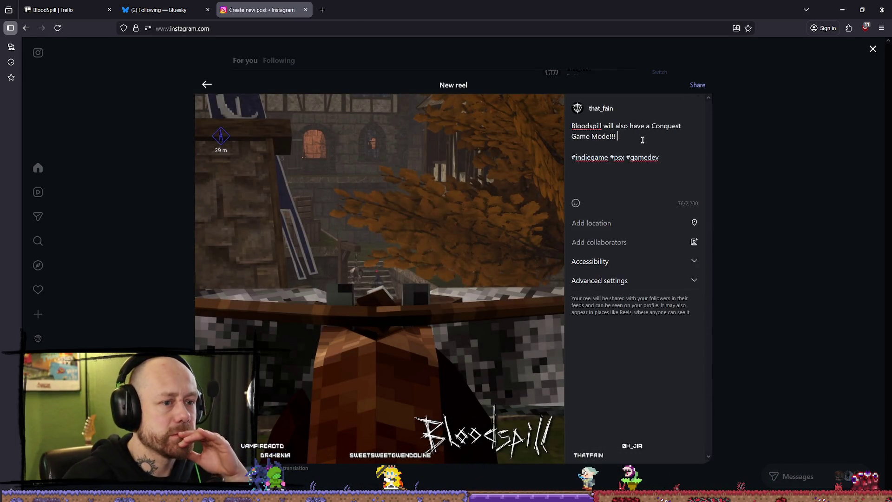
pyautogui.click(698, 86)
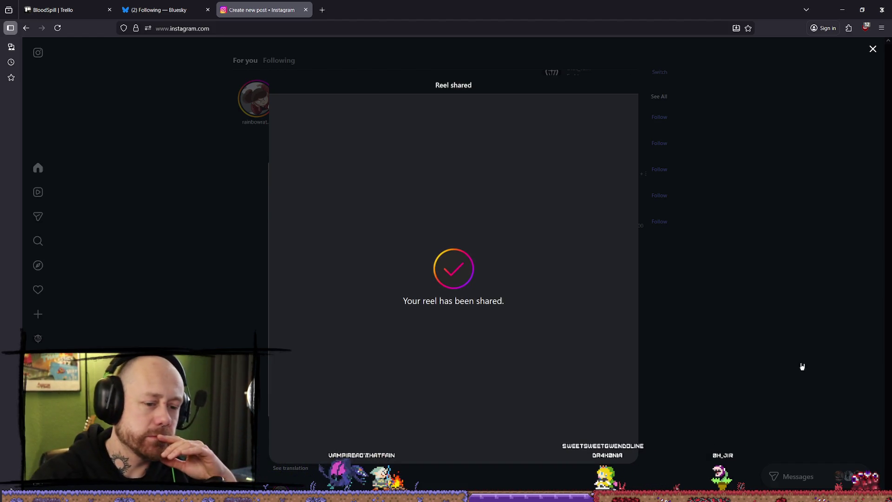
# Step: Dismiss the Reel shared notice, view the new reel on the profile, then close the Instagram tab
pyautogui.click(194, 205)
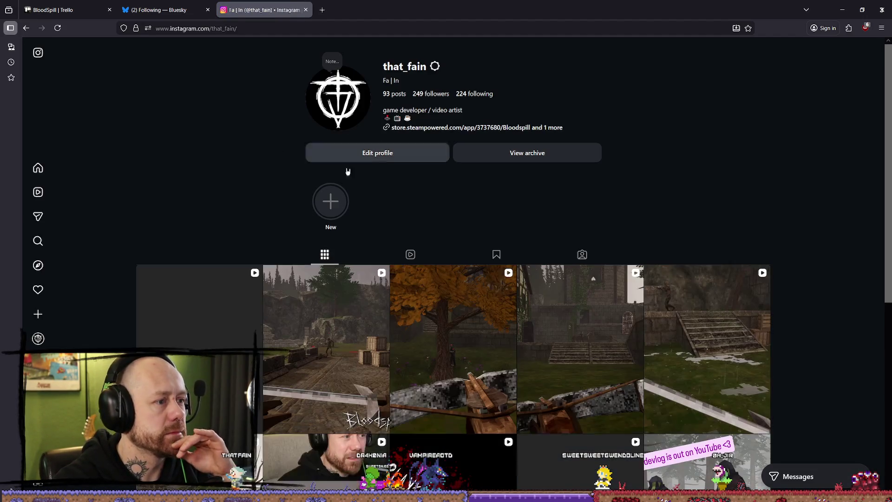
pyautogui.click(43, 176)
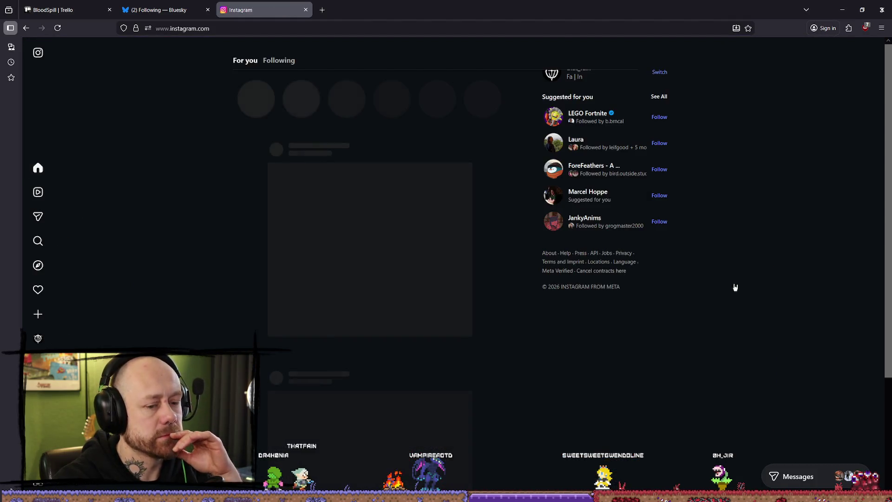
pyautogui.click(38, 339)
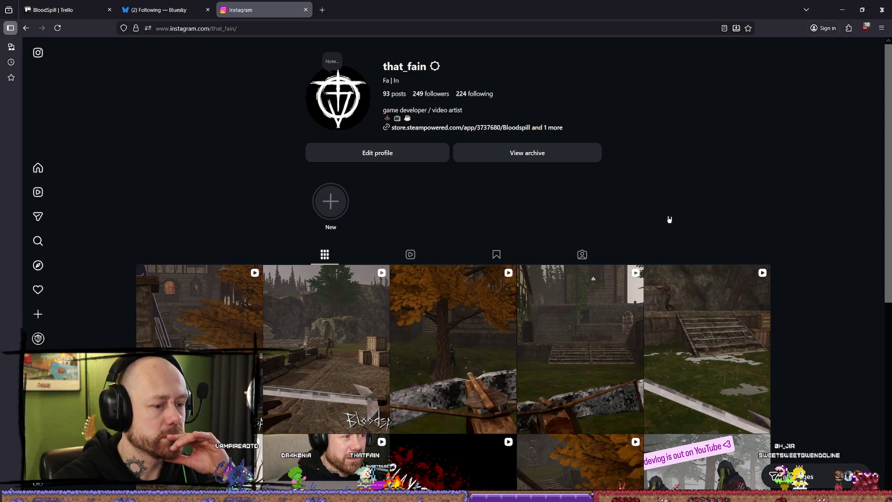
pyautogui.scroll(-1, 669, 219)
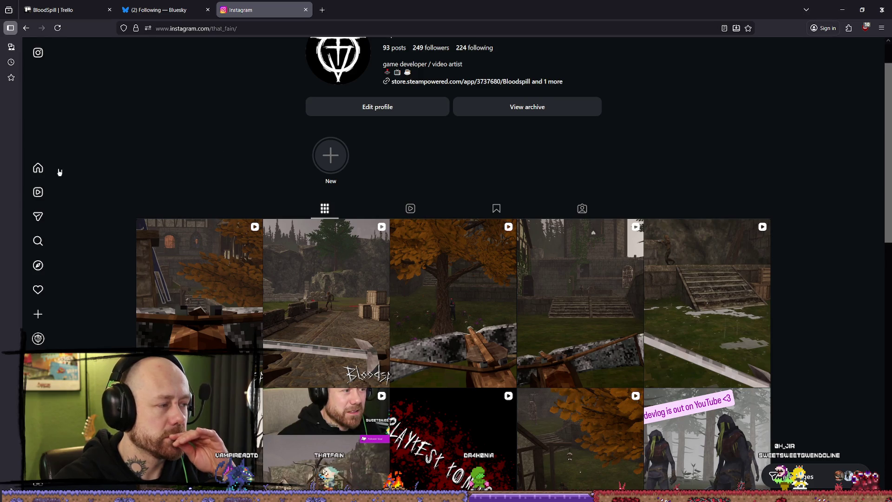
pyautogui.click(40, 168)
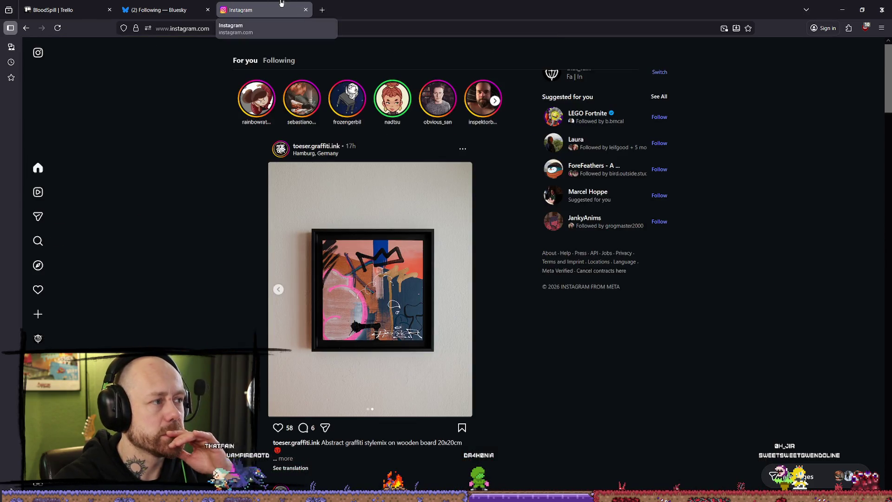
pyautogui.click(307, 11)
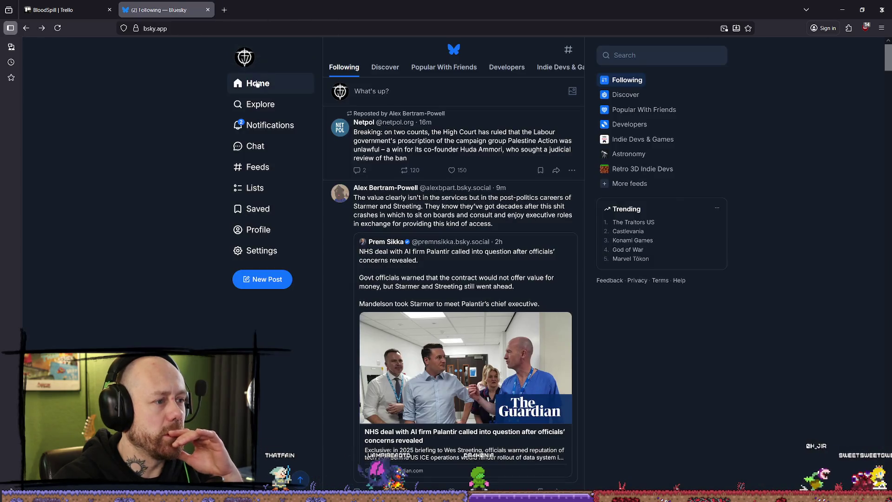
# Step: Like the LAN-party comment and reply 'HELLLL YEAH!! I'll keep u updated when the next playtest will drop :)'
pyautogui.click(237, 124)
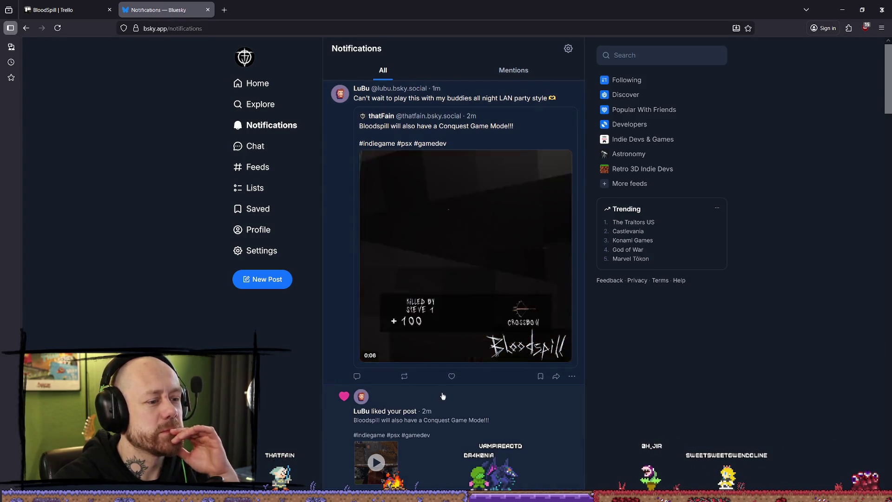
pyautogui.click(452, 376)
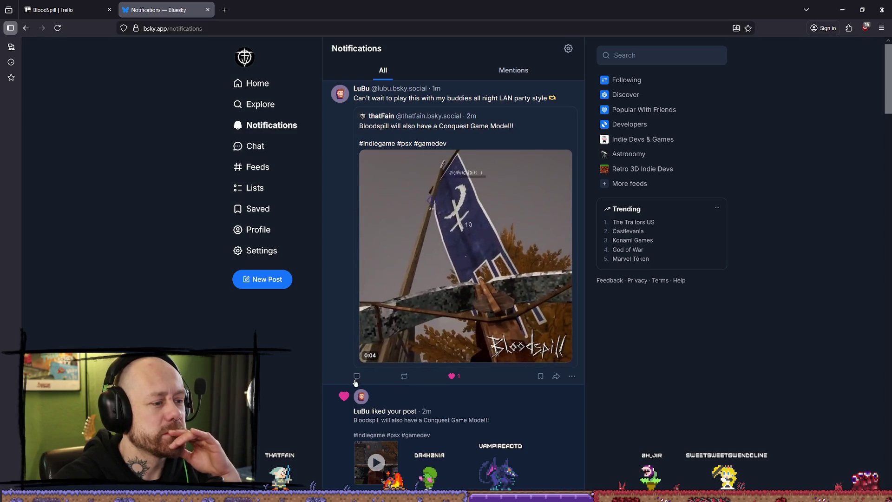
pyautogui.click(359, 377)
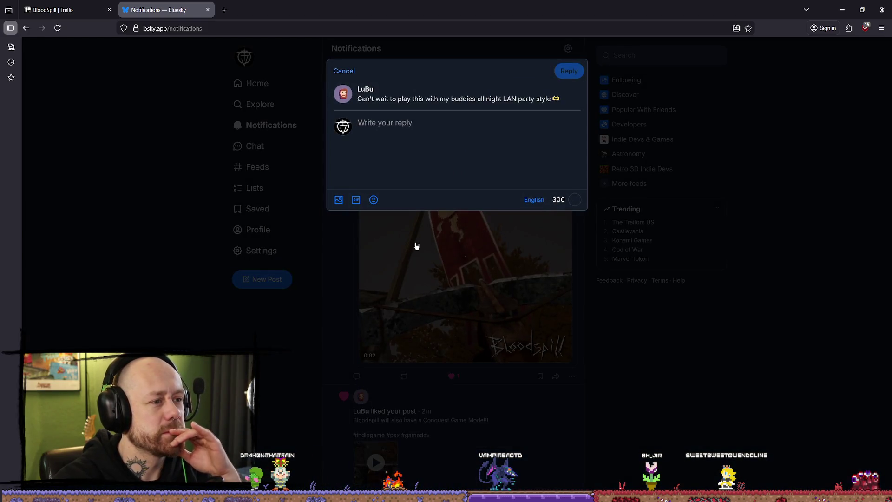
pyautogui.write('HELLLL Y')
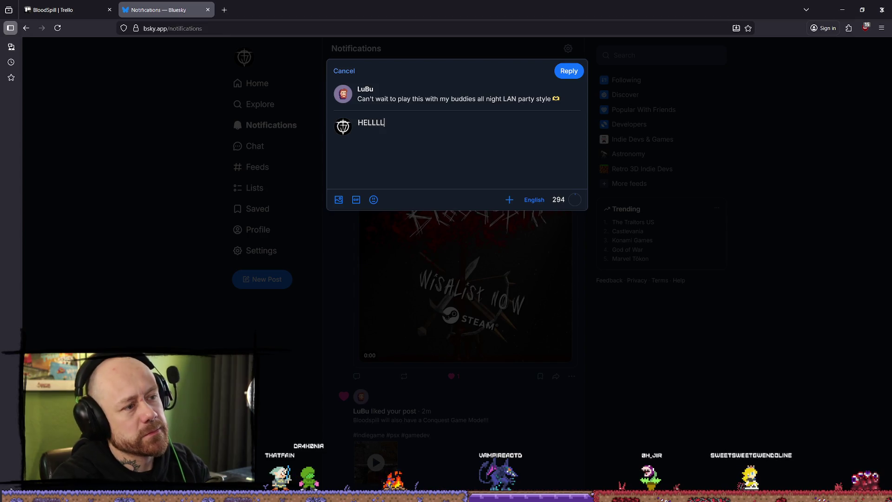
pyautogui.write('EAH!!')
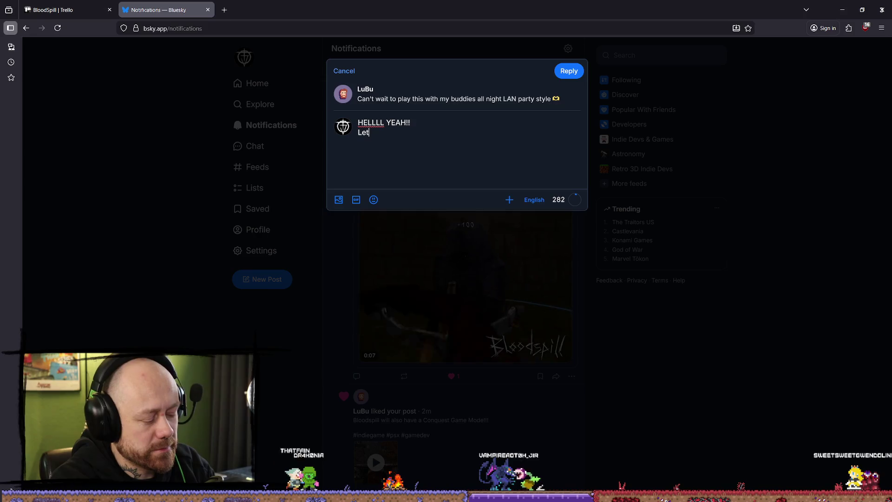
pyautogui.press('BackSpace')
pyautogui.press('BackSpace')
pyautogui.press('BackSpace')
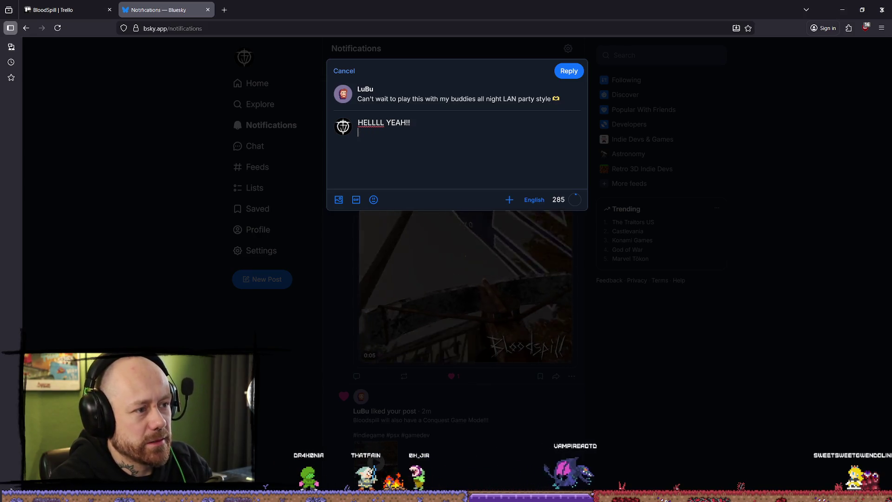
pyautogui.write("I'll keep")
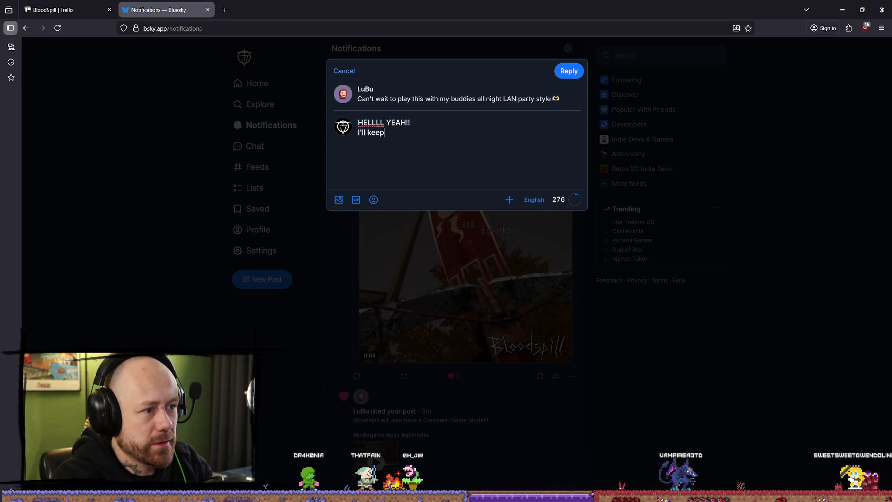
pyautogui.write(' u')
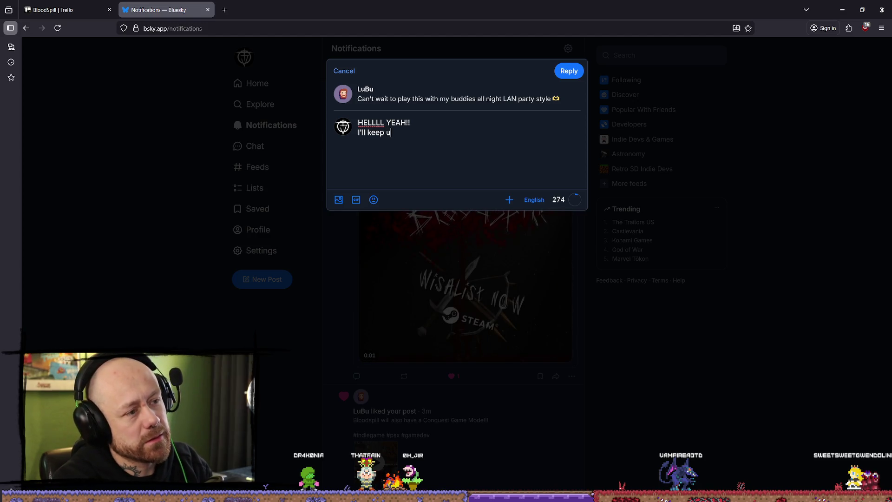
pyautogui.write(' updated ')
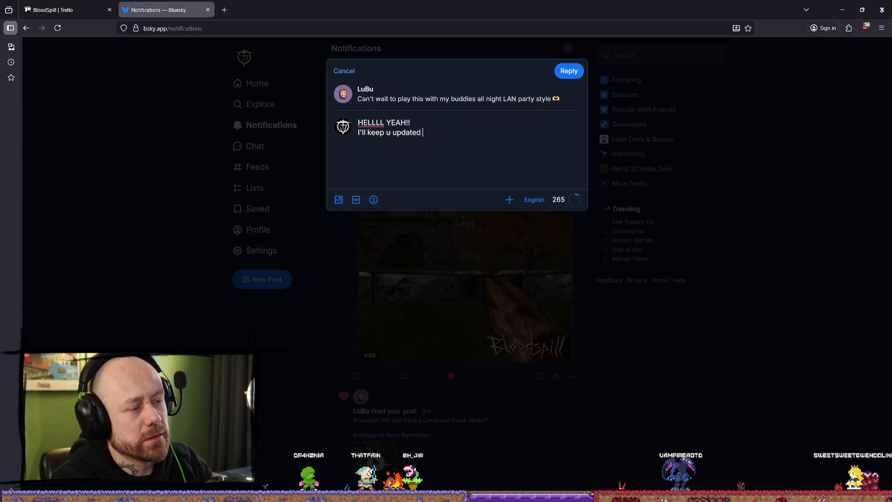
pyautogui.write('when the next demo w')
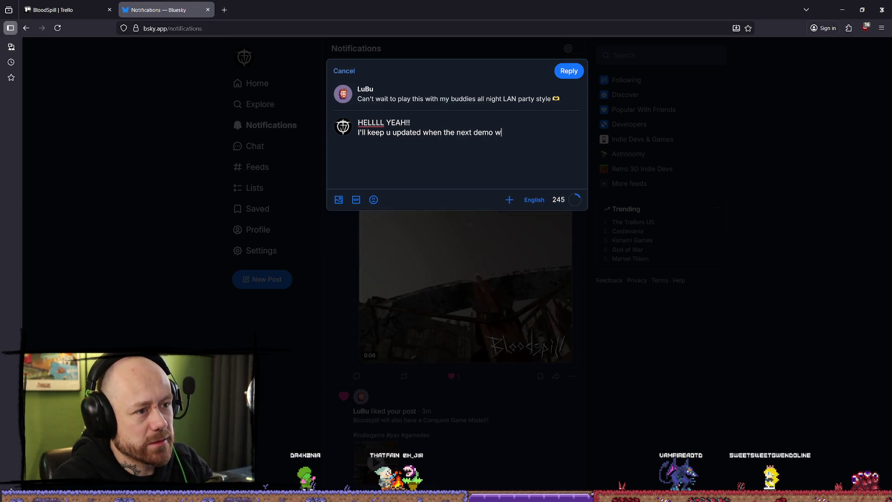
pyautogui.press('BackSpace')
pyautogui.press('BackSpace')
pyautogui.press('BackSpace')
pyautogui.press('BackSpace')
pyautogui.press('BackSpace')
pyautogui.press('BackSpace')
pyautogui.write('playte')
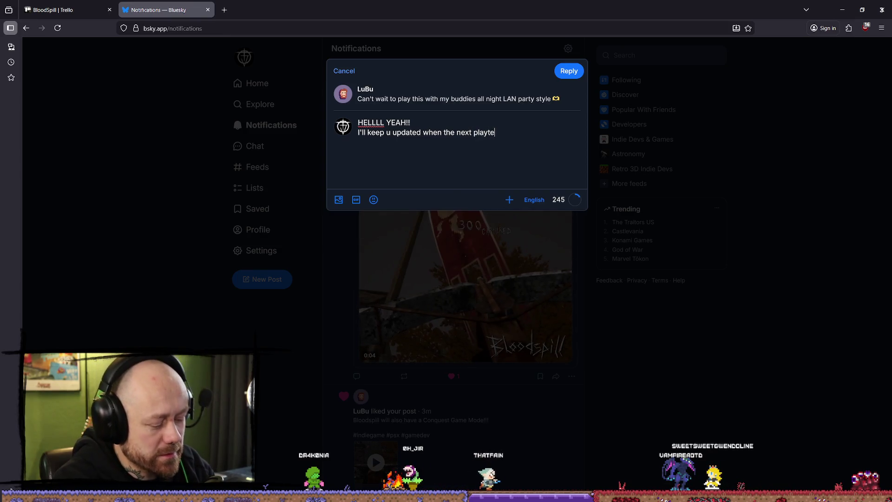
pyautogui.write('st will t')
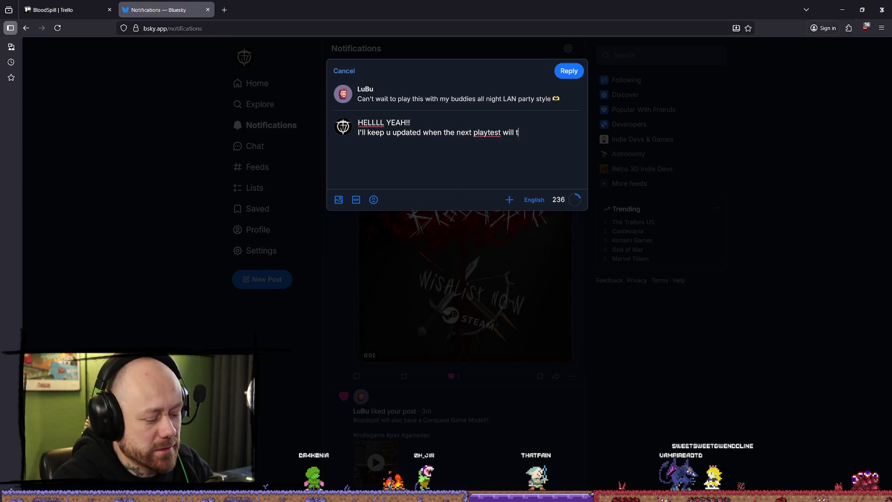
pyautogui.write(':')
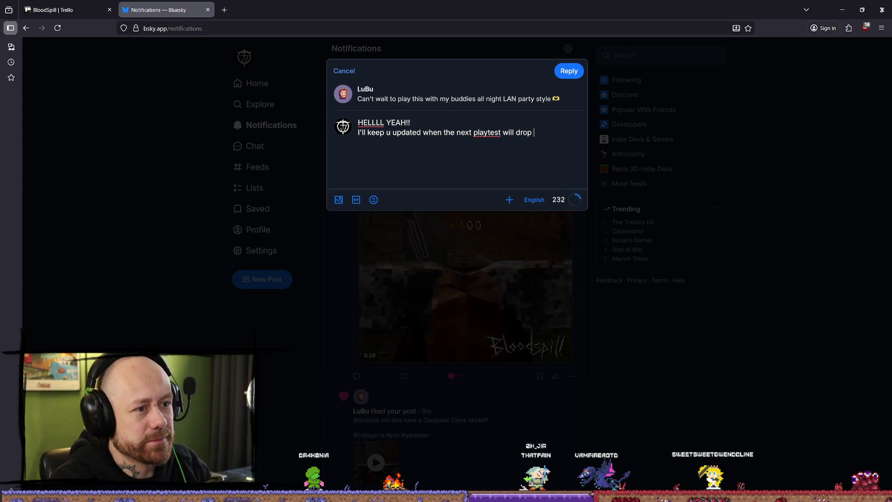
pyautogui.write(')')
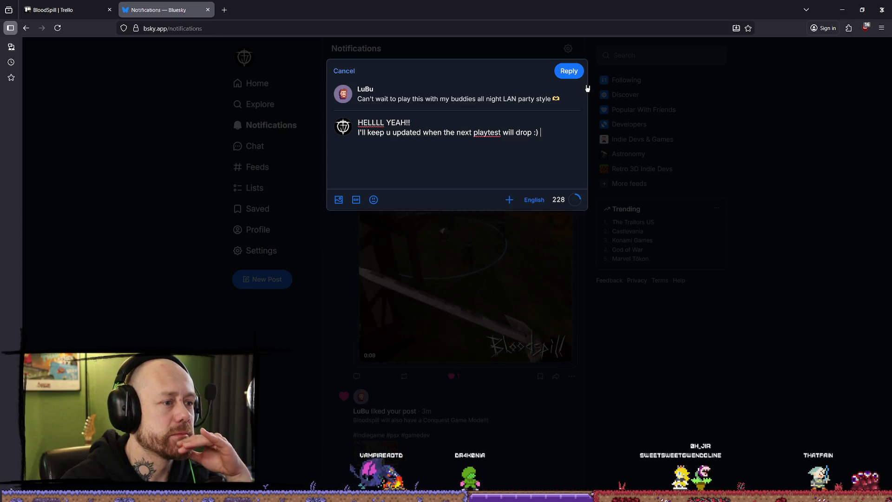
pyautogui.click(574, 76)
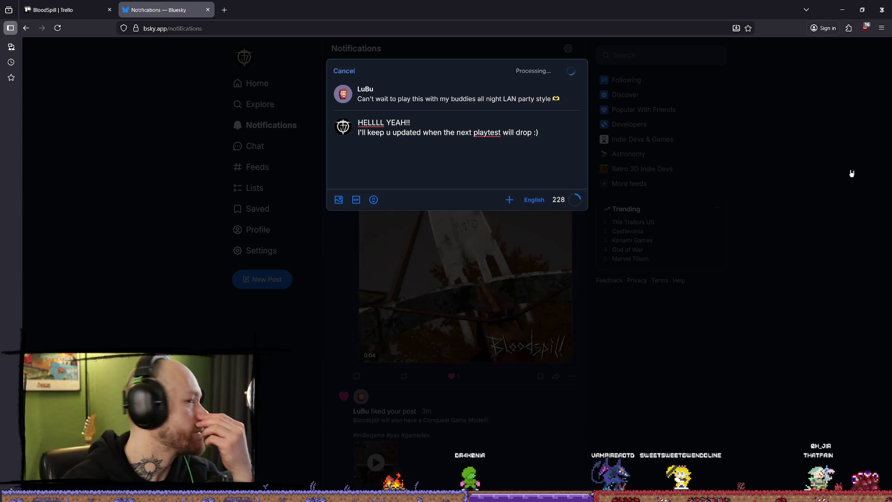
pyautogui.scroll(-10, 536, 204)
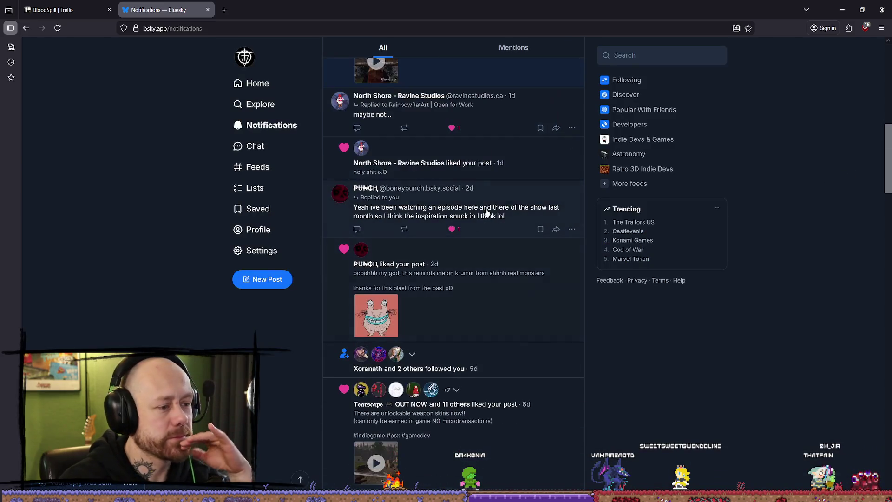
pyautogui.scroll(2, 537, 205)
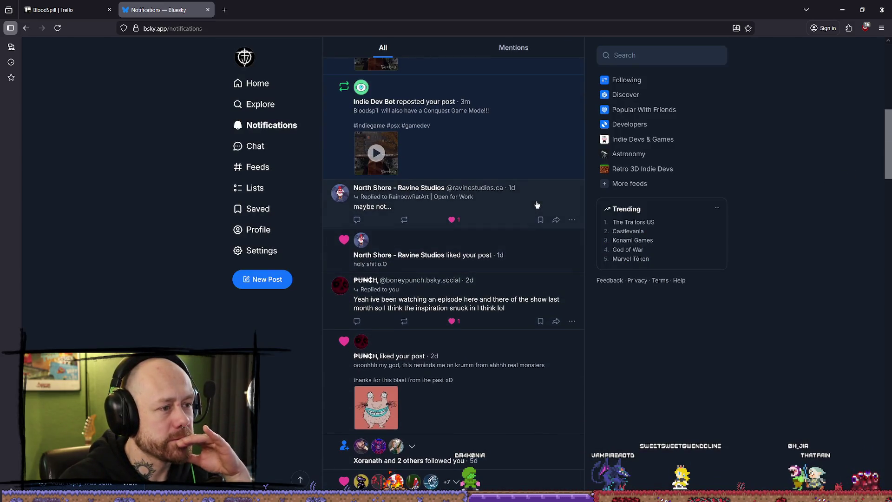
pyautogui.click(253, 83)
pyautogui.click(289, 225)
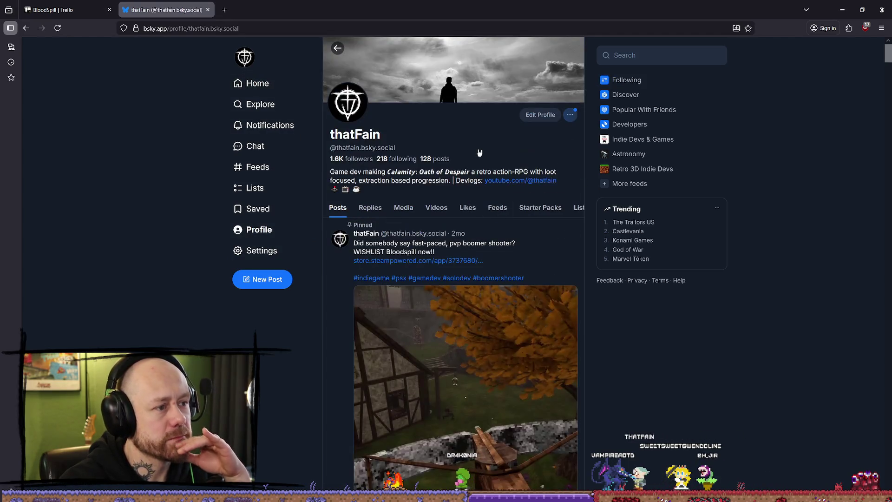
pyautogui.scroll(-8, 285, 153)
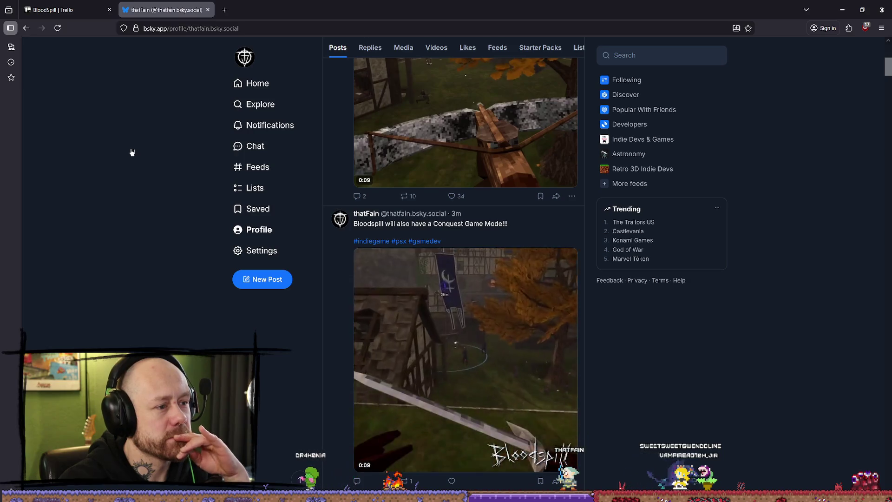
pyautogui.scroll(-4, 133, 151)
pyautogui.scroll(1, 134, 150)
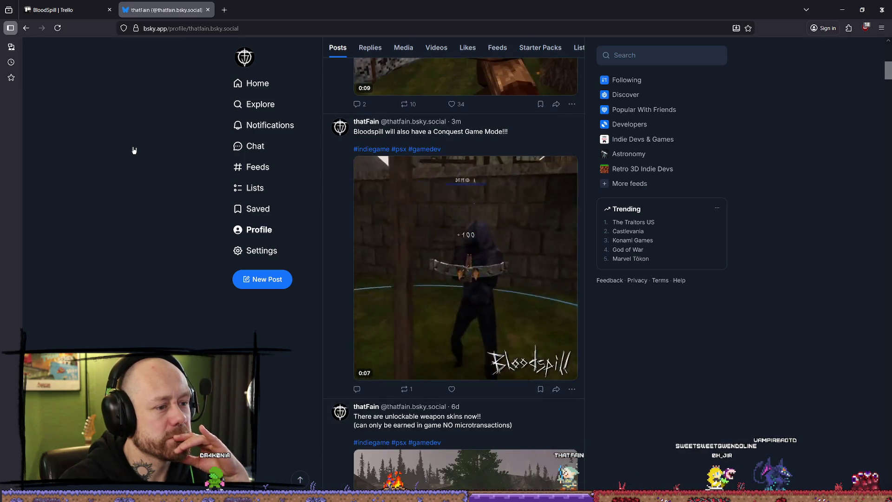
pyautogui.scroll(-5, 139, 150)
pyautogui.scroll(4, 418, 232)
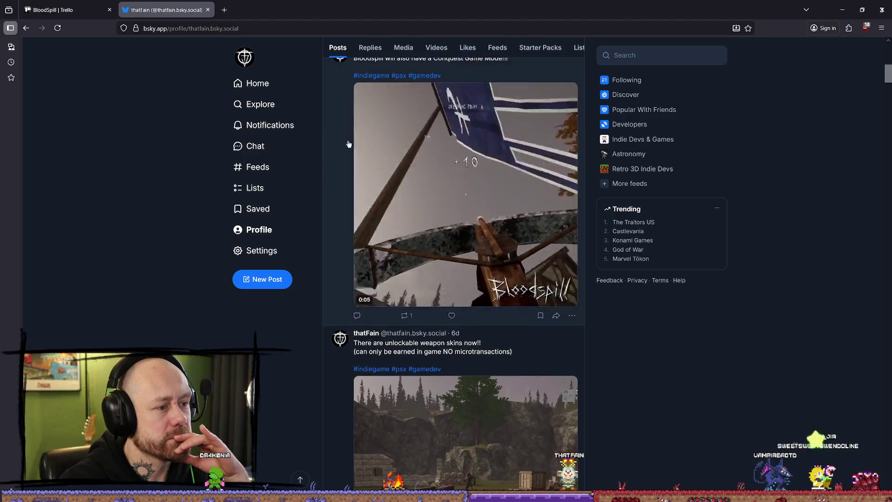
pyautogui.click(333, 280)
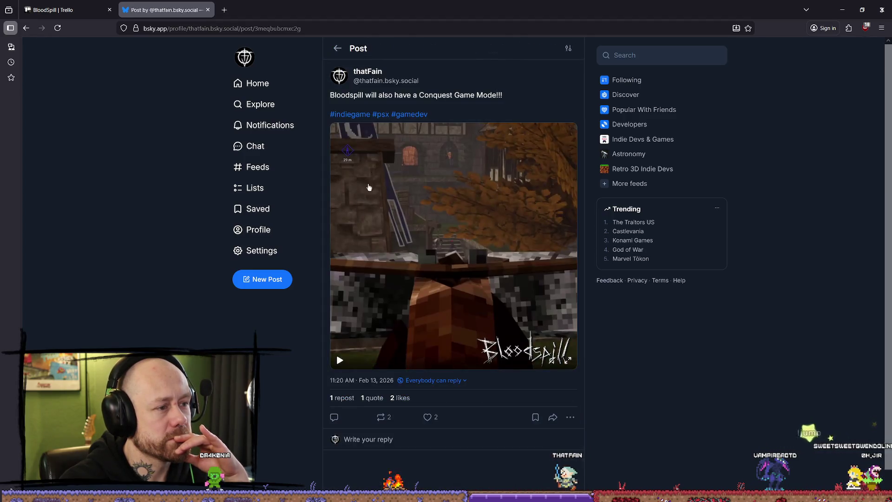
pyautogui.hotkey('alt', 'Left')
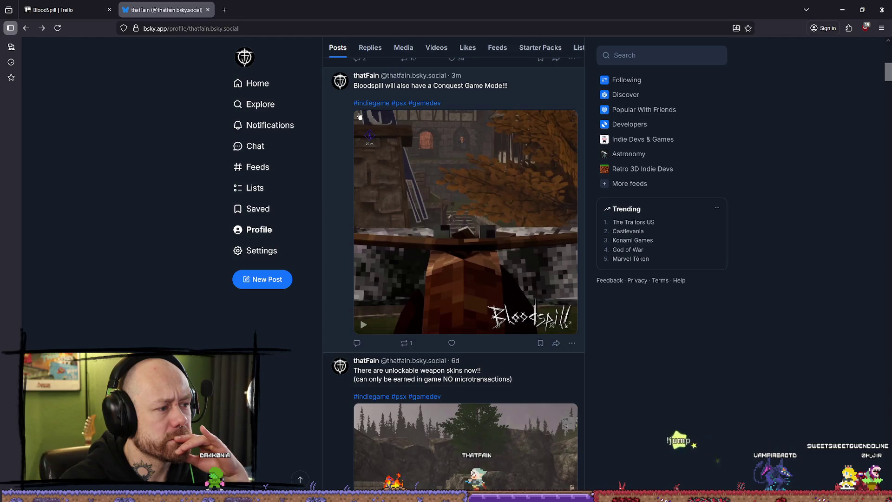
pyautogui.scroll(10, 419, 117)
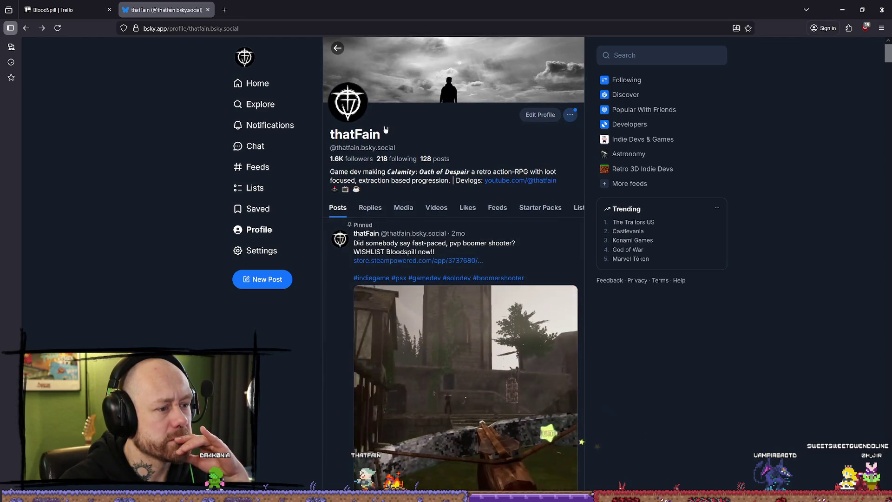
pyautogui.scroll(-8, 387, 119)
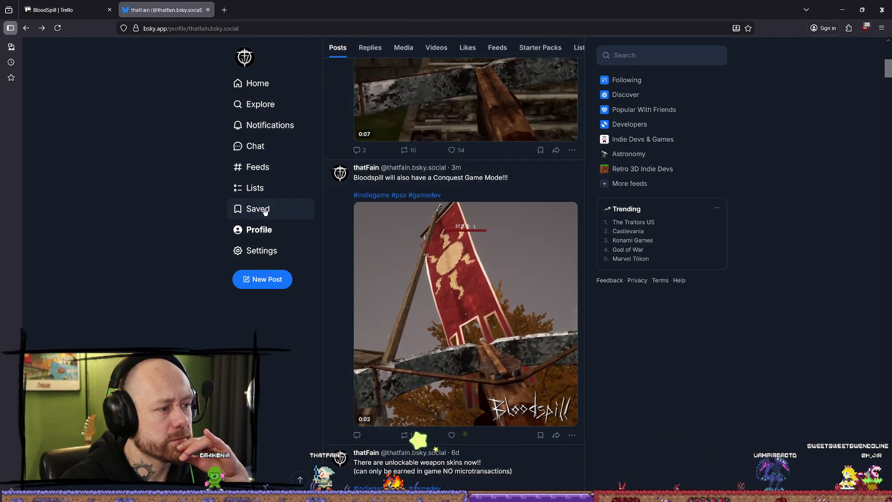
pyautogui.click(271, 125)
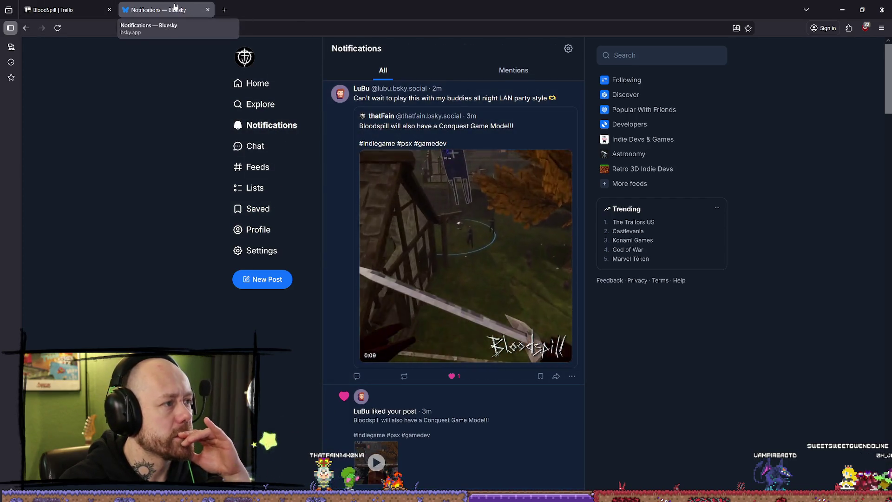
pyautogui.scroll(-1, 458, 106)
pyautogui.scroll(-5, 458, 106)
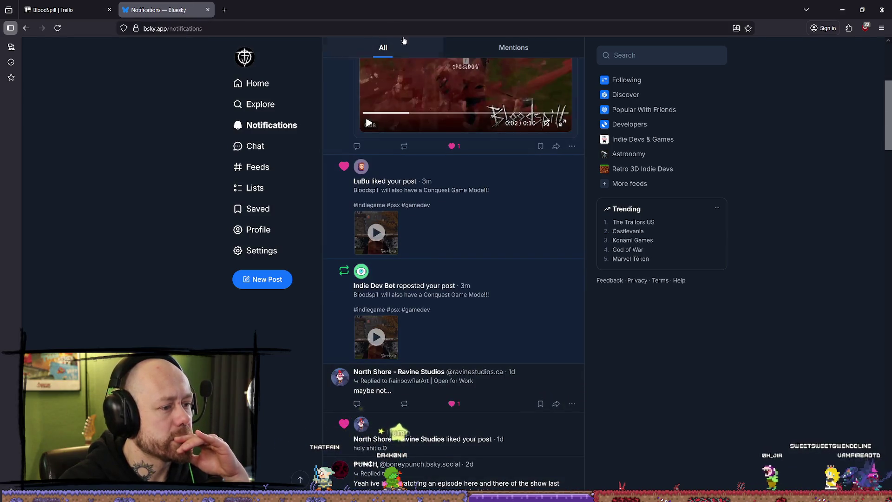
pyautogui.scroll(4, 303, 70)
pyautogui.scroll(3, 303, 71)
# Step: Close the Bluesky tab and minimize the browser to fly the Unreal view into the courtyard
pyautogui.click(208, 9)
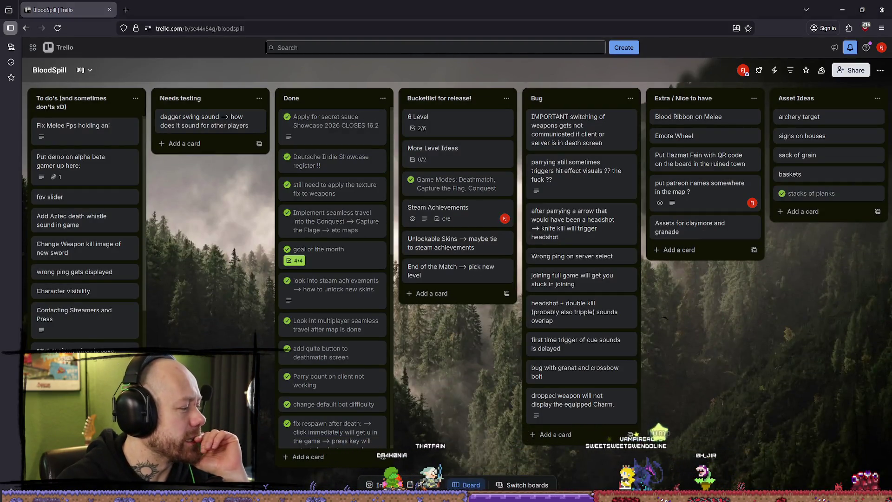
pyautogui.click(863, 8)
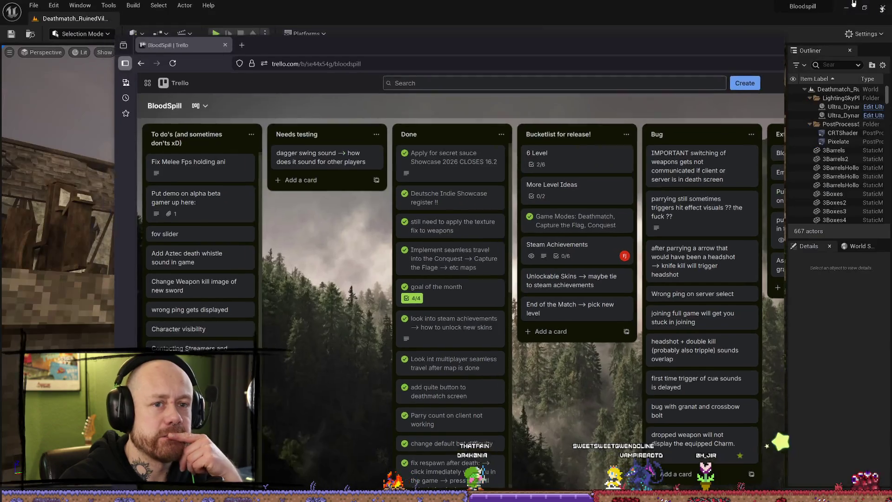
pyautogui.click(756, 49)
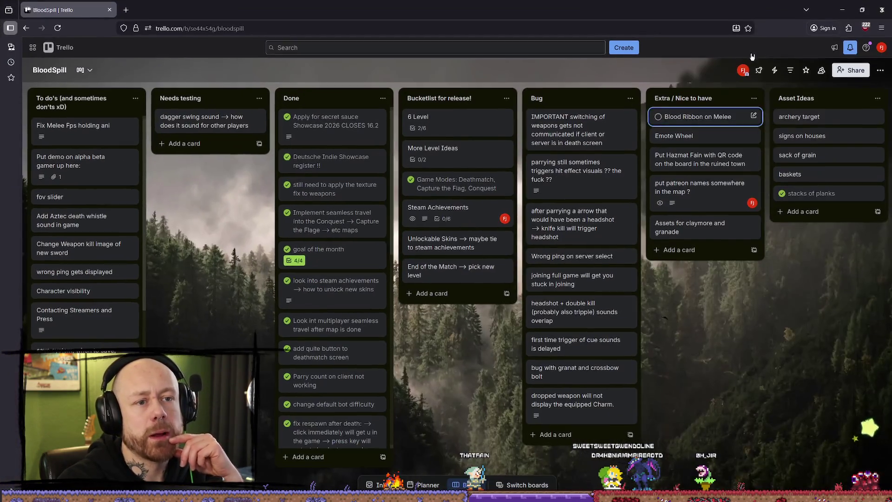
pyautogui.click(846, 8)
pyautogui.press('w')
pyautogui.moveTo(484, 135); pyautogui.dragTo(481, 144, button='right')
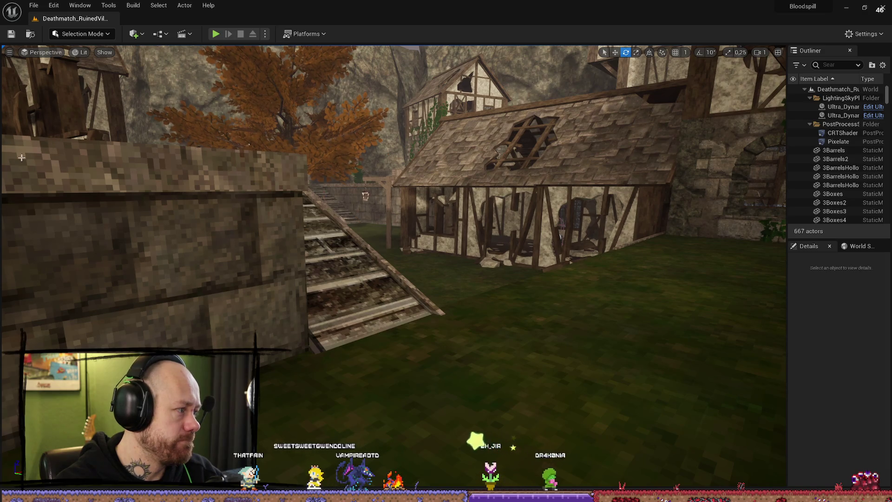
# Step: Check the Trello board again, then return to Unreal and fly toward the walled courtyard
pyautogui.hotkey('alt', 'Tab')
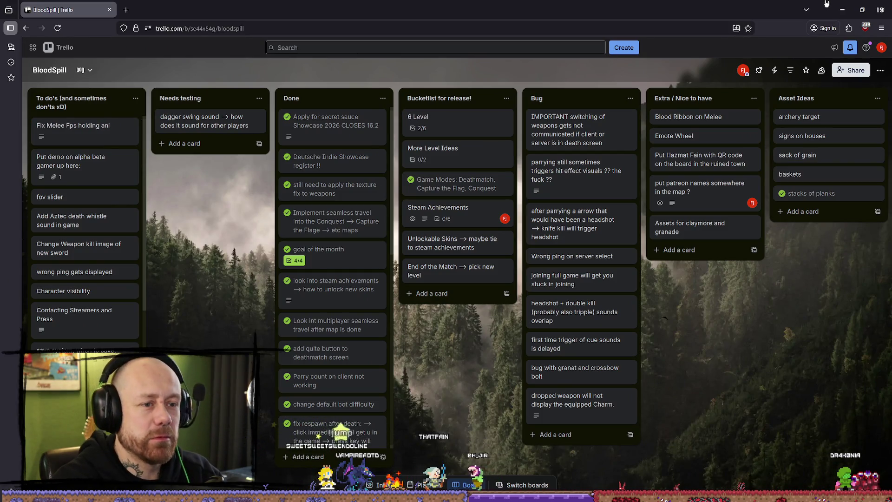
pyautogui.click(848, 8)
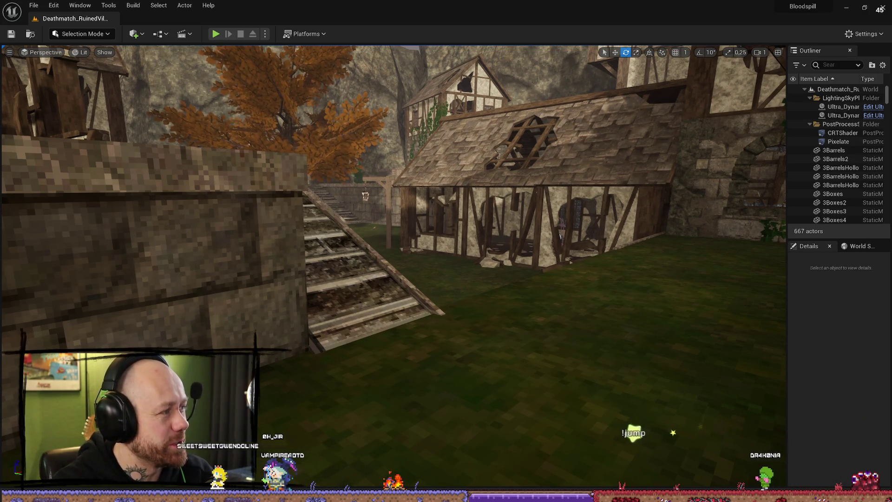
pyautogui.click(844, 8)
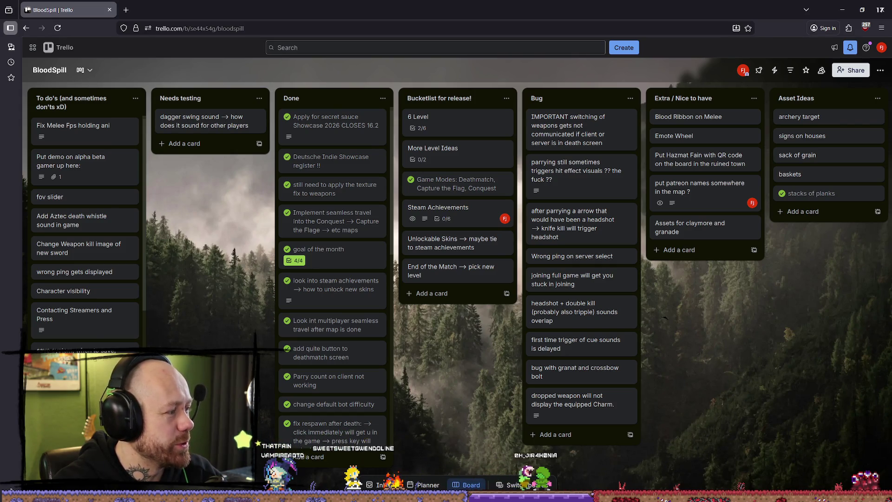
pyautogui.hotkey('alt', 'Tab')
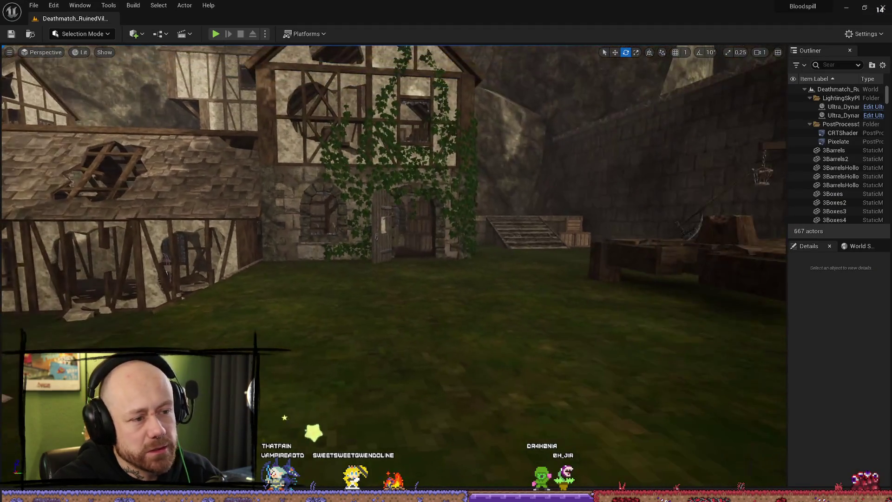
pyautogui.moveTo(447, 251); pyautogui.dragTo(279, 246, button='right')
# Step: Turn the viewport toward the timber-framed houses and start a Play In Editor session
pyautogui.moveTo(570, 262)
pyautogui.mouseDown(button='right')
pyautogui.moveTo(465, 241)
pyautogui.moveTo(418, 251)
pyautogui.moveTo(569, 262)
pyautogui.mouseUp(button='right')
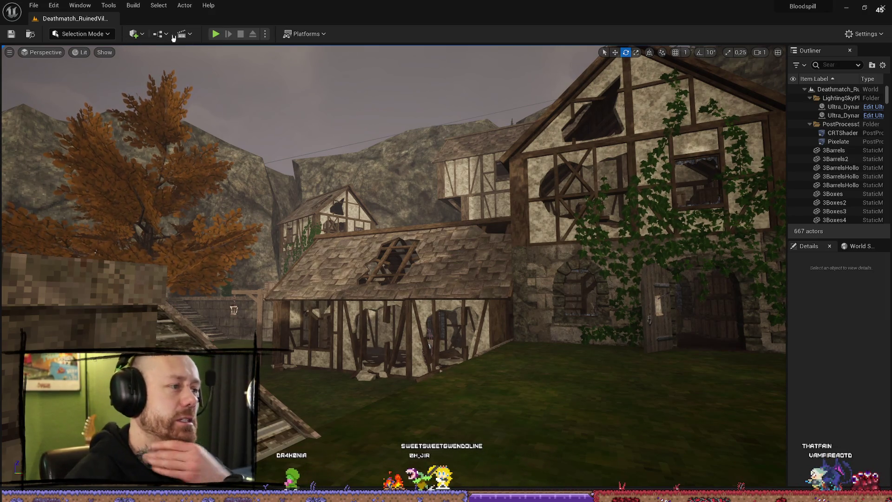
pyautogui.click(215, 34)
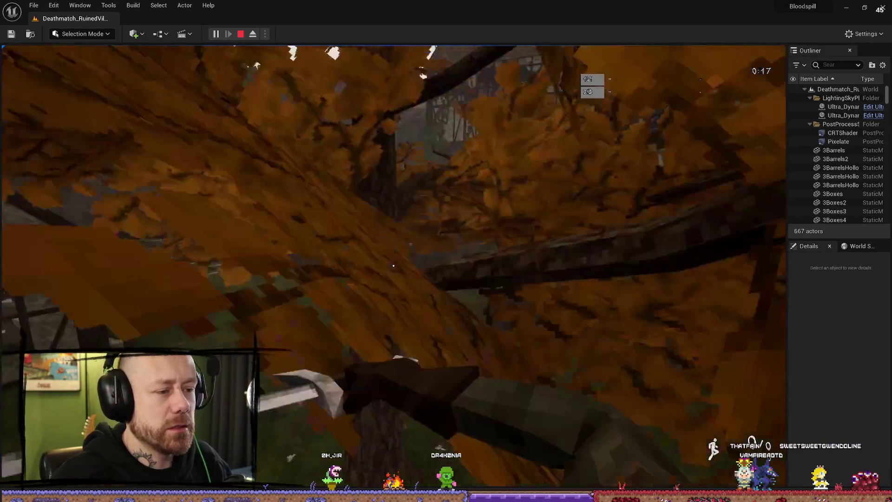
# Step: Walk the sword-armed player toward the stairs and look down the corridor
pyautogui.press('w')
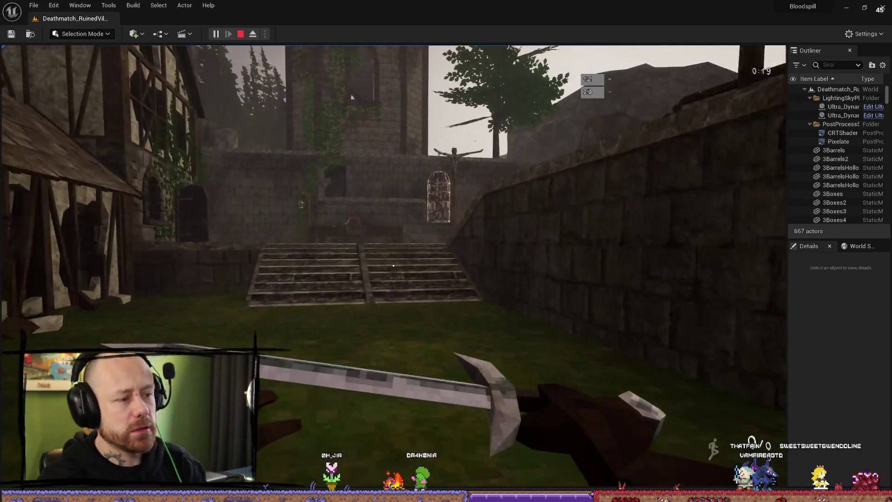
pyautogui.press('w')
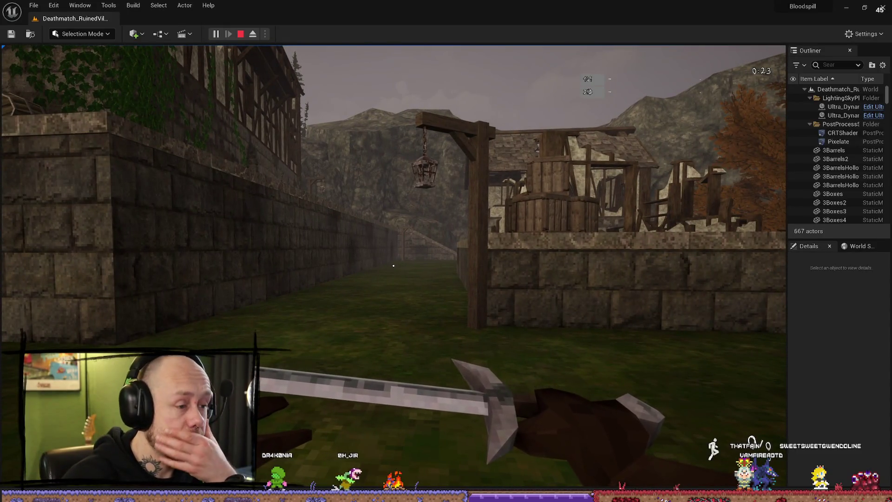
# Step: Stop the play session and open BP_Sword from MyStuff > FPS > Blueprints > Weapons
pyautogui.press('Escape')
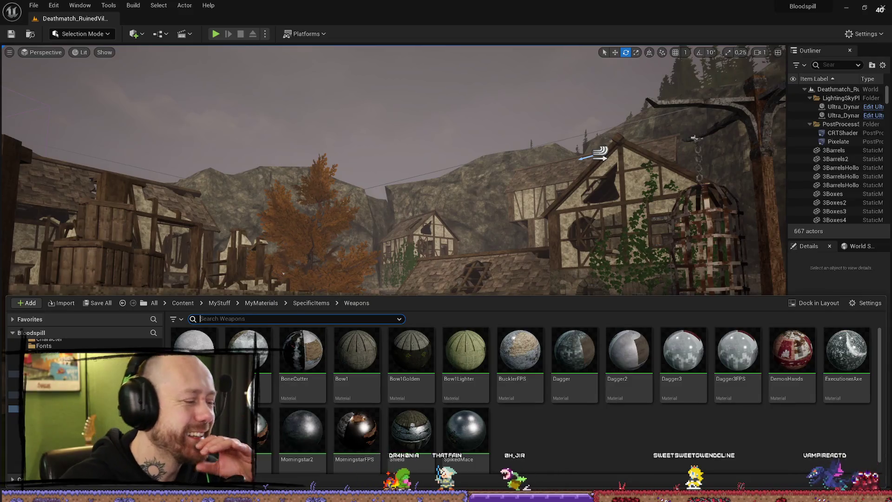
pyautogui.hotkey('alt', 'Left')
pyautogui.hotkey('alt', 'Left')
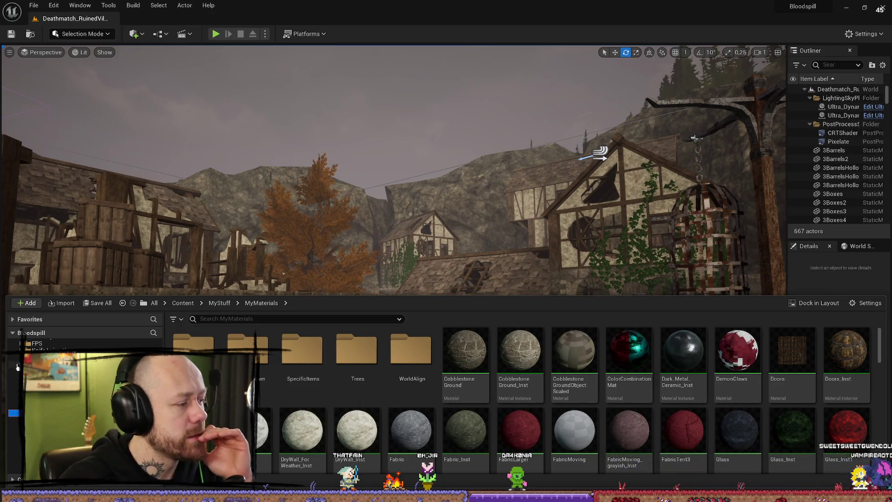
pyautogui.click(17, 365)
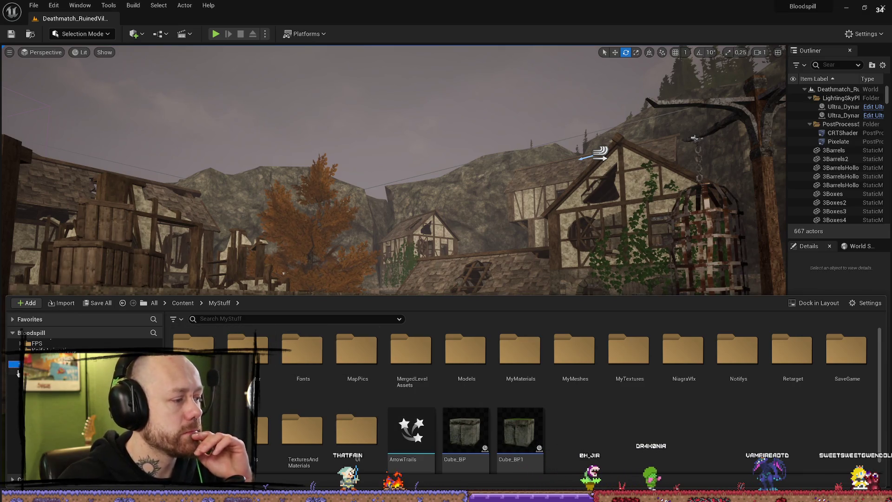
pyautogui.scroll(2, 84, 381)
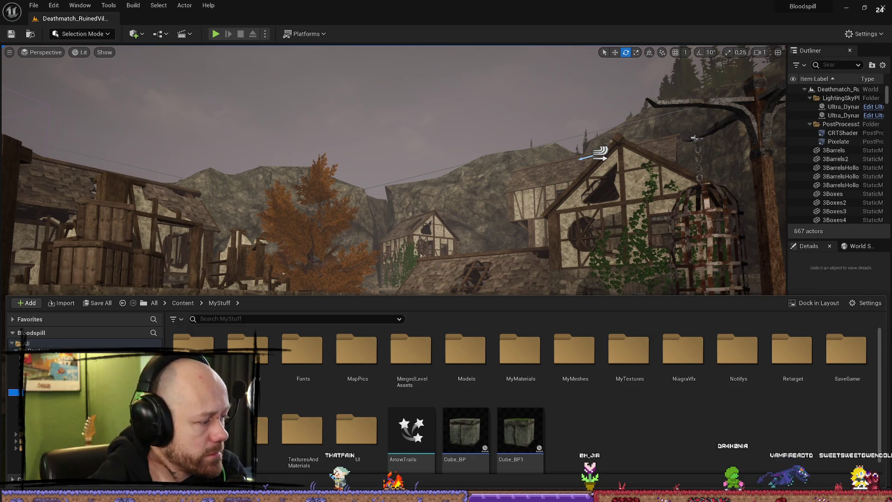
pyautogui.click(14, 371)
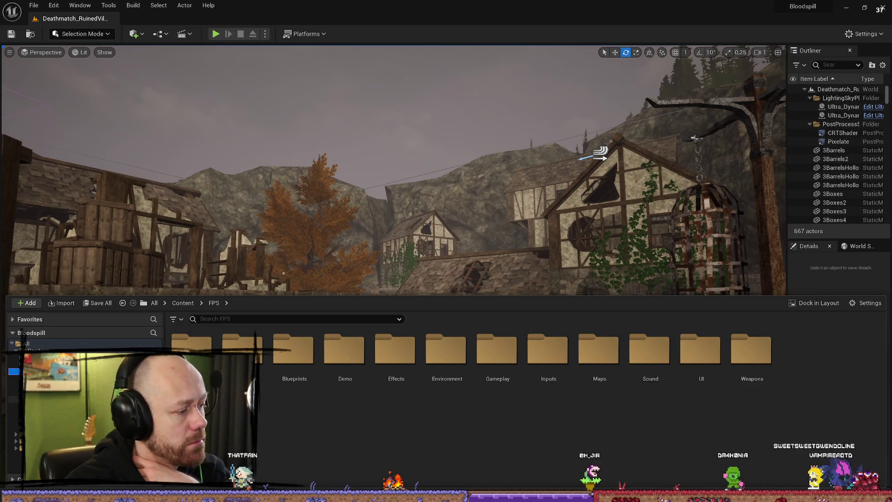
pyautogui.doubleClick(284, 358)
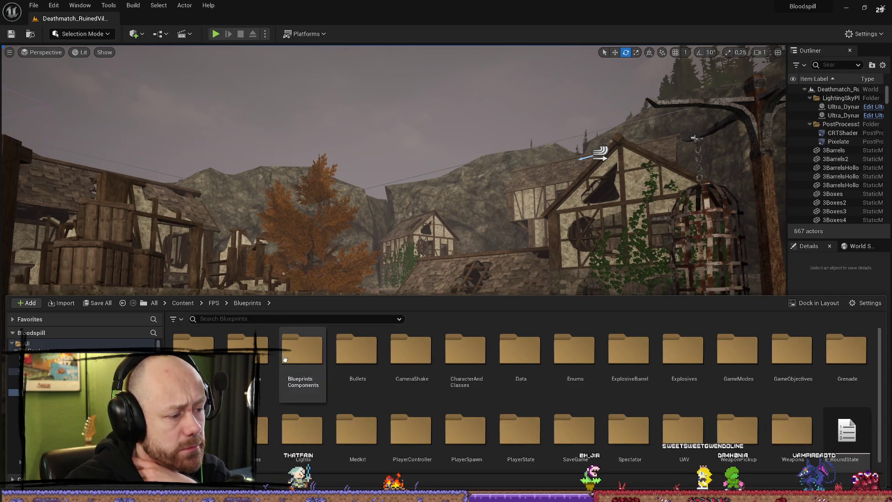
pyautogui.scroll(-1, 651, 432)
pyautogui.doubleClick(788, 418)
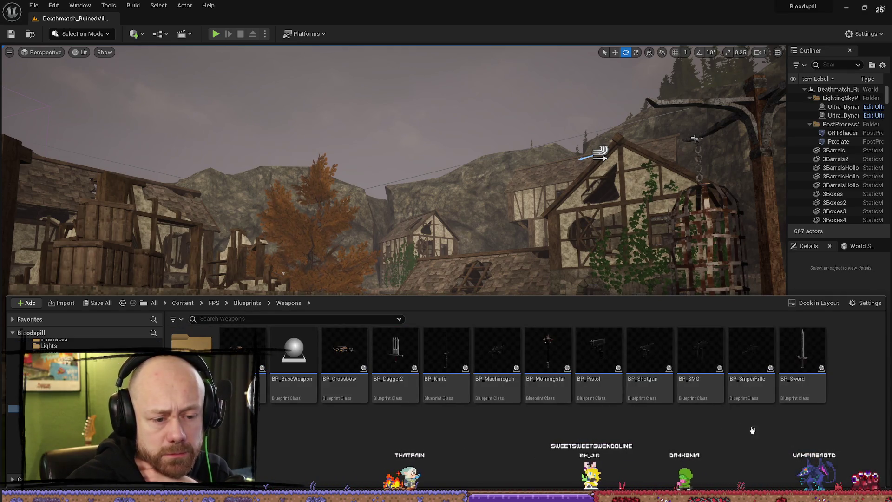
pyautogui.doubleClick(809, 354)
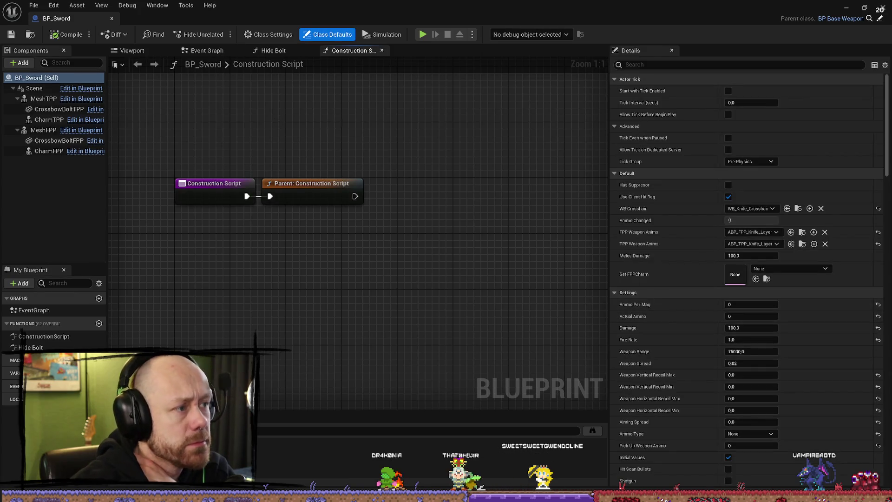
pyautogui.click(97, 100)
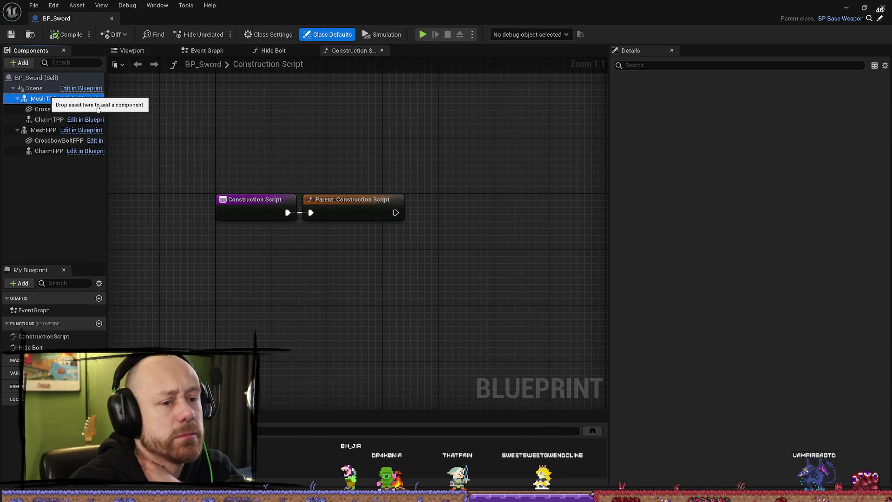
pyautogui.scroll(-15, 736, 248)
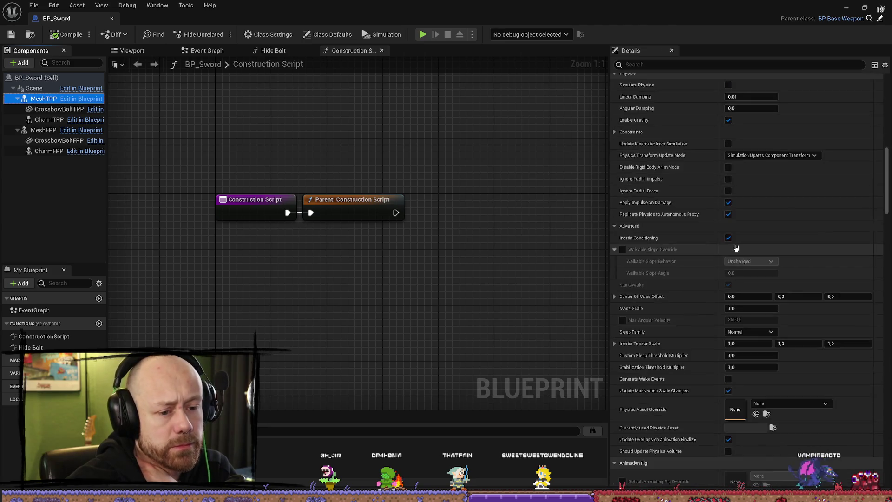
pyautogui.scroll(-10, 736, 248)
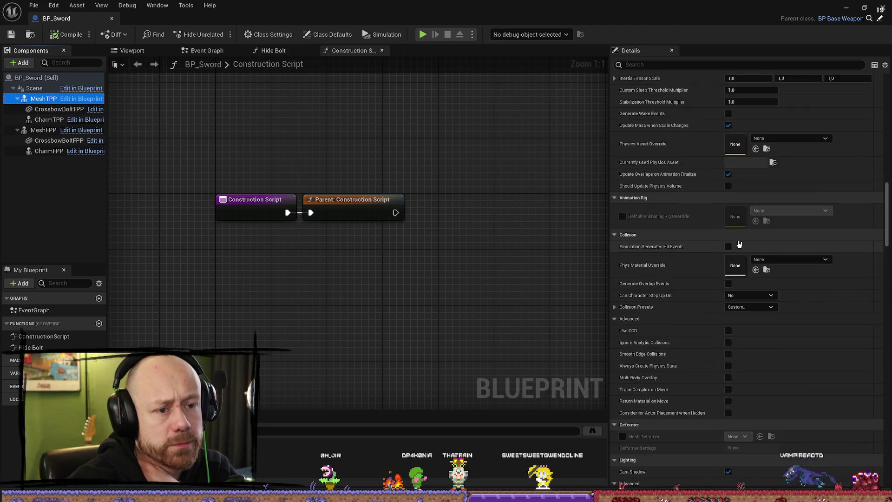
pyautogui.scroll(-15, 739, 245)
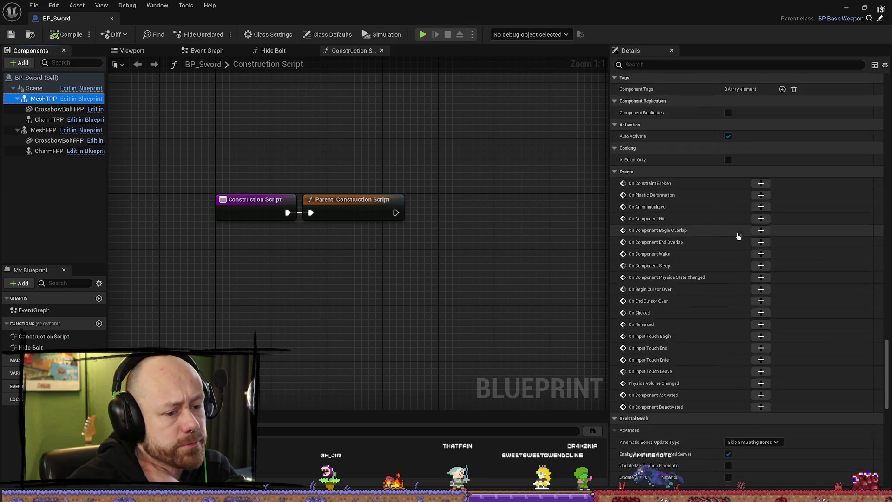
pyautogui.scroll(-5, 739, 236)
pyautogui.click(46, 123)
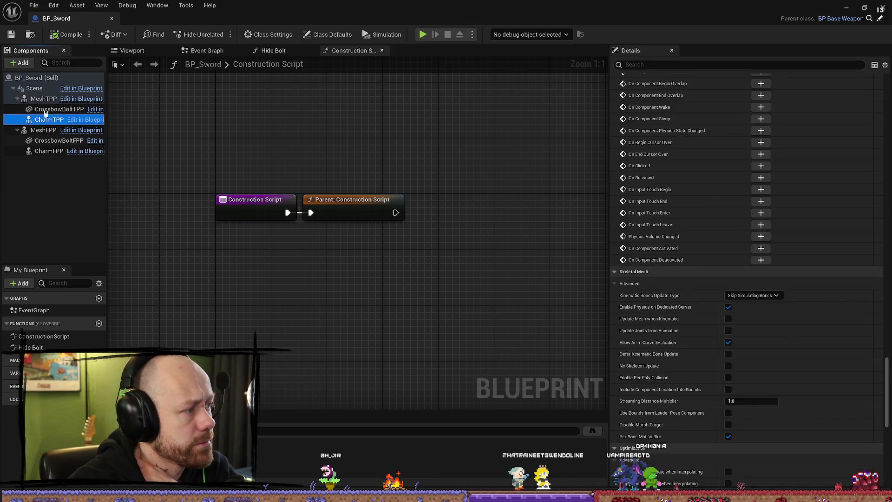
pyautogui.click(33, 89)
pyautogui.scroll(-11, 515, 201)
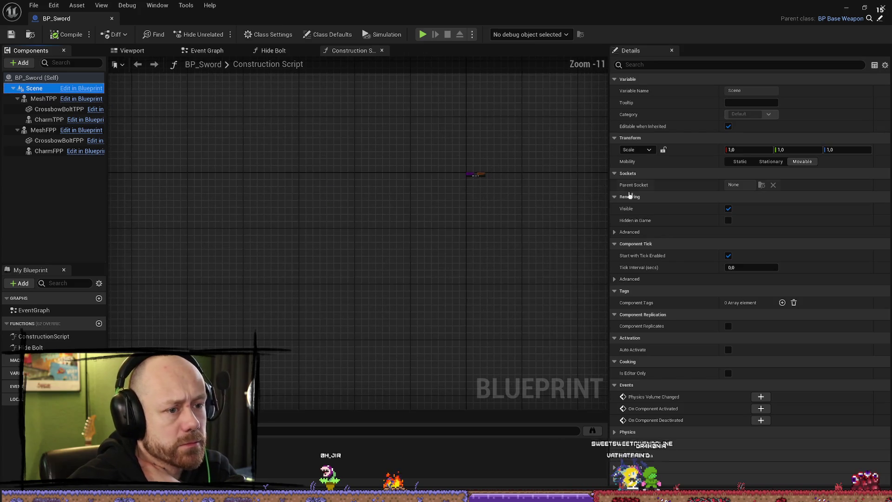
pyautogui.scroll(7, 470, 175)
pyautogui.moveTo(482, 182); pyautogui.dragTo(308, 235, button='right')
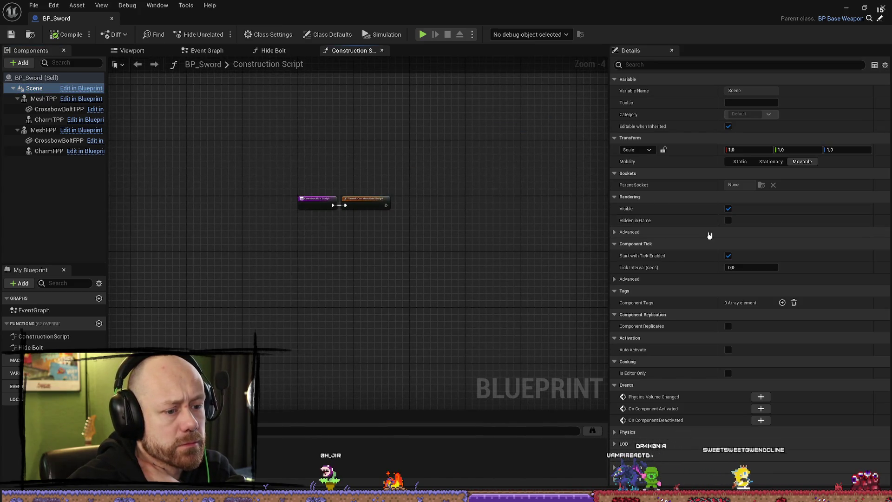
pyautogui.click(50, 132)
pyautogui.scroll(-20, 635, 187)
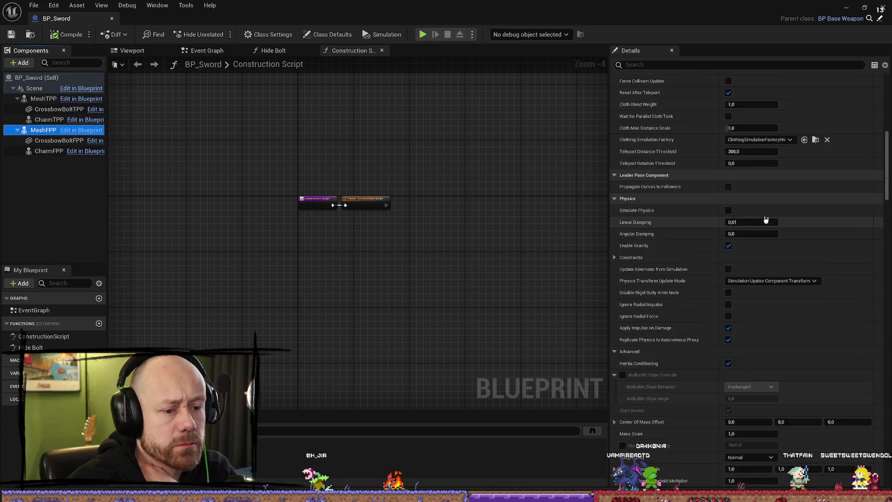
pyautogui.scroll(-15, 766, 219)
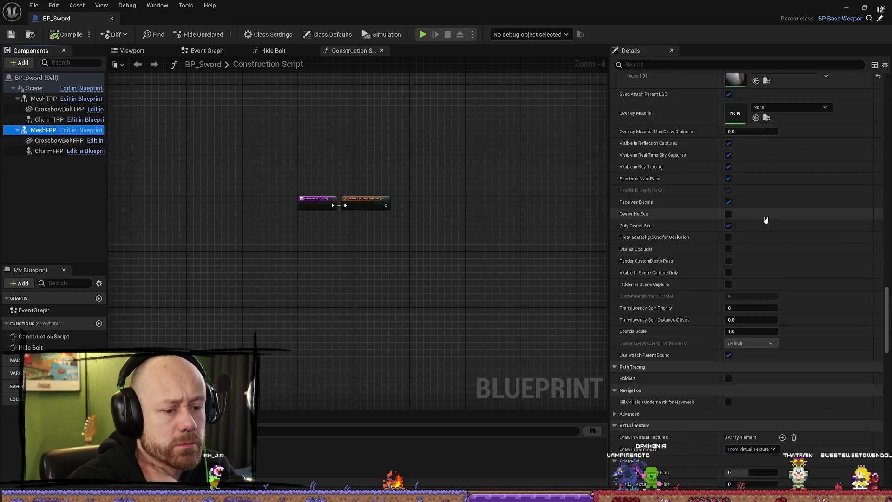
pyautogui.click(34, 88)
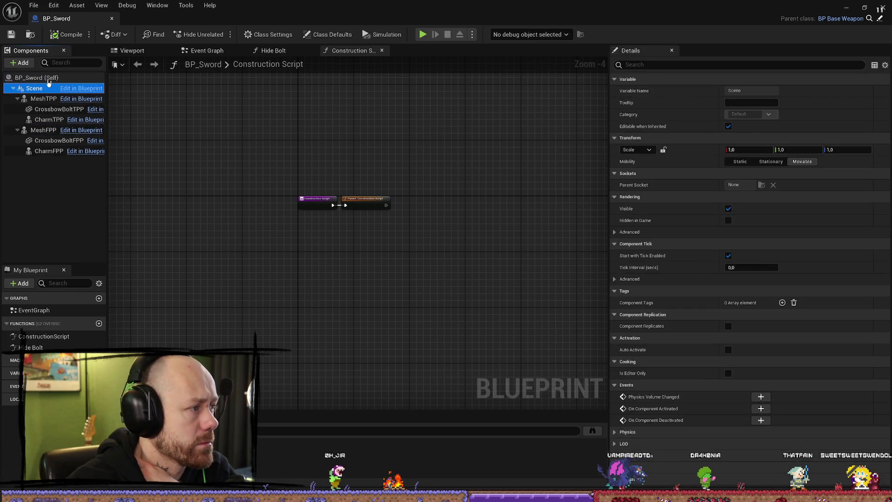
pyautogui.click(705, 65)
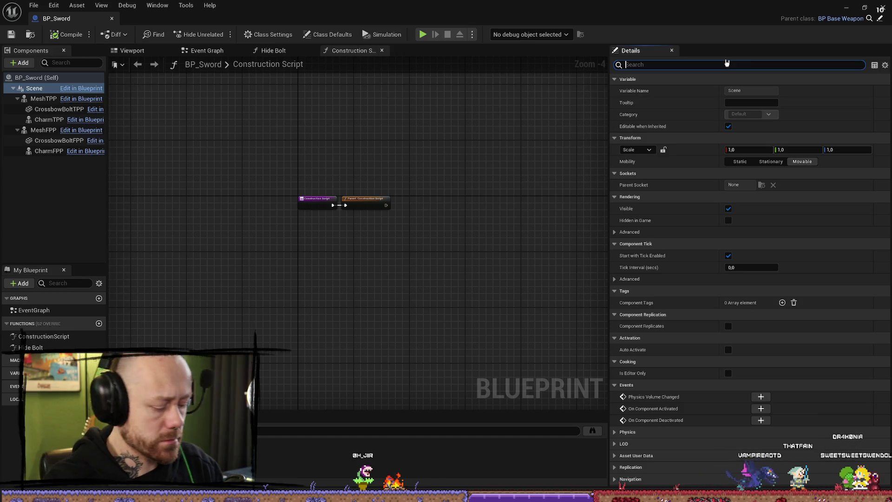
# Step: Filter the Details by 'anim', select BP_Sword (Self), and show its Class Defaults
pyautogui.write('anm')
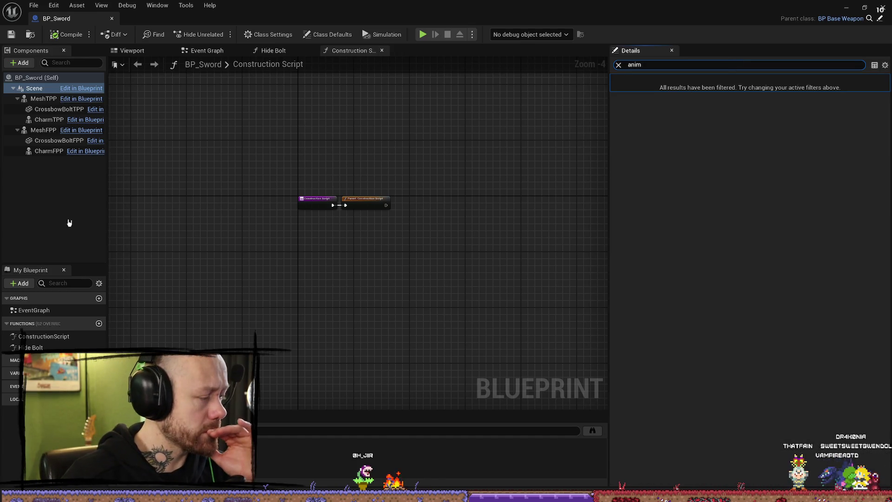
pyautogui.click(38, 79)
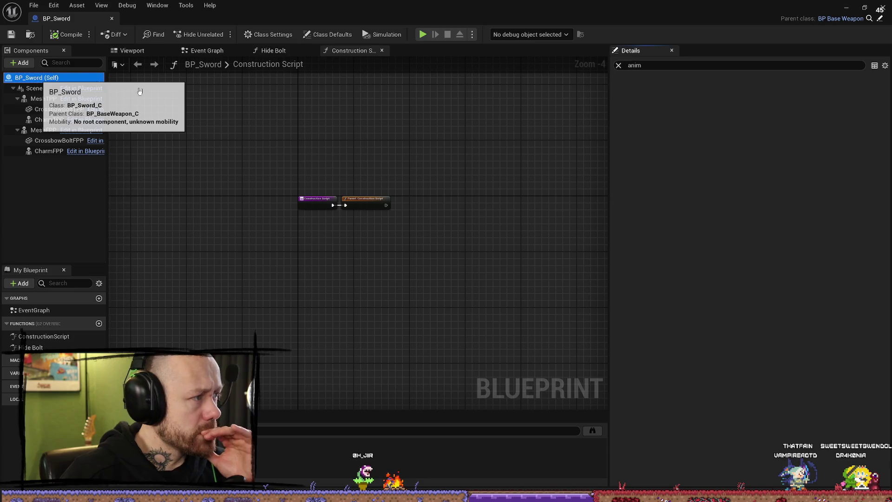
pyautogui.click(328, 34)
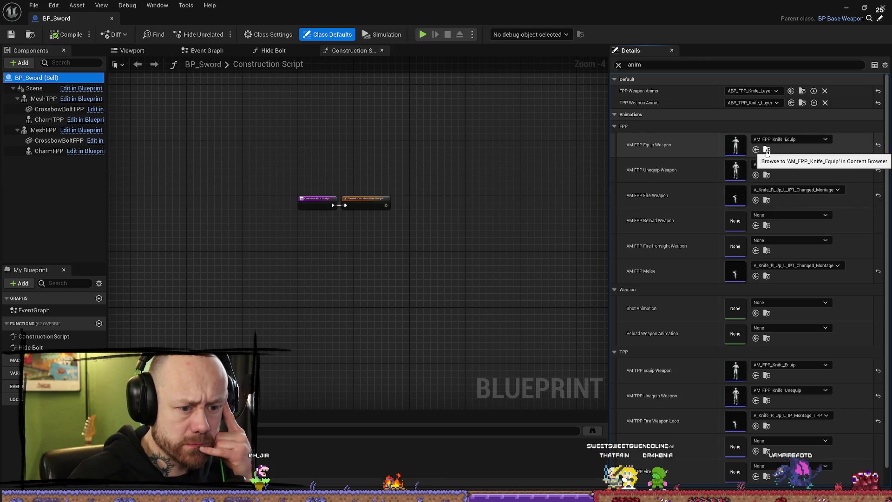
pyautogui.scroll(-1, 767, 152)
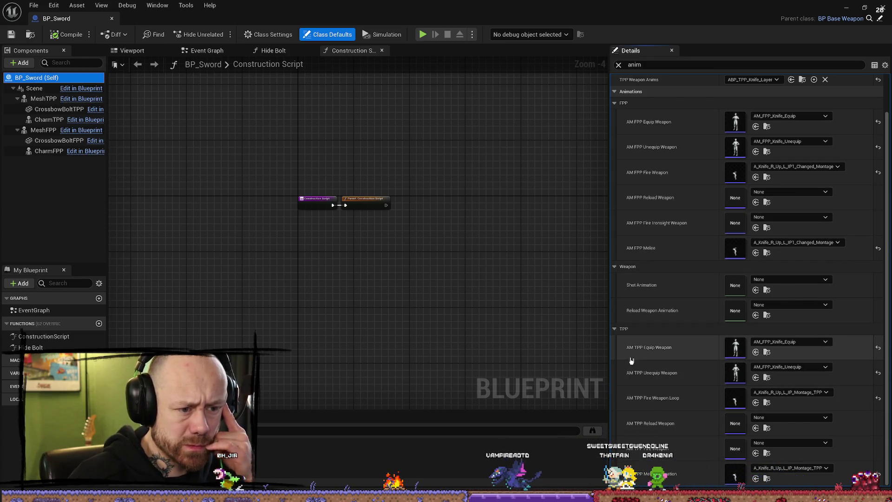
# Step: Preview the AM_FPP_Knife_Equip montage, then browse to the sword's ABP_FPP_Knife_Layer asset
pyautogui.click(767, 352)
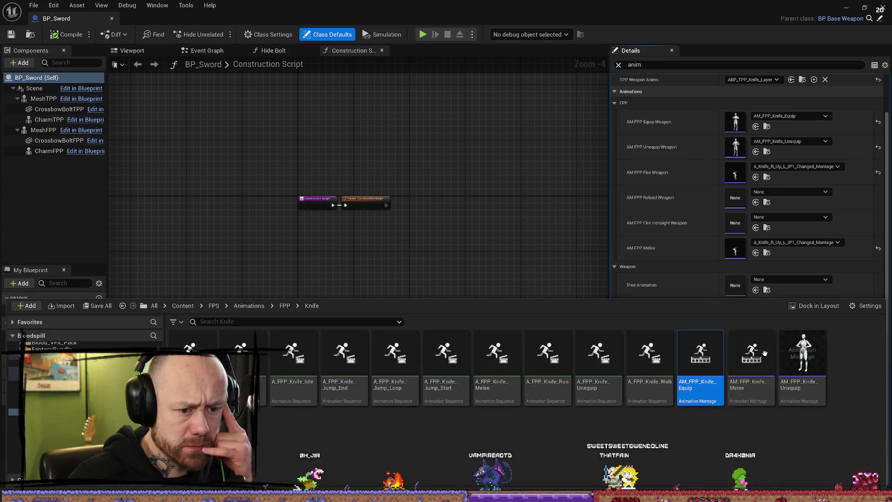
pyautogui.doubleClick(720, 354)
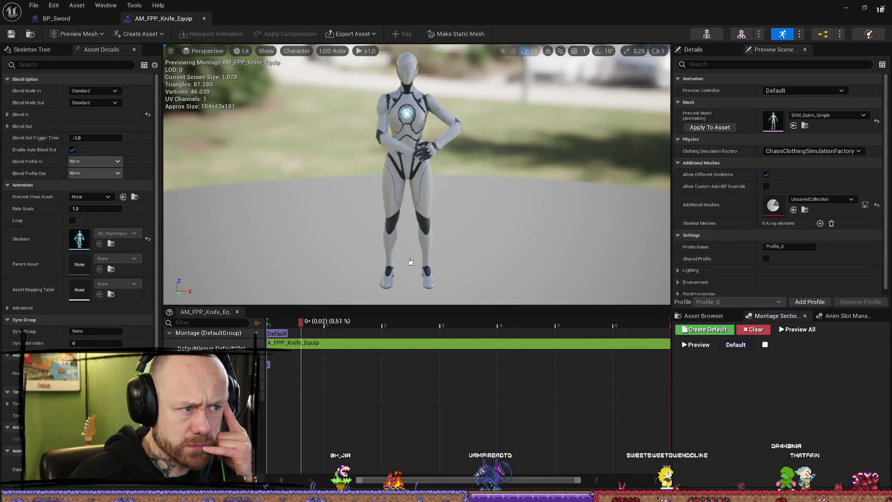
pyautogui.click(204, 18)
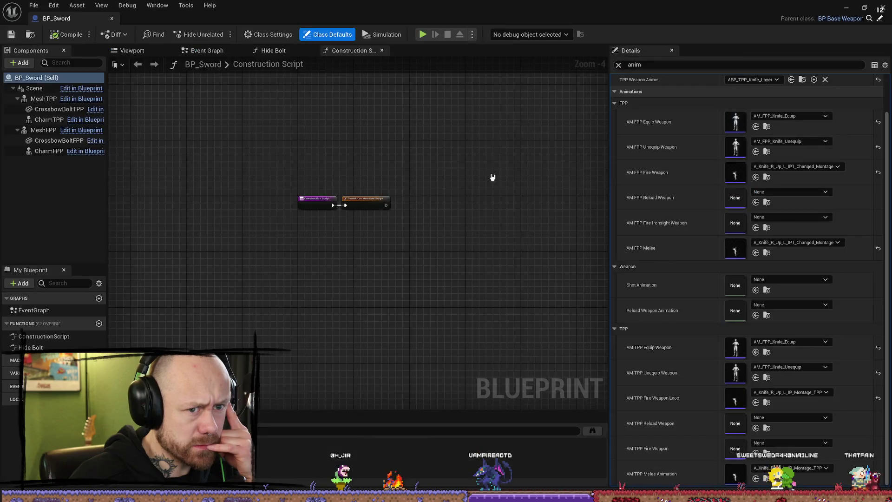
pyautogui.scroll(1, 693, 261)
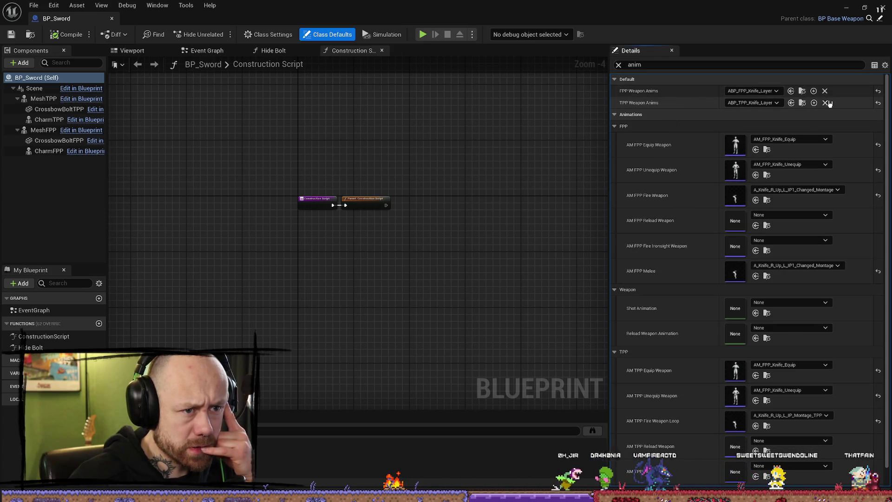
pyautogui.click(804, 92)
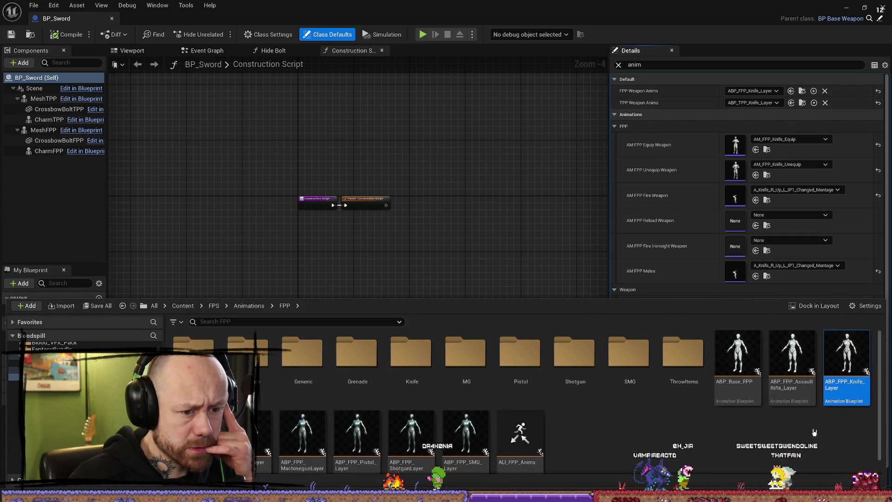
# Step: Open ABP_FPP_Knife_Layer and, from its Run slot, open A_FPP_Knife_Run_Ue4
pyautogui.doubleClick(844, 372)
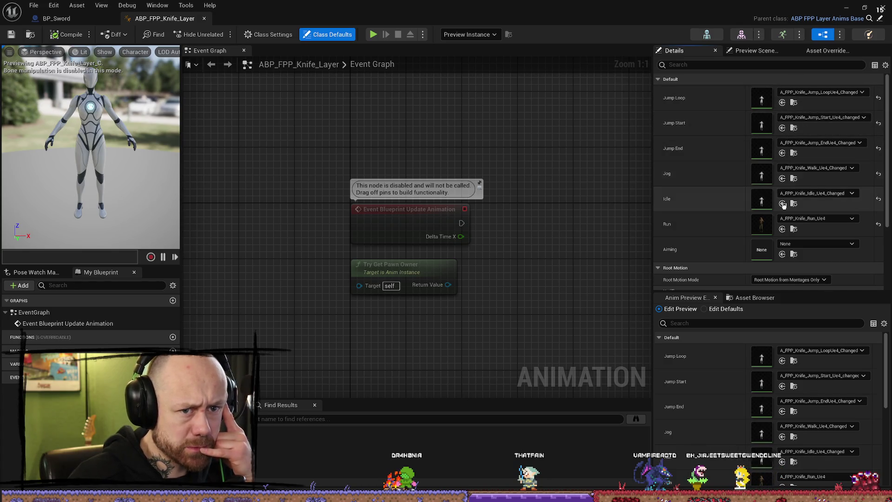
pyautogui.click(793, 229)
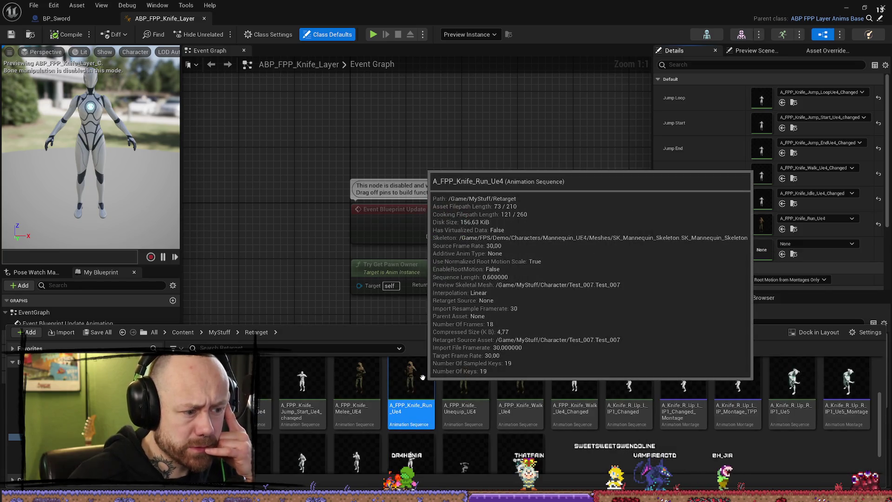
pyautogui.doubleClick(412, 367)
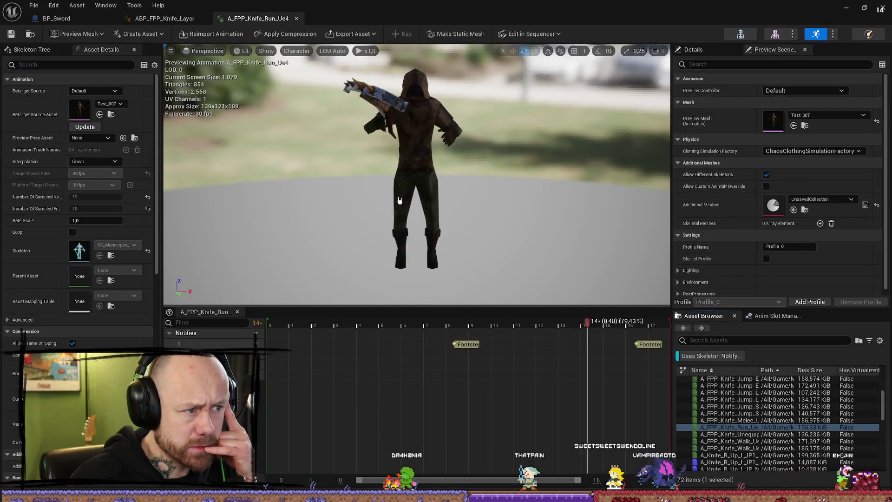
# Step: Preview A_FPP_Knife_Idle_Ue4 from the Content Drawer, then close the idle and knife-layer editor tabs
pyautogui.moveTo(522, 177); pyautogui.dragTo(439, 193, button='right')
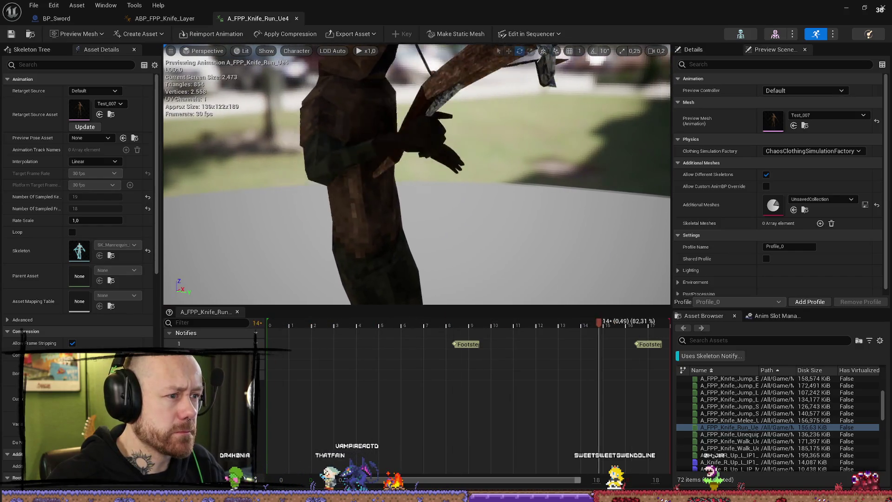
pyautogui.hotkey('ctrl', 'space')
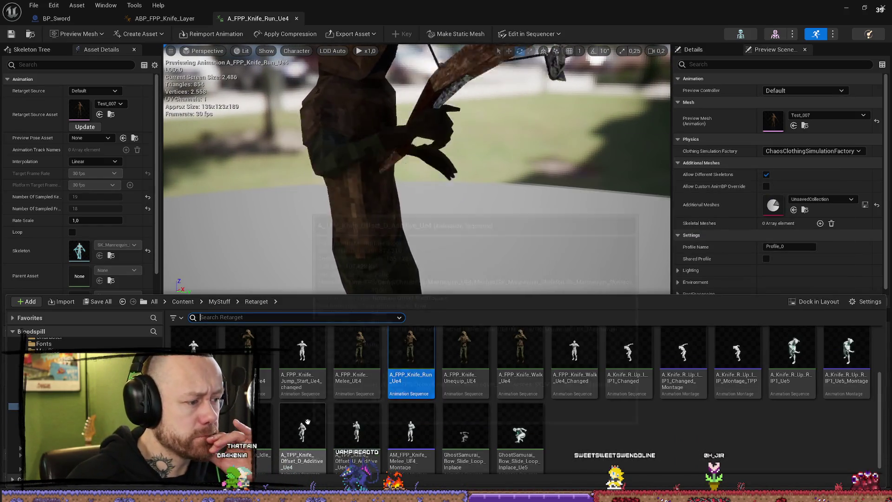
pyautogui.scroll(1, 738, 390)
pyautogui.scroll(1, 739, 390)
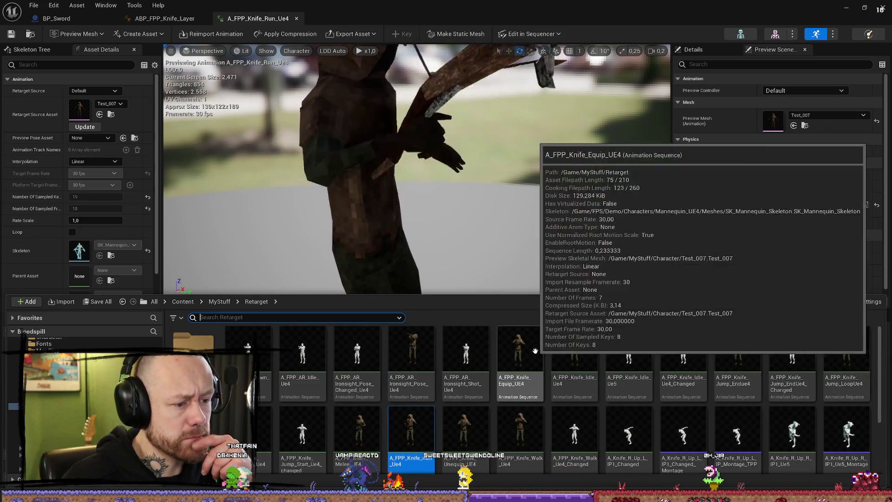
pyautogui.click(577, 356)
pyautogui.doubleClick(577, 356)
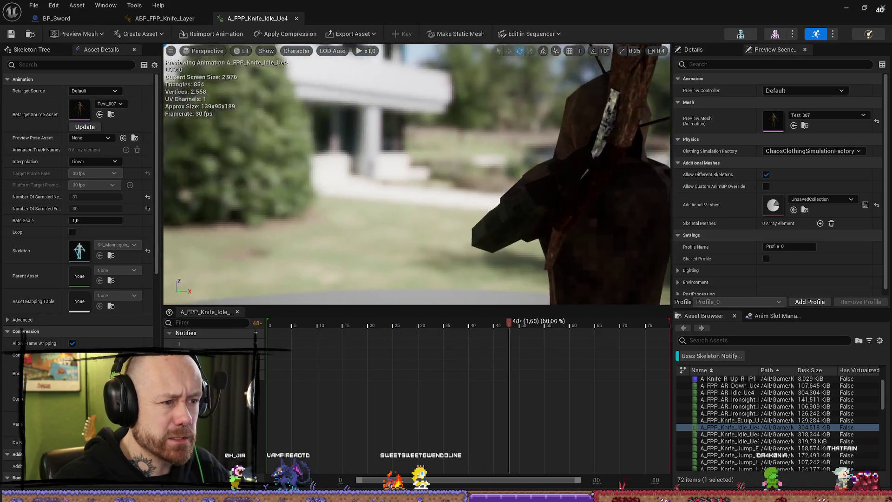
pyautogui.click(296, 18)
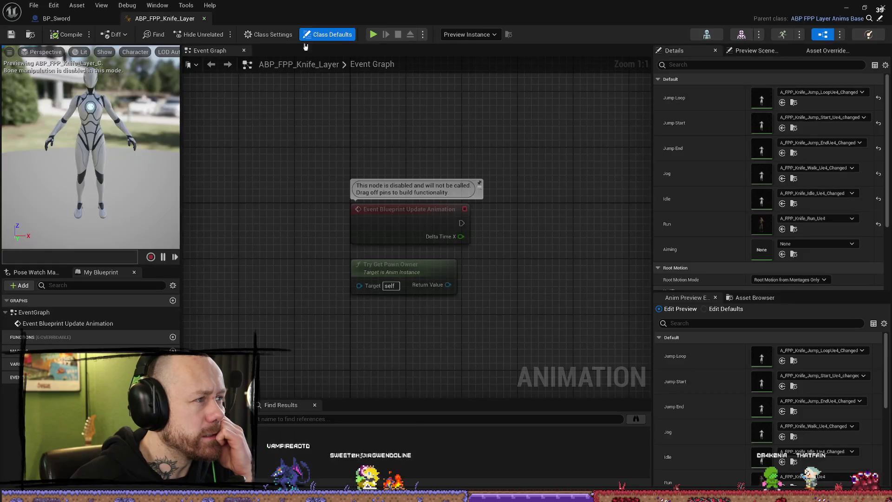
pyautogui.click(204, 19)
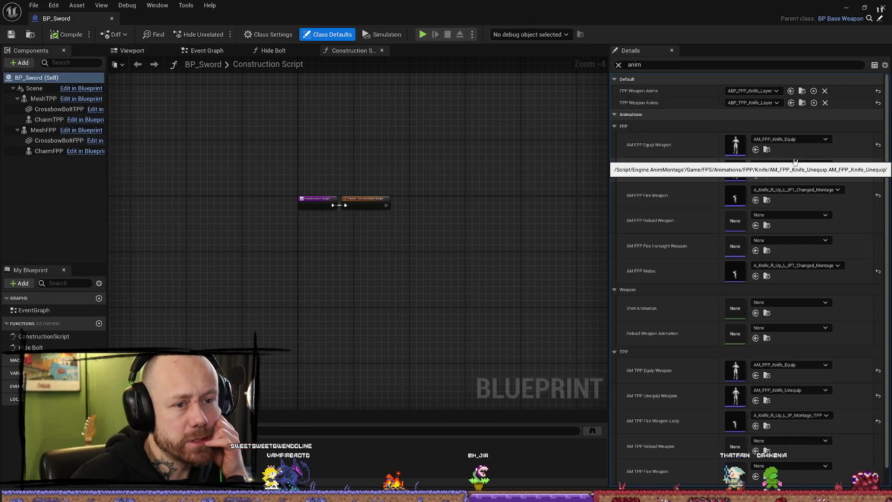
pyautogui.click(848, 10)
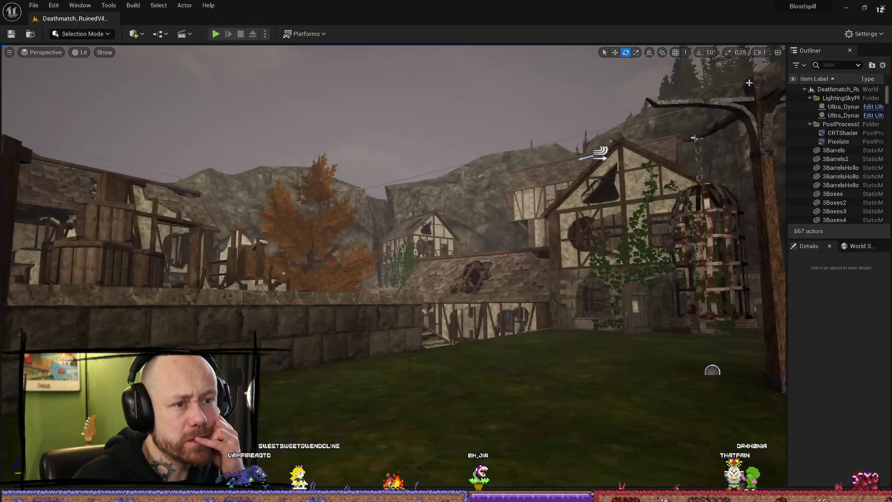
pyautogui.moveTo(510, 189); pyautogui.dragTo(407, 148, button='right')
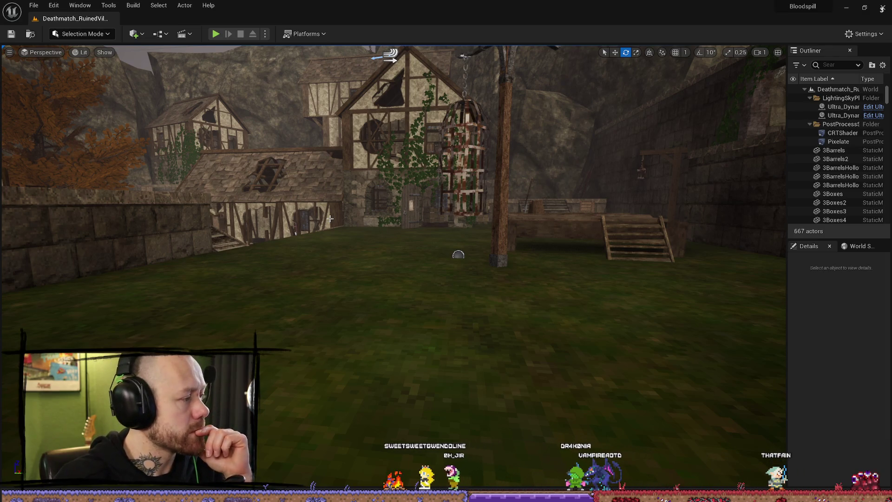
pyautogui.moveTo(330, 219)
pyautogui.mouseDown(button='right')
pyautogui.moveTo(428, 210)
pyautogui.moveTo(444, 221)
pyautogui.mouseUp(button='right')
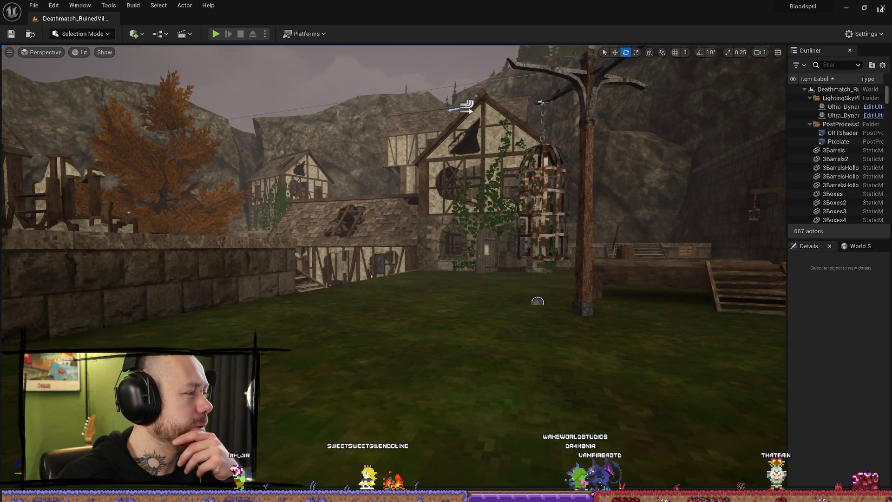
pyautogui.moveTo(382, 287); pyautogui.dragTo(478, 286, button='right')
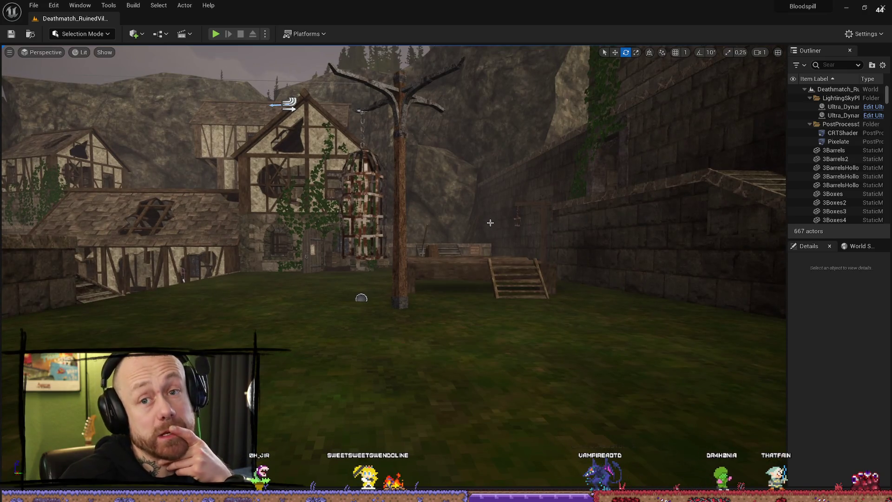
pyautogui.moveTo(427, 200); pyautogui.dragTo(465, 172, button='right')
# Step: In a maximized Sourcetree, commit the staged Bloodspill files as 'morningstar fixed texture for fps mesh / no clipping'
pyautogui.hotkey('alt', 'Tab')
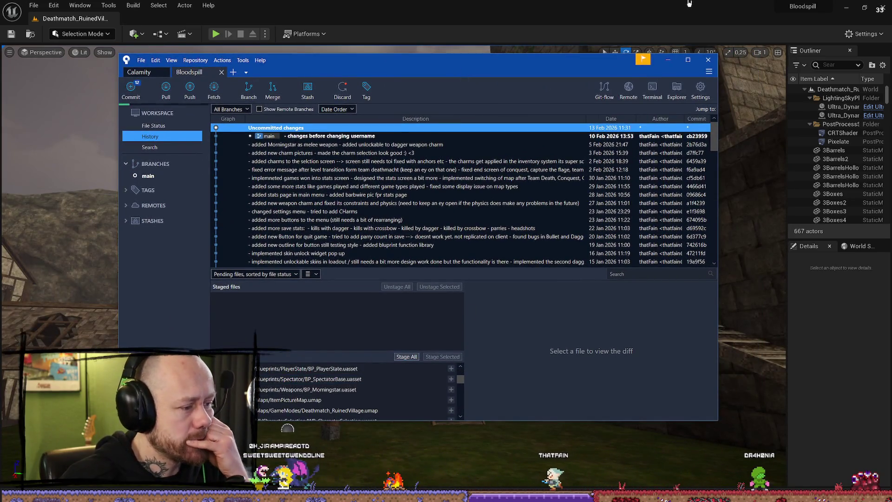
pyautogui.click(688, 60)
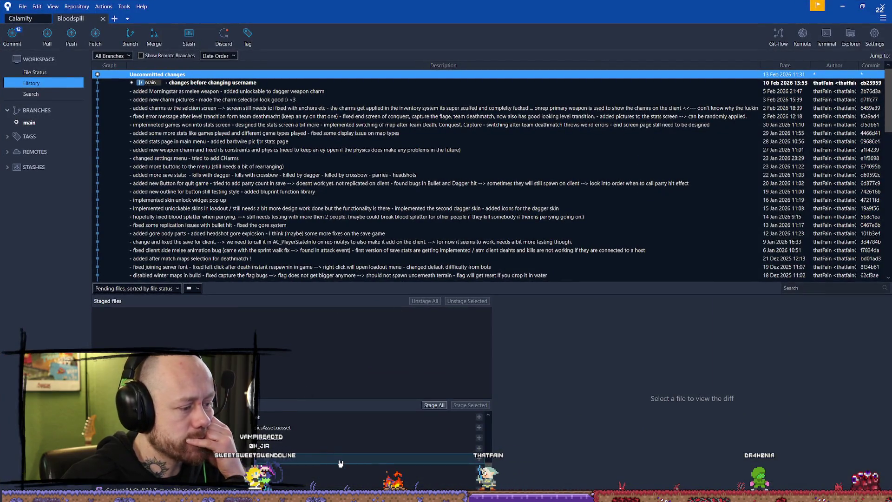
pyautogui.scroll(5, 363, 467)
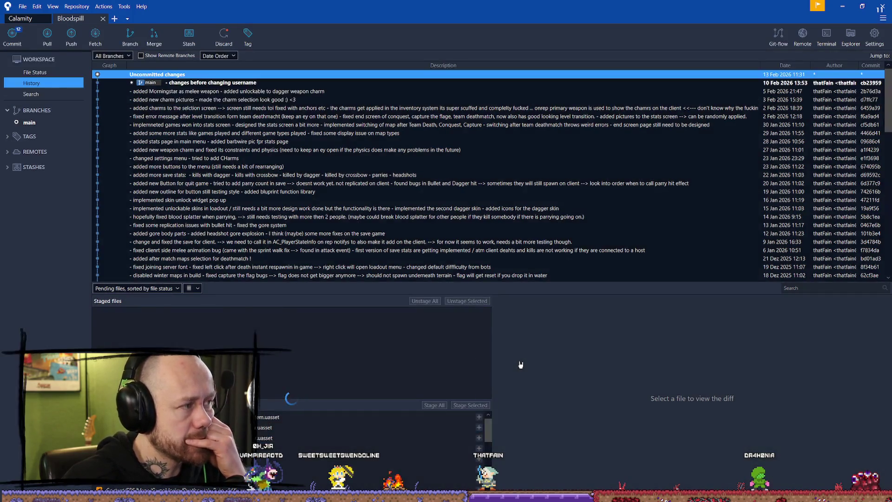
pyautogui.click(35, 72)
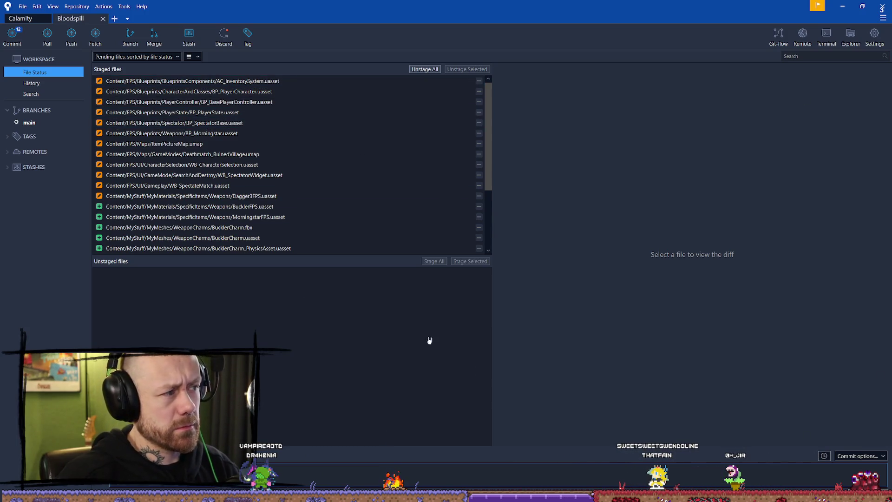
pyautogui.hotkey('ctrl', 'Return')
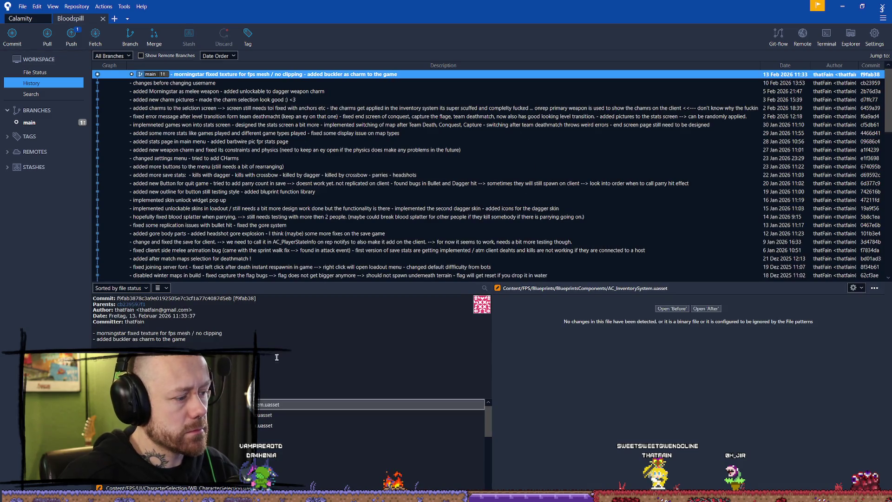
# Step: Push the main branch to the origin remote and dismiss the GitHub sign-in prompt
pyautogui.click(82, 37)
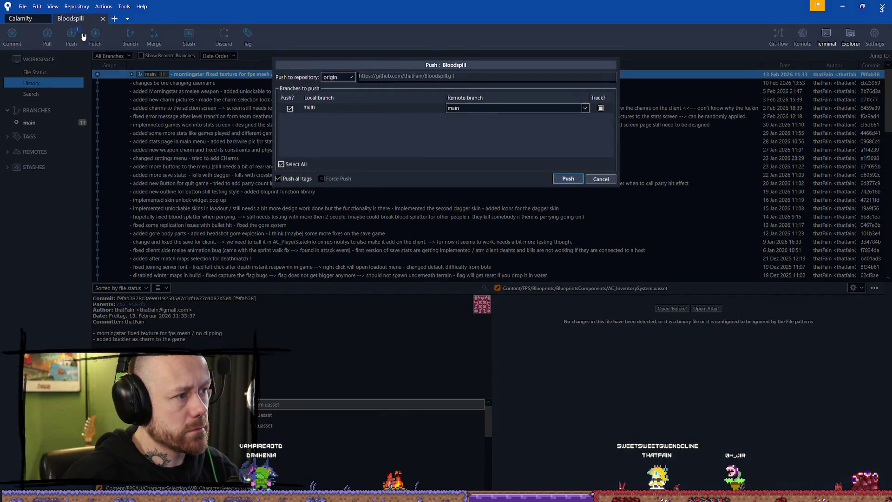
pyautogui.click(568, 180)
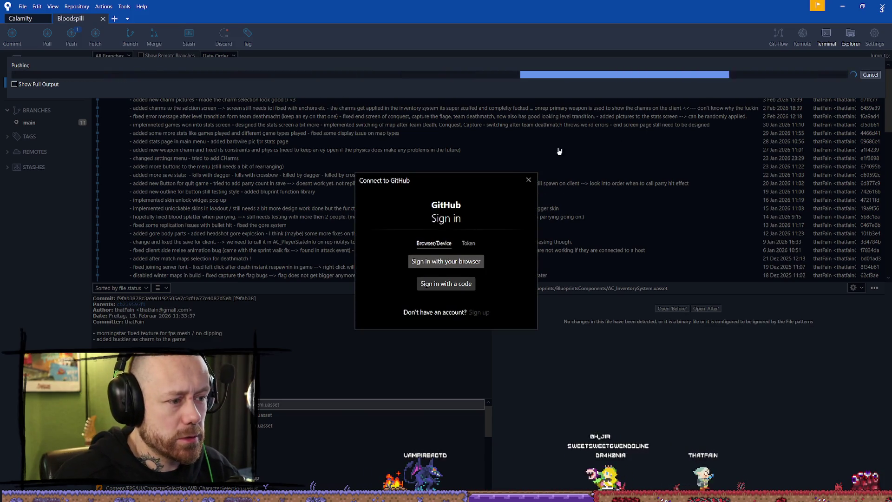
pyautogui.click(529, 179)
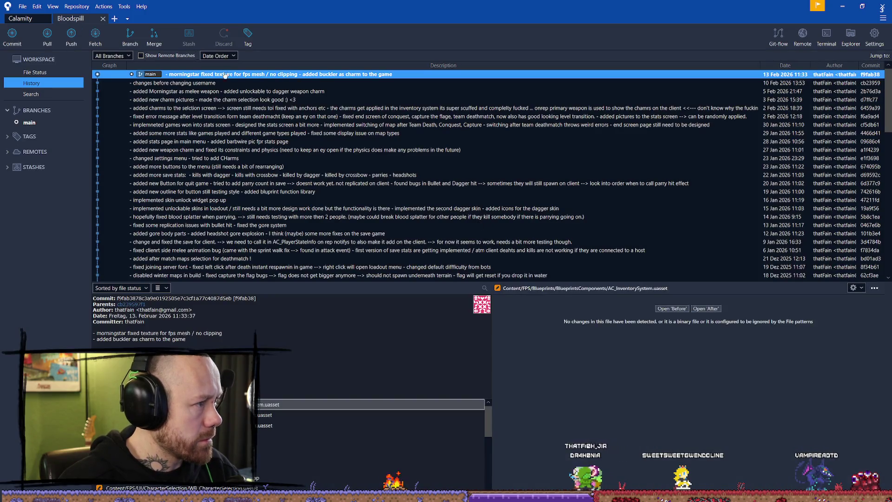
# Step: Check the details of the new morningstar commit in the history
pyautogui.click(249, 79)
pyautogui.click(249, 75)
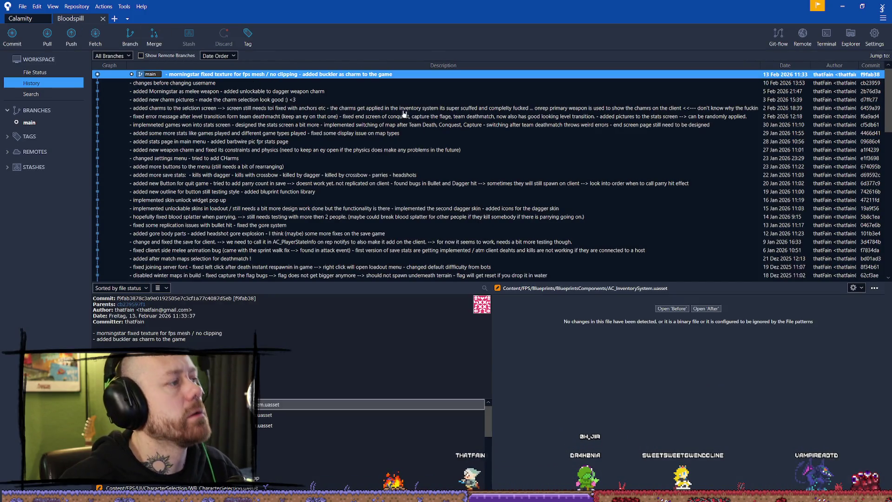
pyautogui.click(218, 84)
pyautogui.click(231, 75)
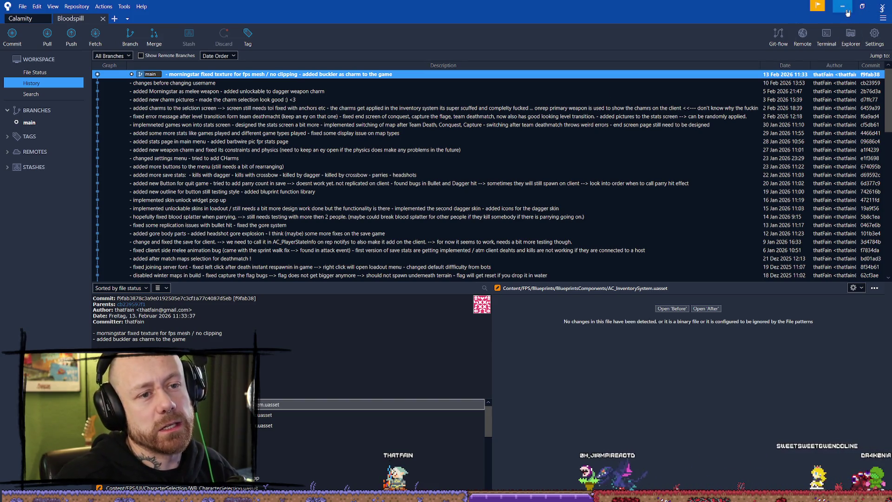
# Step: Minimize Sourcetree, look around the village level, and briefly switch windows before returning
pyautogui.click(846, 7)
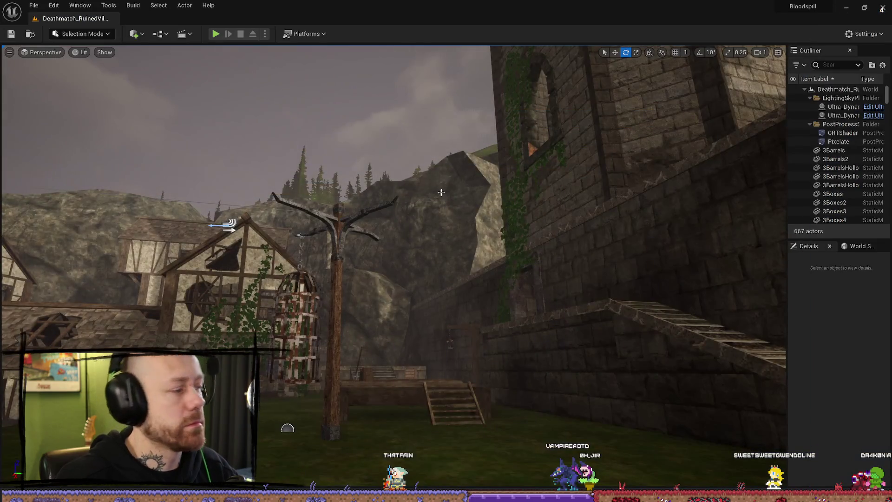
pyautogui.moveTo(290, 255); pyautogui.dragTo(437, 209, button='right')
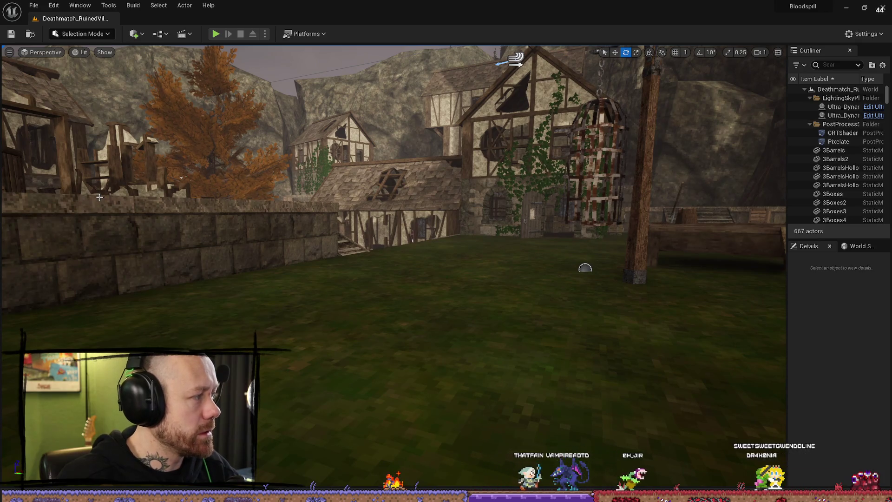
pyautogui.moveTo(316, 238); pyautogui.dragTo(502, 226, button='right')
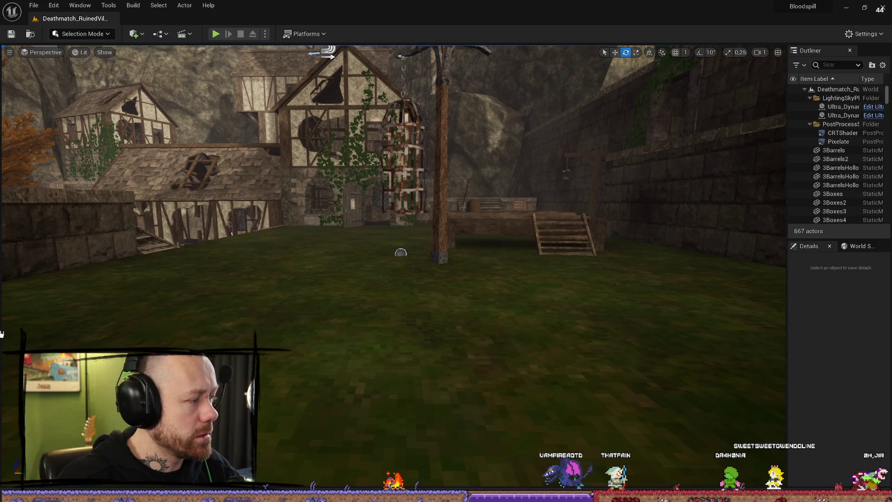
pyautogui.hotkey('alt', 'Tab')
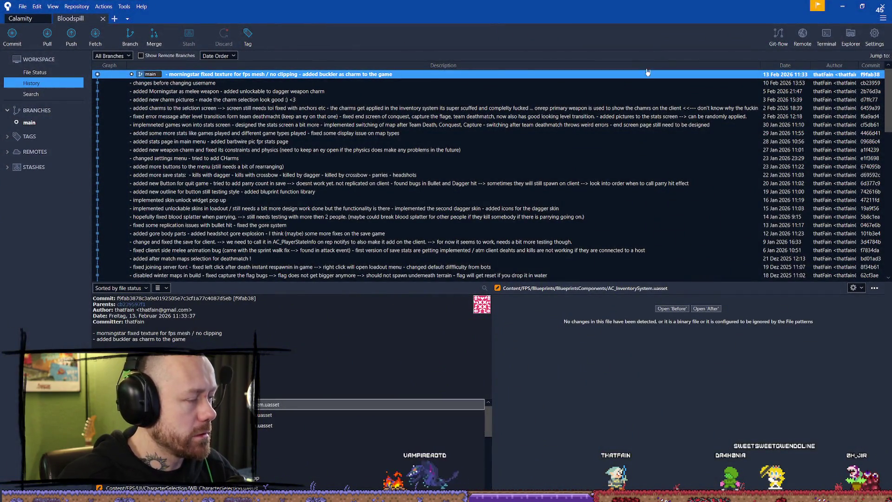
pyautogui.click(842, 6)
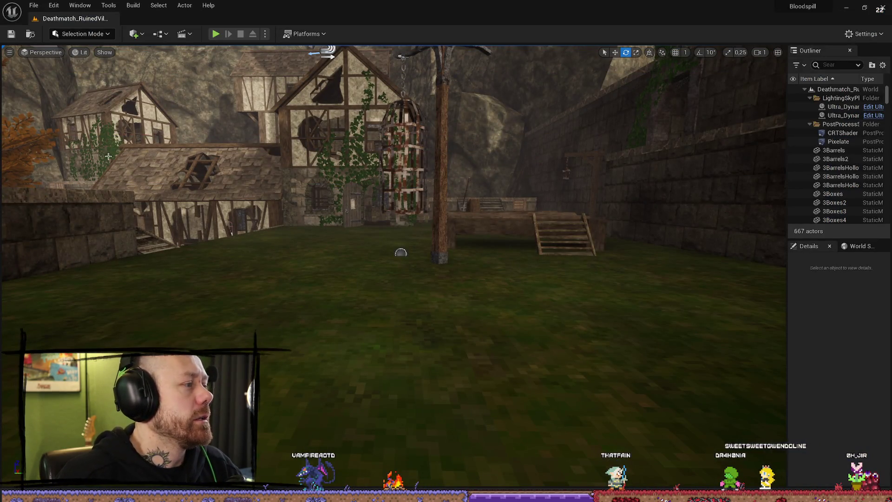
pyautogui.hotkey('alt', 'Tab')
pyautogui.hotkey('alt', 'Tab')
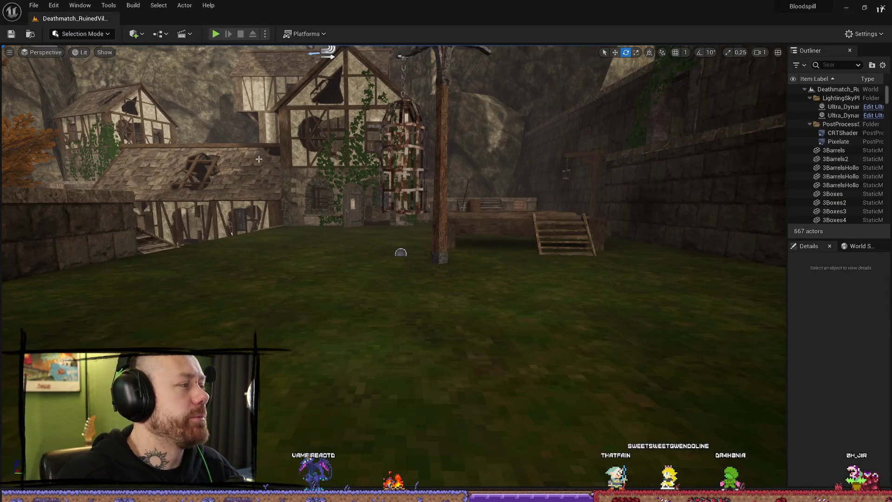
pyautogui.hotkey('alt', 'Tab')
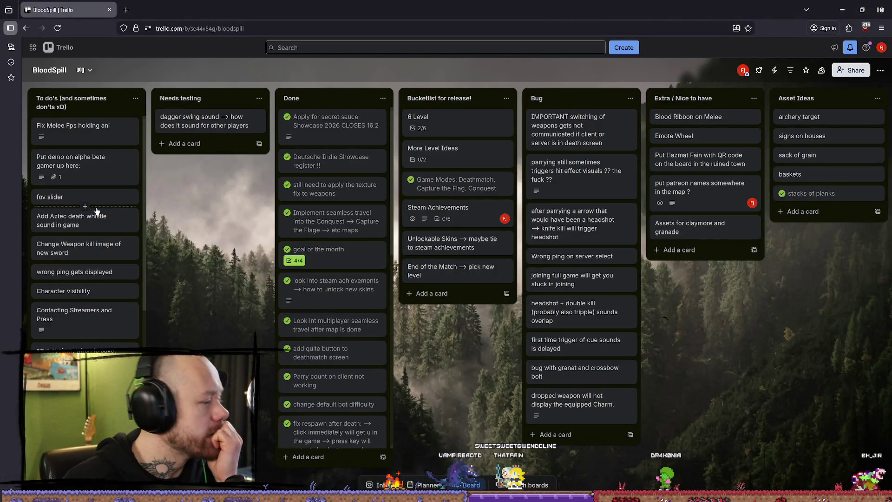
# Step: Scroll the BloodSpill board and open the Character visibility card
pyautogui.scroll(-5, 81, 245)
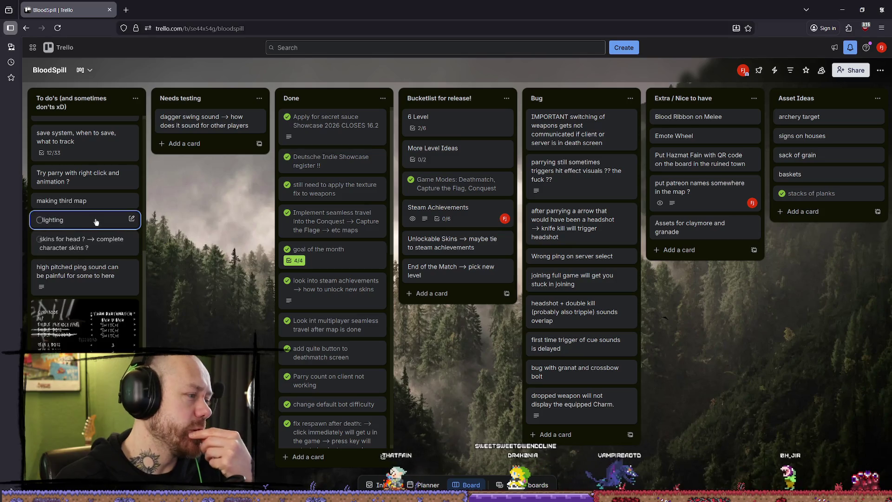
pyautogui.scroll(-1, 79, 260)
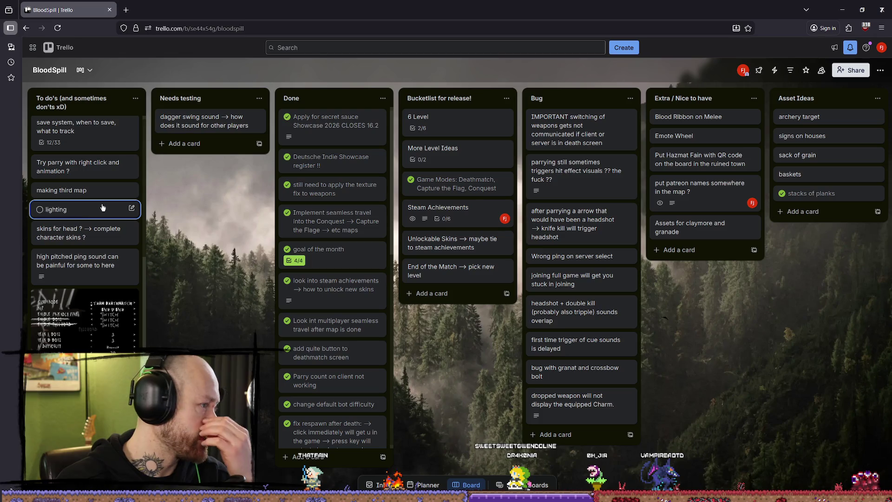
pyautogui.scroll(5, 110, 246)
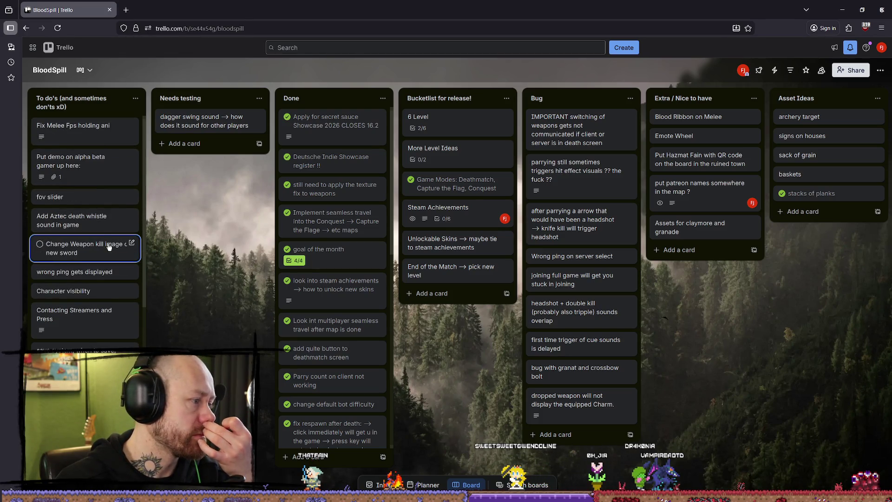
pyautogui.click(87, 291)
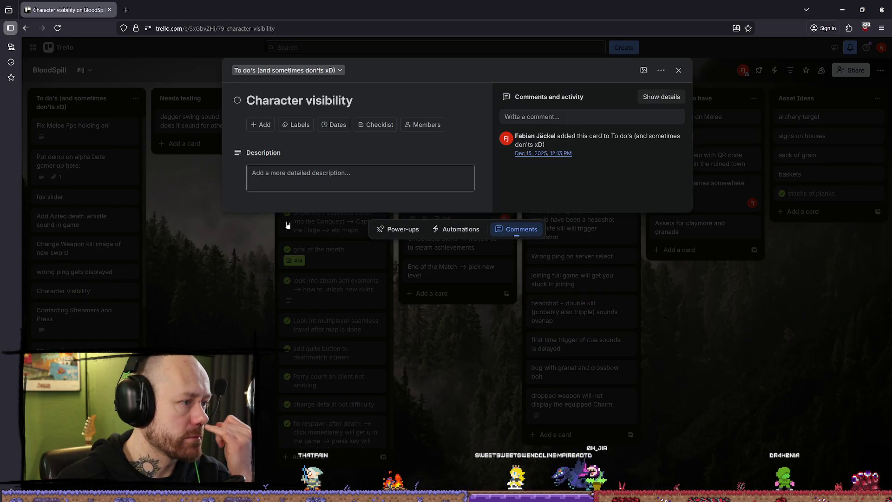
# Step: Save '??? profit?' as the card's description and close the card
pyautogui.click(357, 191)
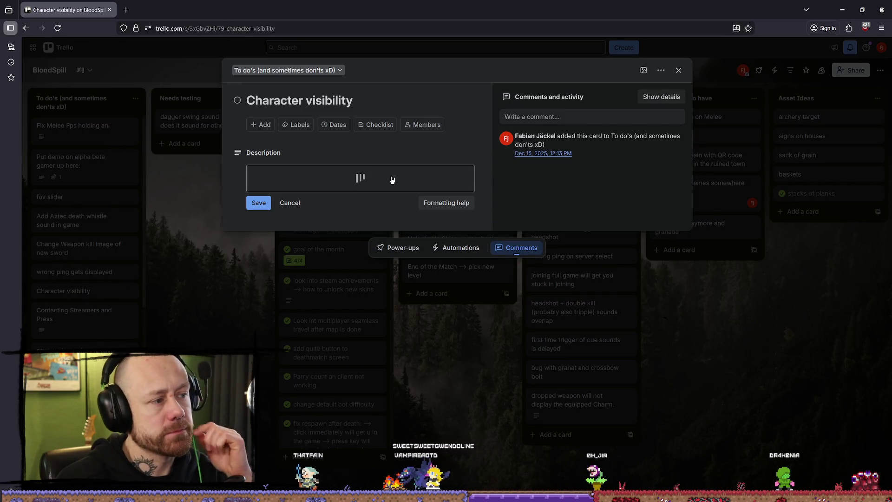
pyautogui.click(373, 176)
pyautogui.click(373, 176)
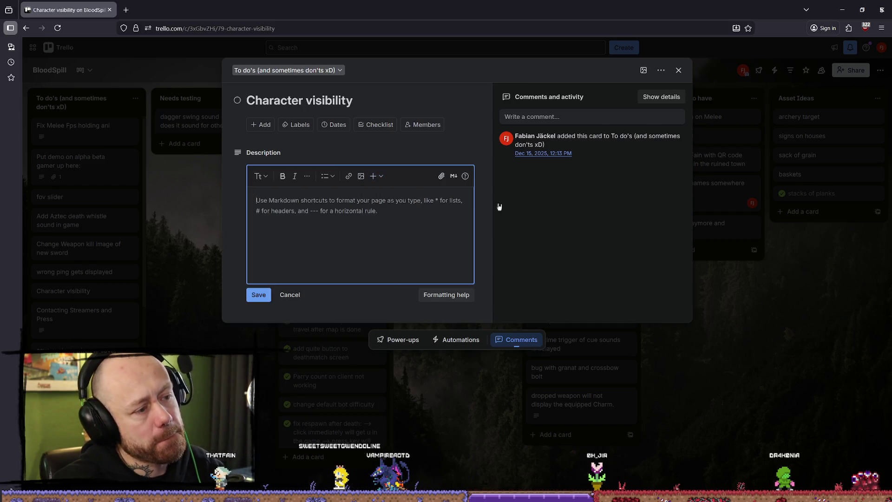
pyautogui.write('---')
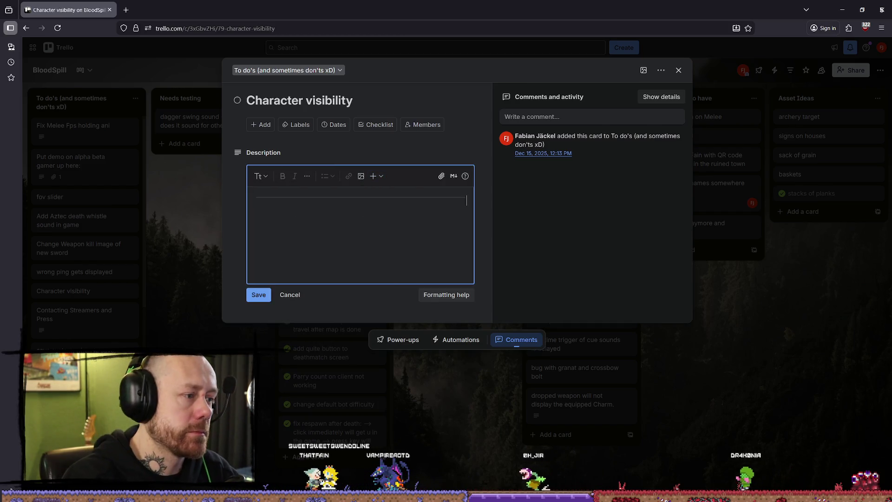
pyautogui.press('BackSpace')
pyautogui.write('??')
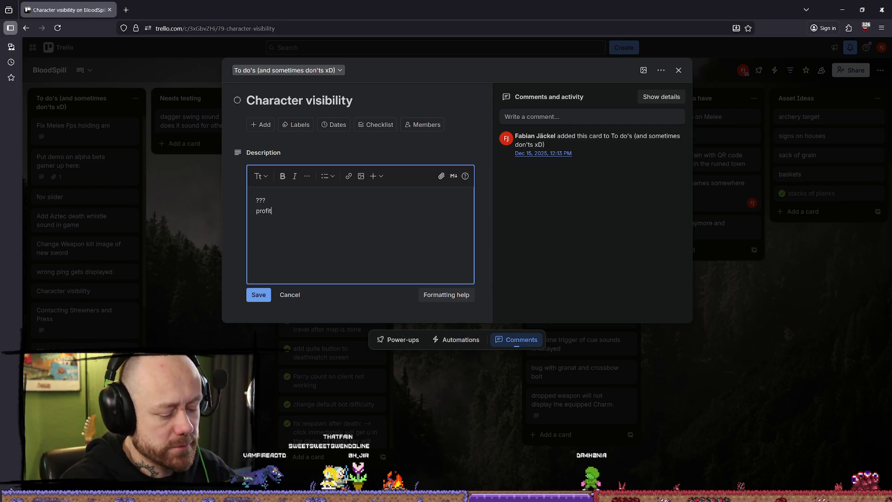
pyautogui.click(268, 298)
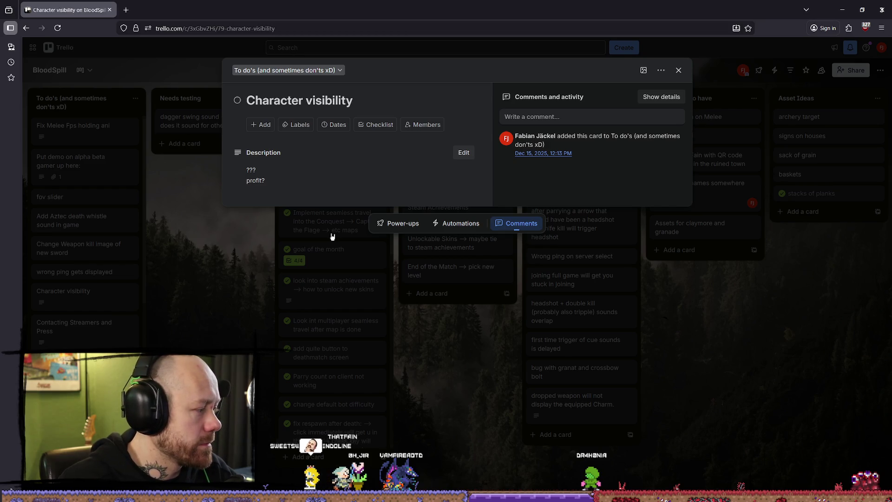
pyautogui.click(342, 180)
pyautogui.click(679, 70)
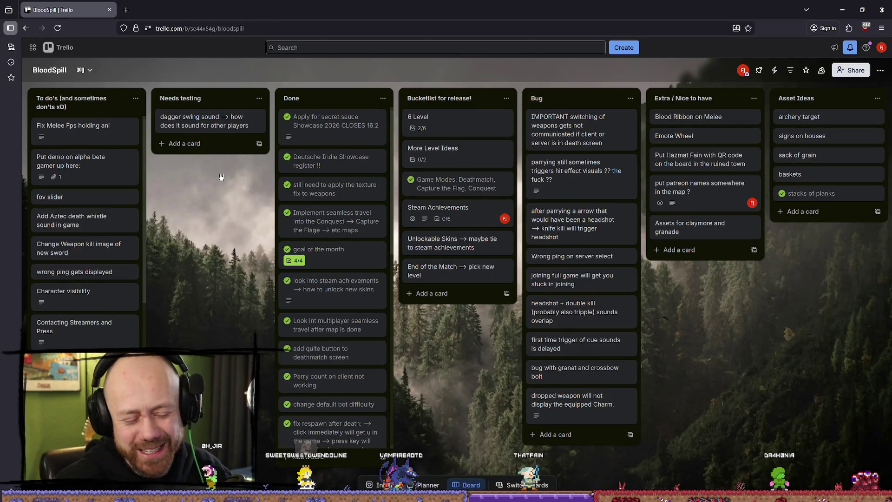
# Step: Return to Unreal and browse the Content > FPS folders in the Content Drawer
pyautogui.click(847, 11)
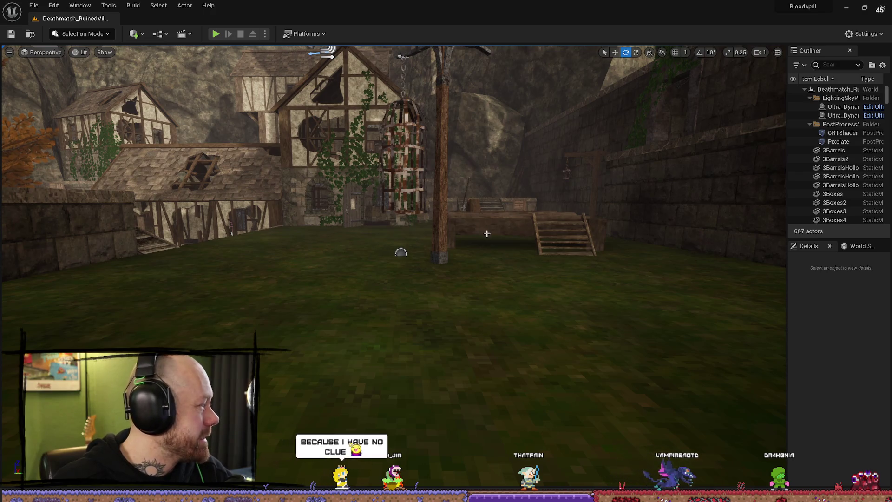
pyautogui.moveTo(498, 237); pyautogui.dragTo(579, 221, button='right')
pyautogui.hotkey('ctrl', 'space')
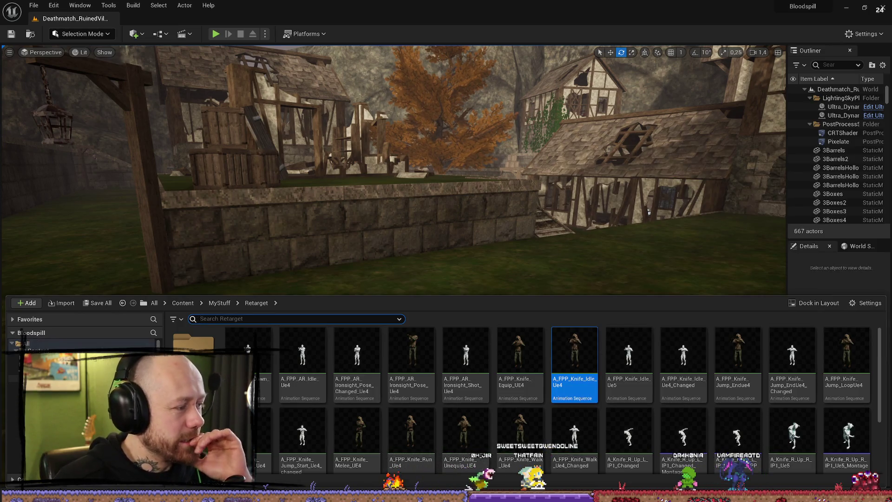
pyautogui.click(47, 370)
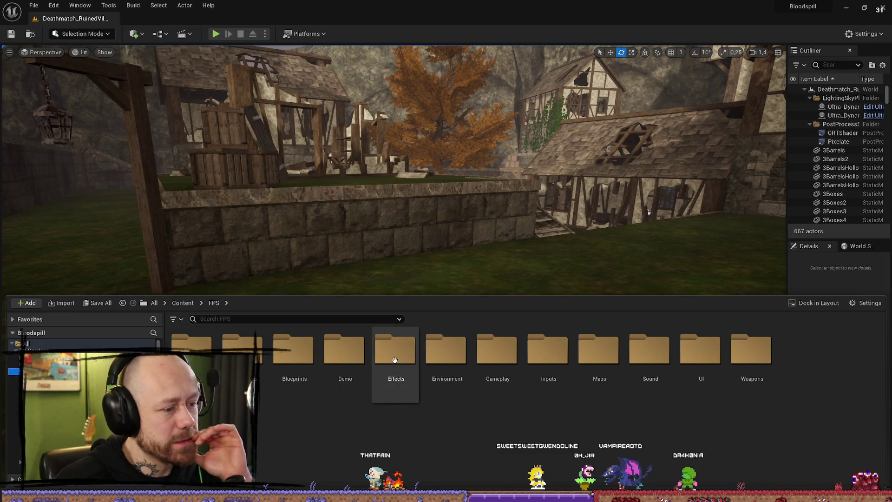
pyautogui.doubleClick(298, 353)
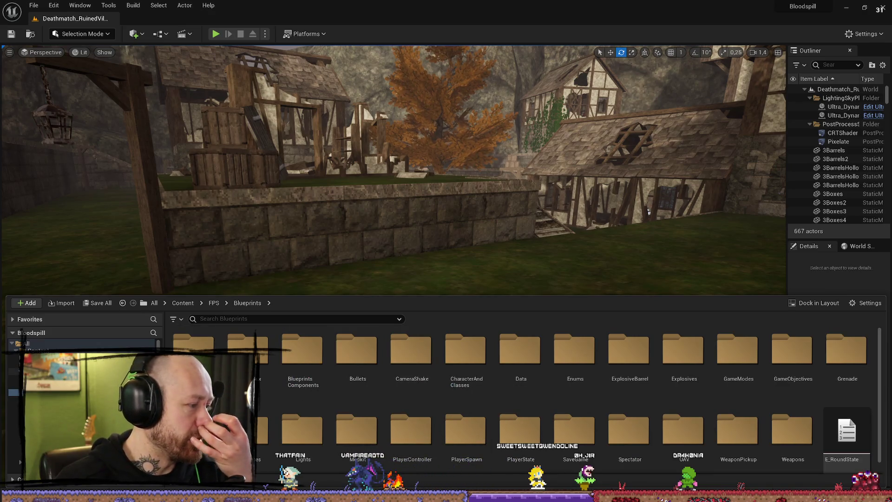
pyautogui.hotkey('alt', 'Left')
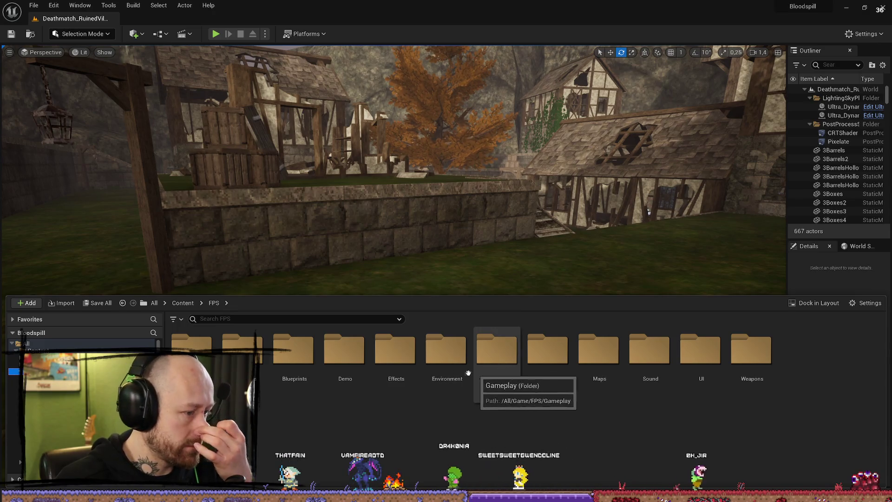
pyautogui.hotkey('alt', 'Left')
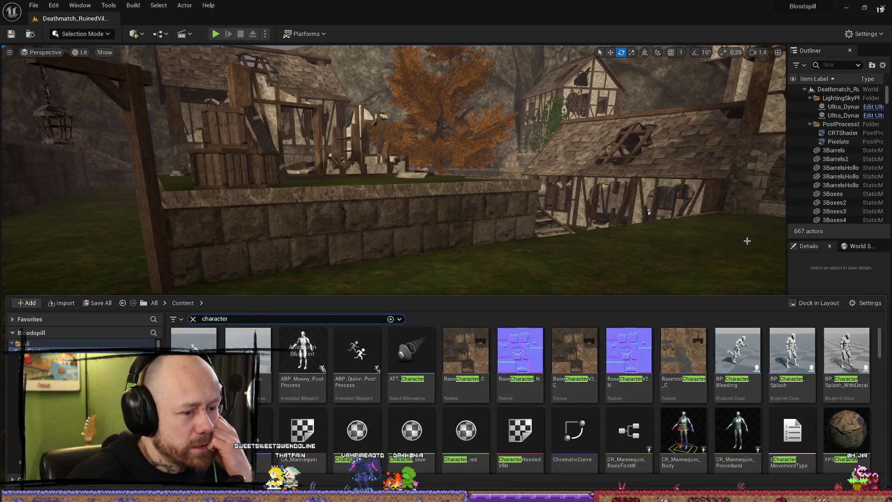
# Step: Look around the village, then review the 'character' search results in the Content Drawer
pyautogui.scroll(-2, 192, 347)
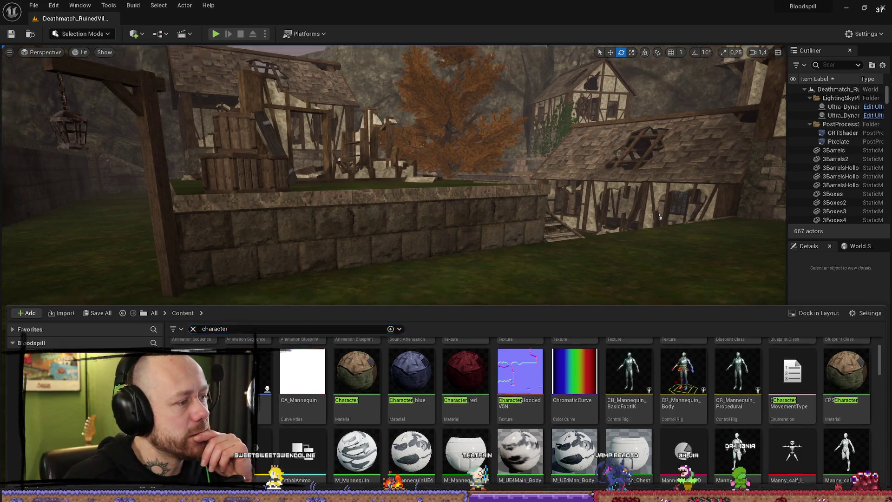
pyautogui.moveTo(623, 200)
pyautogui.mouseDown(button='right')
pyautogui.moveTo(512, 205)
pyautogui.moveTo(623, 200)
pyautogui.mouseUp(button='right')
pyautogui.moveTo(431, 251); pyautogui.dragTo(448, 286, button='right')
pyautogui.moveTo(256, 135)
pyautogui.mouseDown(button='right')
pyautogui.moveTo(305, 226)
pyautogui.moveTo(371, 241)
pyautogui.moveTo(499, 242)
pyautogui.mouseUp(button='right')
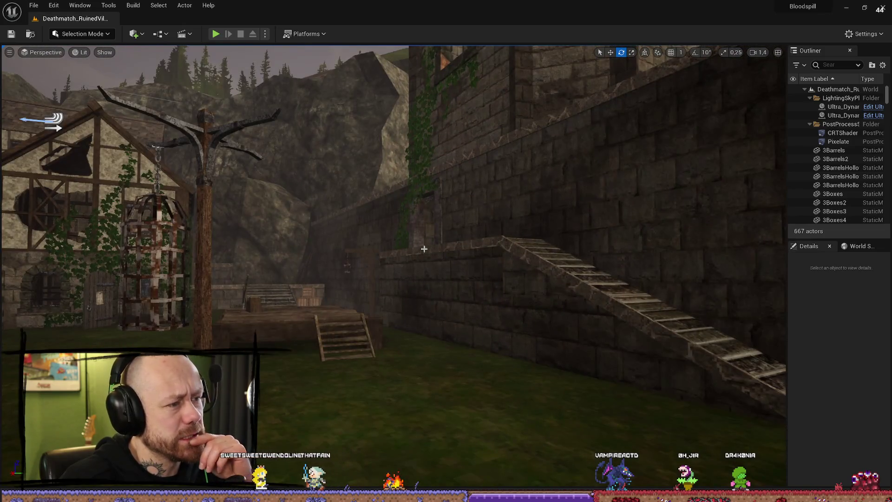
pyautogui.moveTo(376, 237); pyautogui.dragTo(369, 276, button='right')
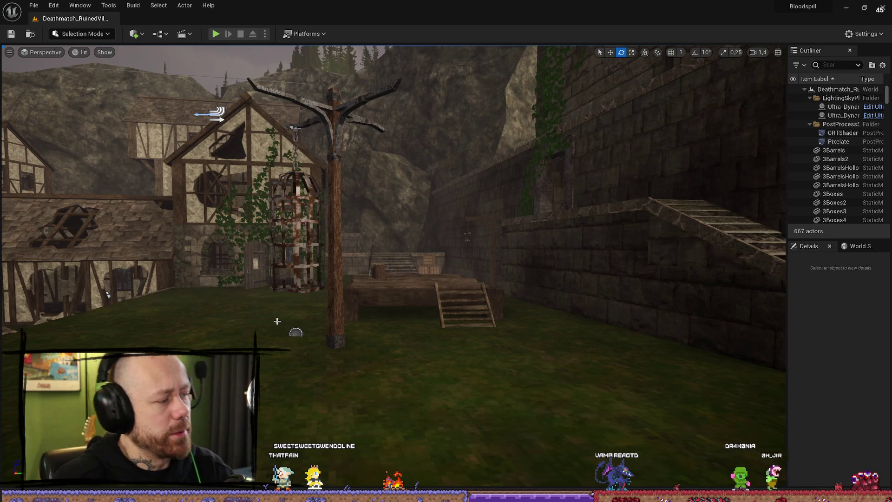
pyautogui.hotkey('ctrl', 'space')
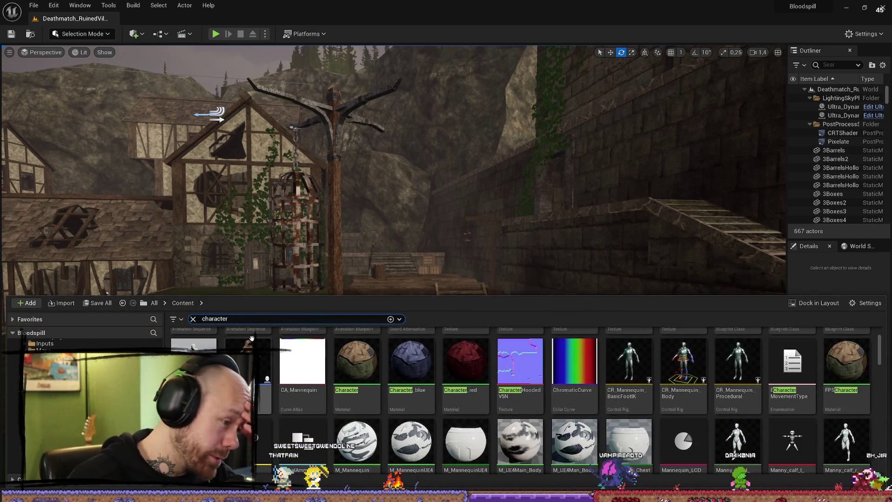
pyautogui.scroll(-5, 502, 387)
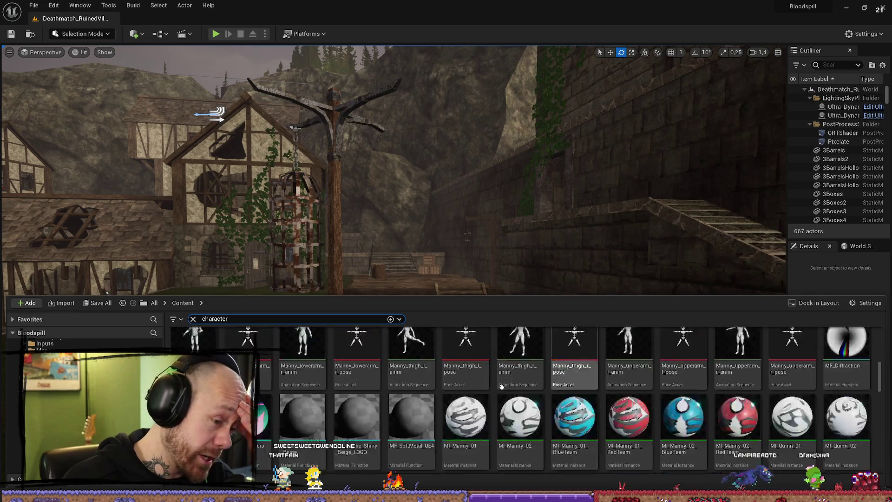
pyautogui.scroll(-1, 502, 387)
pyautogui.scroll(6, 468, 376)
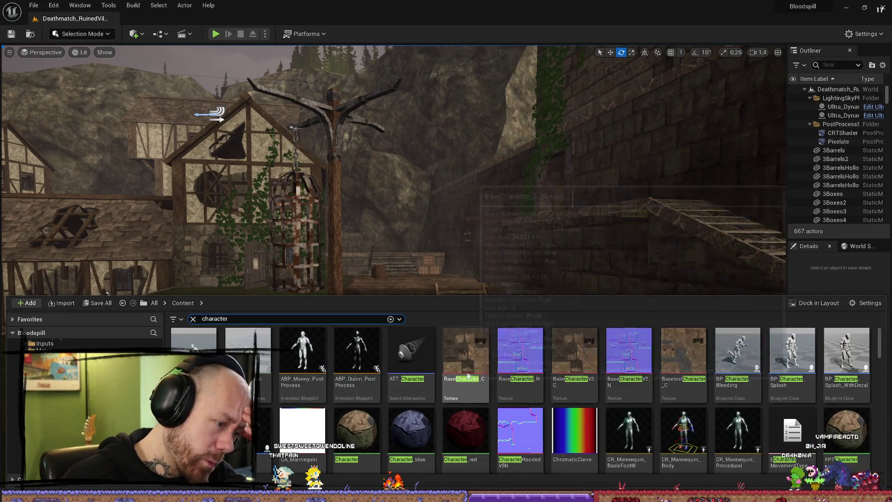
# Step: Find Test_007 through BP_PlayerCharacter's mesh and drop it into the level near the stairs
pyautogui.doubleClick(307, 389)
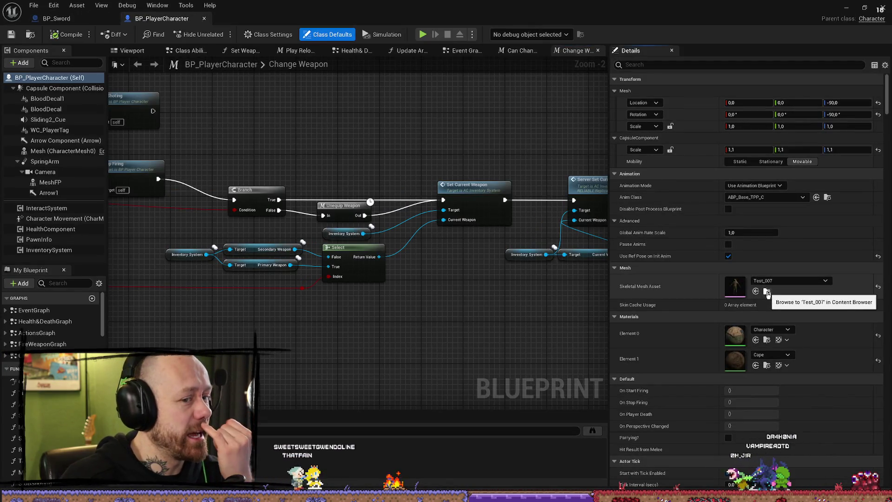
pyautogui.click(768, 292)
pyautogui.moveTo(736, 10)
pyautogui.mouseDown()
pyautogui.moveTo(738, 120)
pyautogui.moveTo(237, 204)
pyautogui.mouseUp()
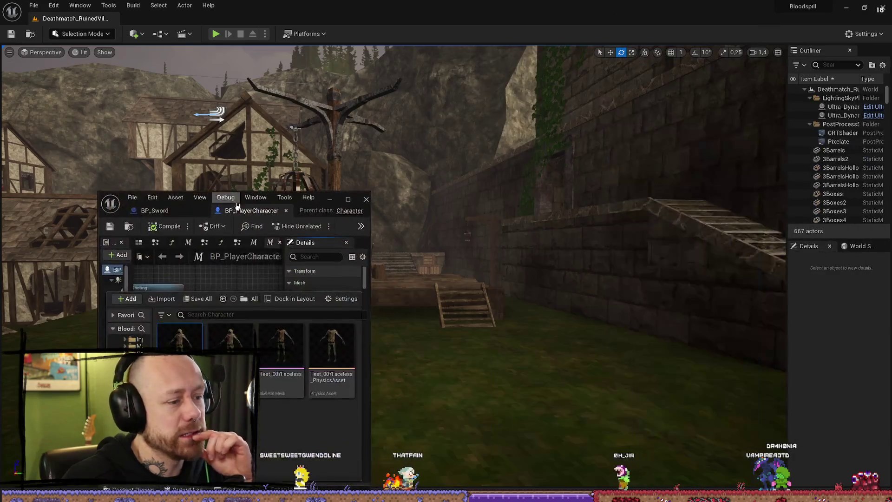
pyautogui.moveTo(179, 344)
pyautogui.mouseDown()
pyautogui.moveTo(532, 372)
pyautogui.moveTo(471, 327)
pyautogui.mouseUp()
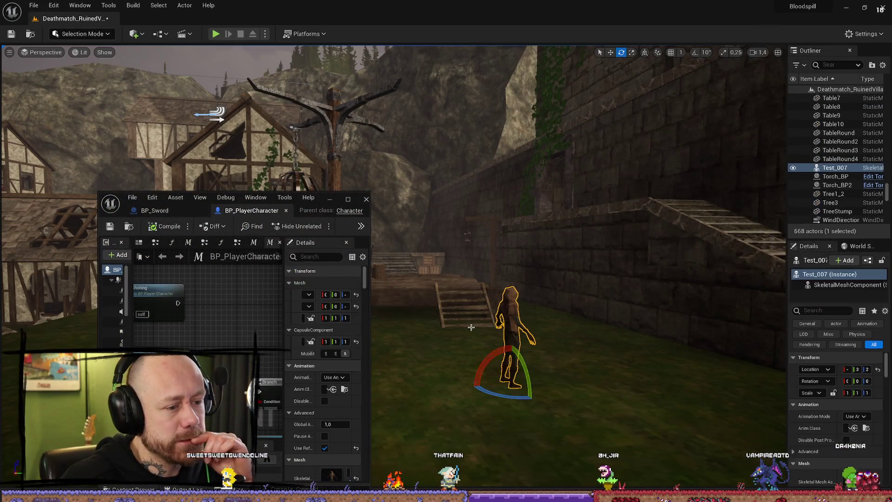
pyautogui.click(367, 200)
# Step: Frame Test_007, rotate it to face the camera, and reselect it
pyautogui.press('f')
pyautogui.moveTo(442, 385); pyautogui.dragTo(492, 385)
pyautogui.moveTo(21, 274)
pyautogui.mouseDown(button='right')
pyautogui.moveTo(236, 266)
pyautogui.moveTo(194, 317)
pyautogui.mouseUp(button='right')
pyautogui.click(236, 266)
pyautogui.moveTo(416, 287); pyautogui.dragTo(423, 284, button='right')
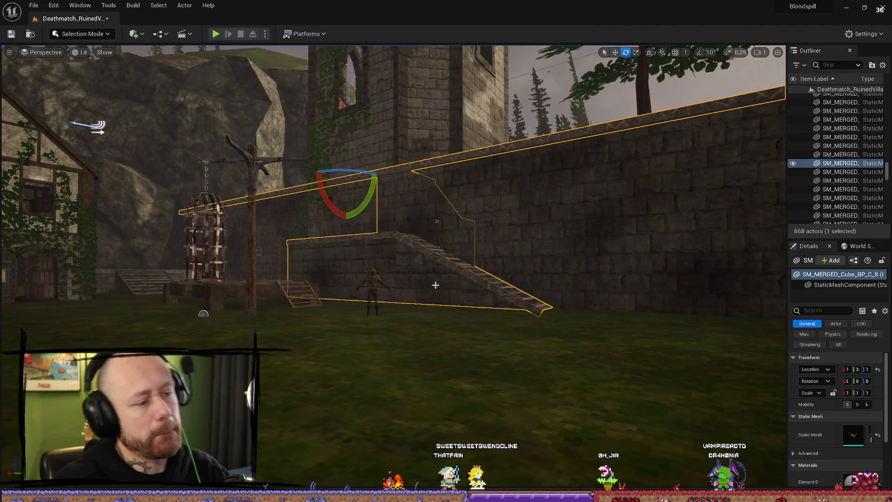
pyautogui.click(374, 277)
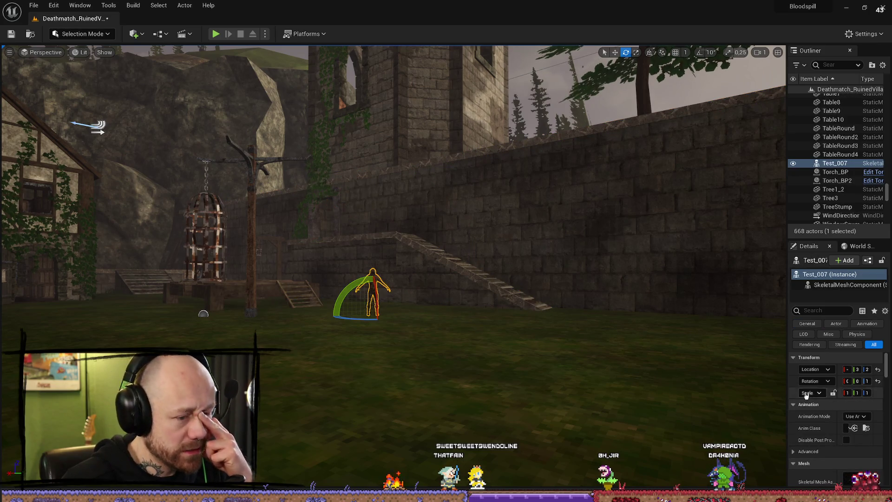
# Step: Set Test_007's first material slot to Character_blue, then select nearby wall and chopping block
pyautogui.scroll(-3, 806, 395)
pyautogui.moveTo(787, 379); pyautogui.dragTo(655, 378)
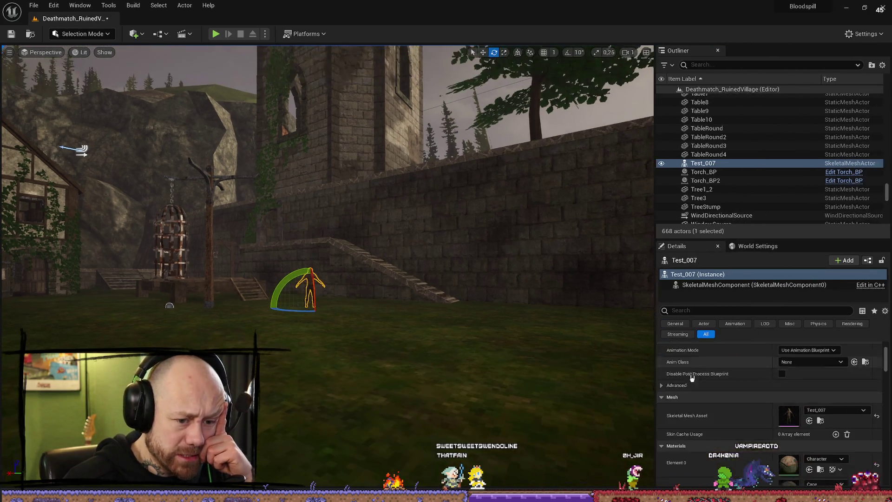
pyautogui.scroll(-2, 692, 378)
pyautogui.click(828, 418)
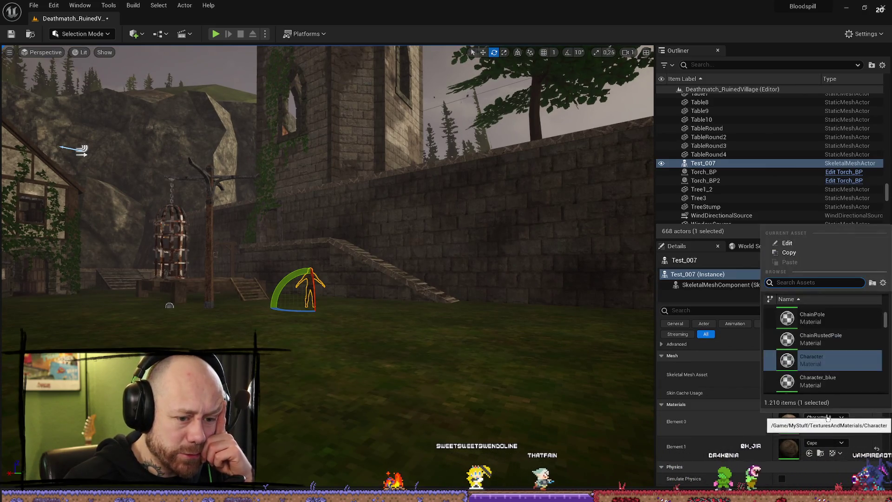
pyautogui.click(818, 381)
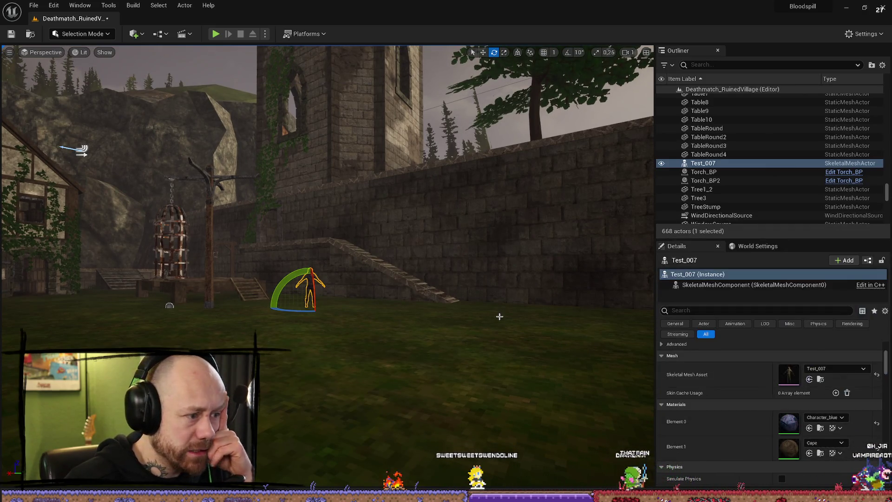
pyautogui.click(510, 300)
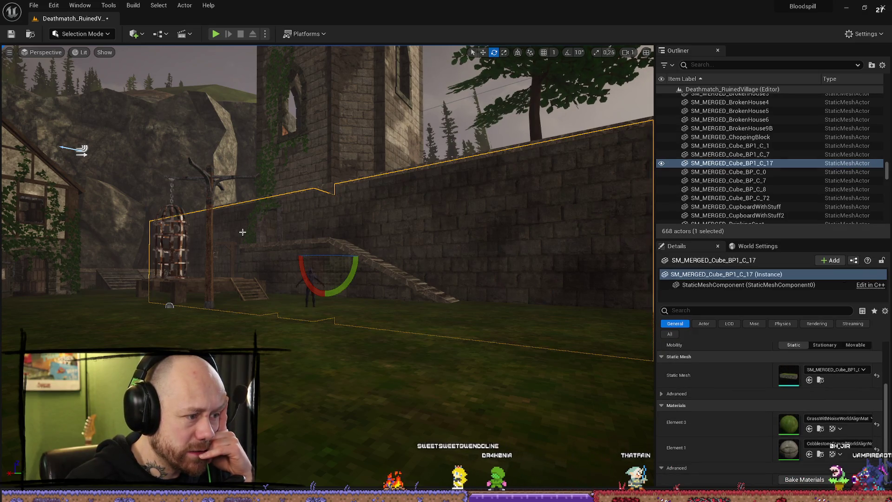
pyautogui.click(250, 283)
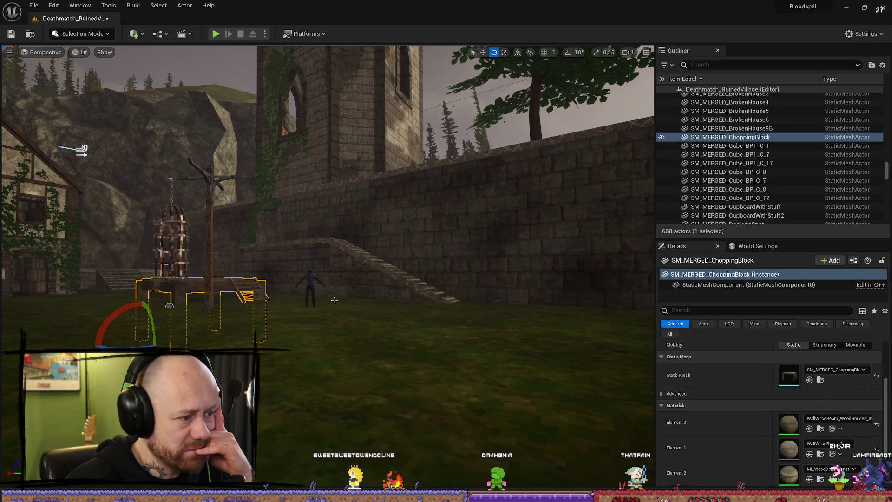
# Step: Switch Test_007 to Character_red and inspect the wall and stairs meshes
pyautogui.click(313, 281)
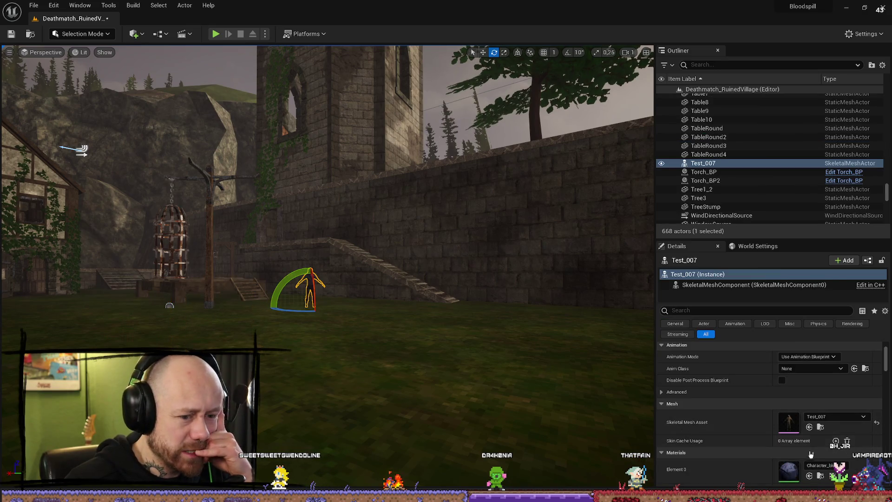
pyautogui.click(825, 466)
pyautogui.click(838, 427)
pyautogui.click(417, 249)
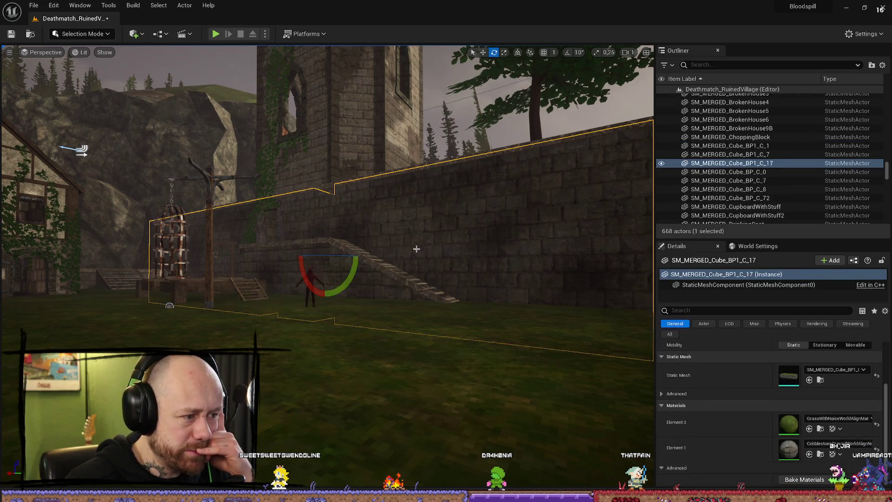
pyautogui.click(246, 276)
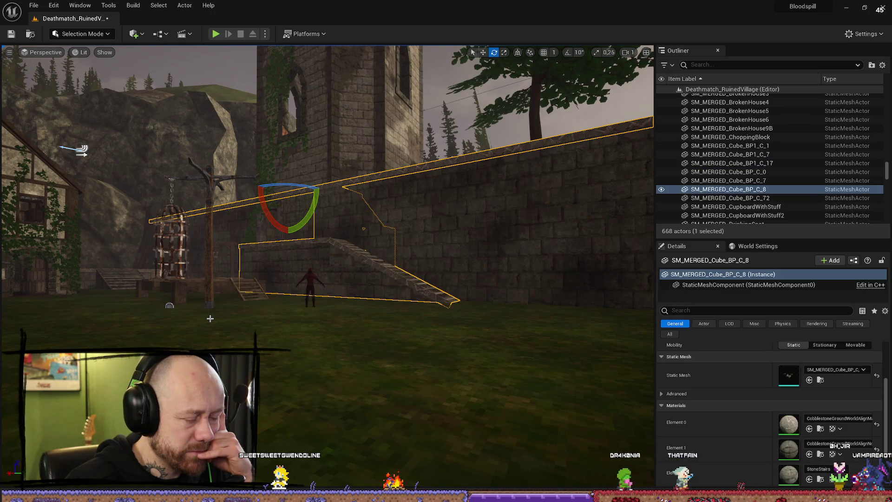
pyautogui.moveTo(210, 318)
pyautogui.mouseDown(button='right')
pyautogui.moveTo(210, 305)
pyautogui.moveTo(237, 305)
pyautogui.moveTo(200, 305)
pyautogui.moveTo(225, 300)
pyautogui.moveTo(200, 277)
pyautogui.moveTo(186, 279)
pyautogui.mouseUp(button='right')
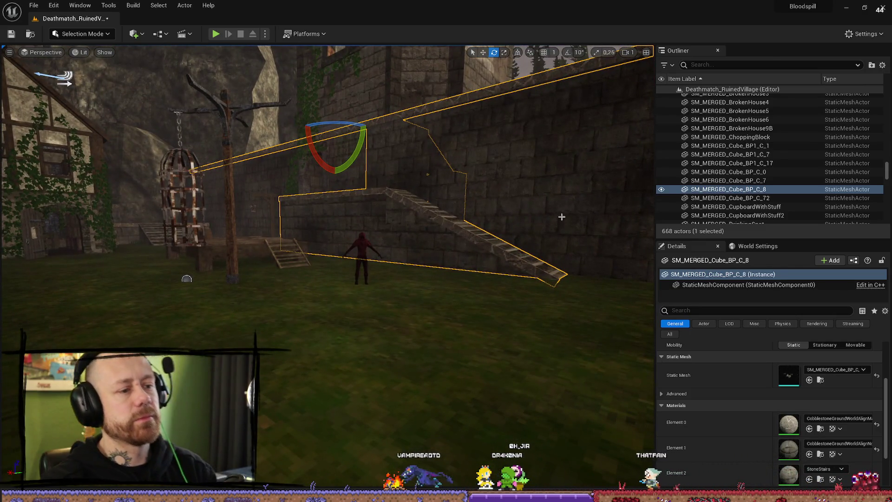
# Step: Move through the courtyard and set Test_007's Element 0 back to the Character material
pyautogui.click(570, 211)
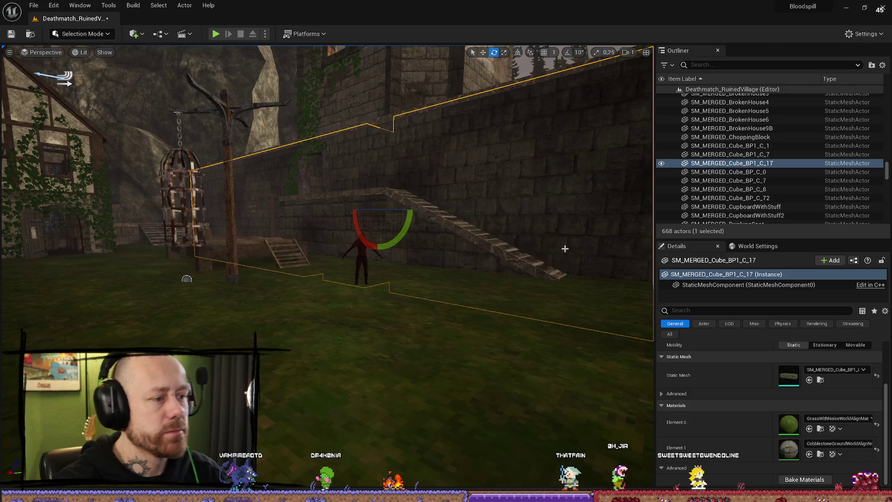
pyautogui.click(360, 260)
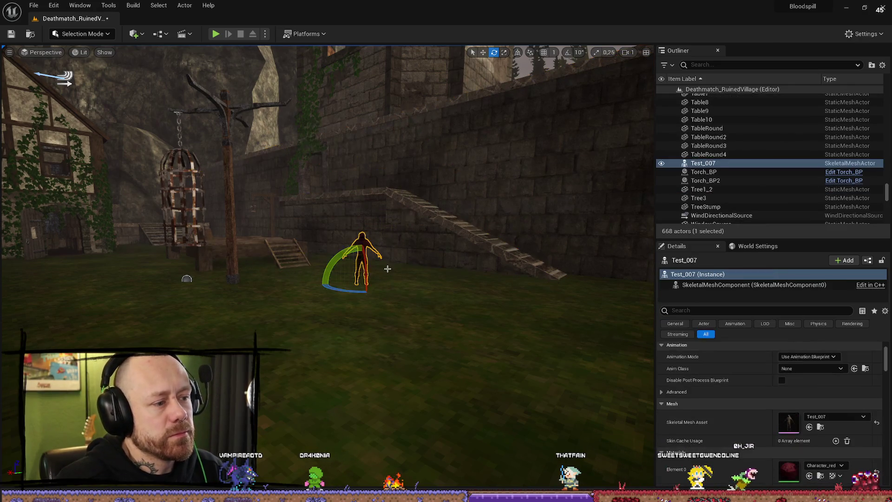
pyautogui.moveTo(360, 260)
pyautogui.mouseDown(button='right')
pyautogui.moveTo(278, 241)
pyautogui.moveTo(297, 247)
pyautogui.mouseUp(button='right')
pyautogui.click(521, 149)
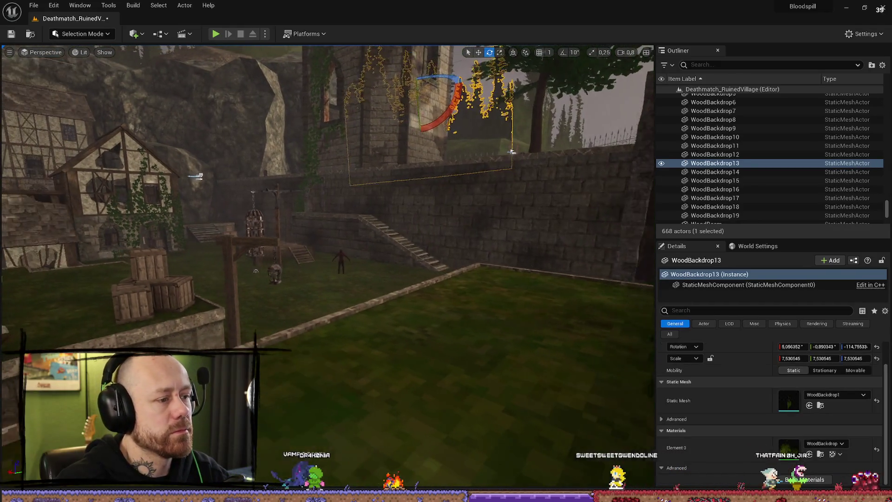
pyautogui.moveTo(521, 149); pyautogui.dragTo(530, 153, button='right')
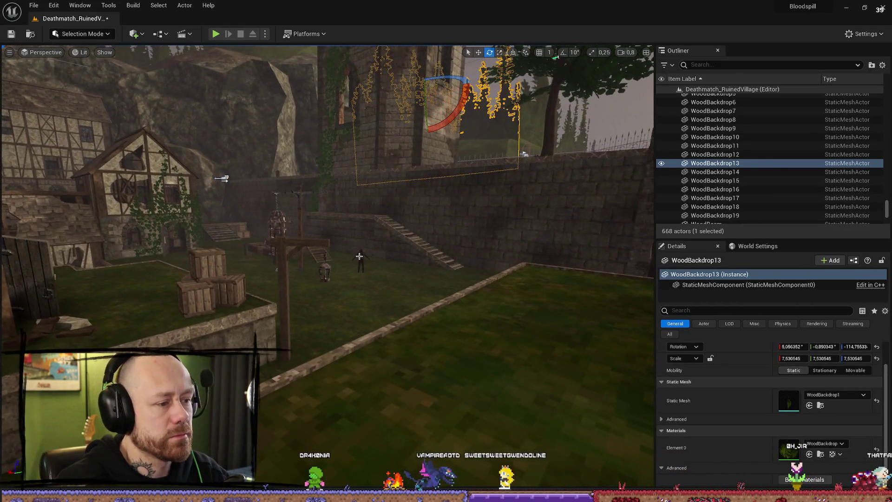
pyautogui.click(565, 348)
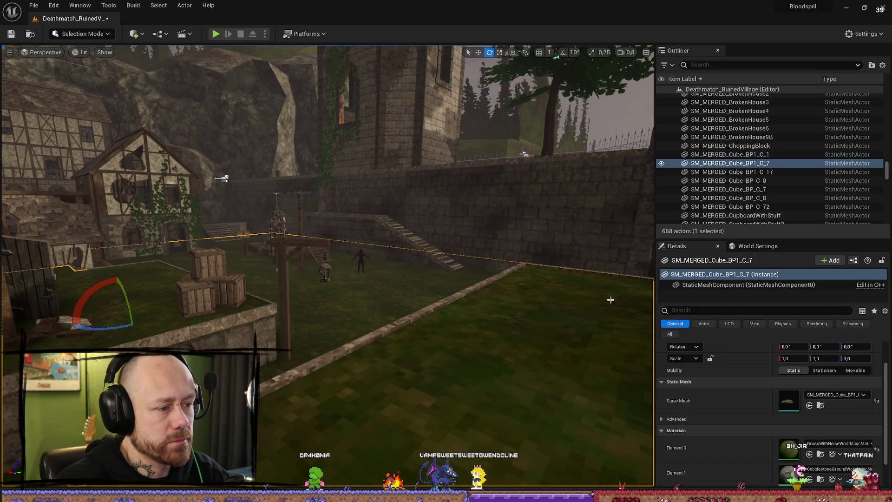
pyautogui.click(361, 260)
pyautogui.scroll(-3, 835, 418)
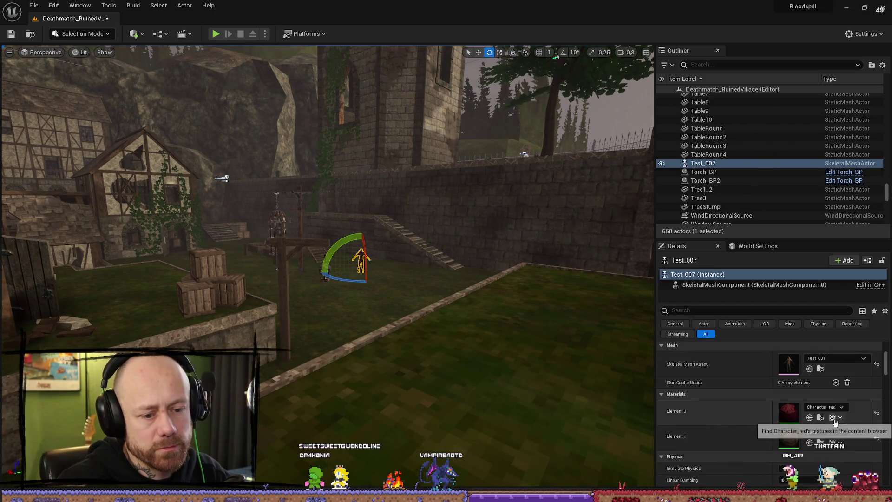
pyautogui.click(825, 407)
pyautogui.click(837, 307)
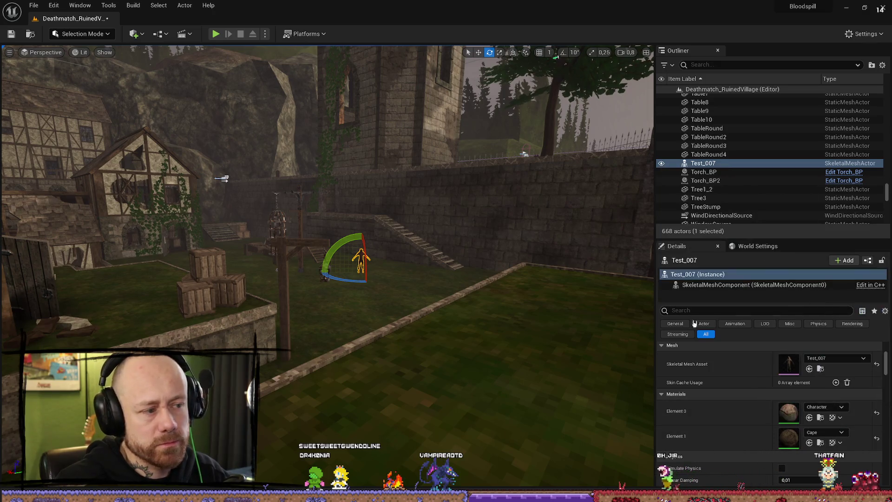
# Step: Frame the grass platform and slide Test_007 sideways beside the stone wall
pyautogui.click(497, 201)
pyautogui.press('f')
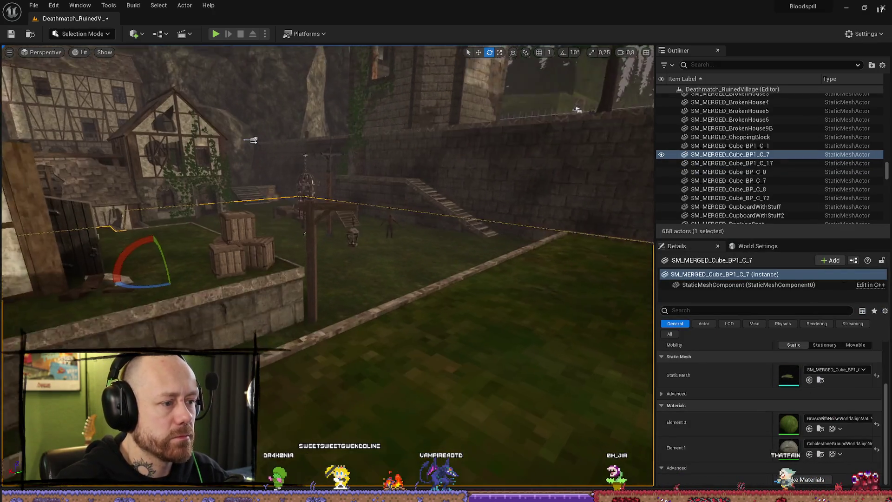
pyautogui.moveTo(523, 73)
pyautogui.mouseDown(button='right')
pyautogui.moveTo(113, 150)
pyautogui.moveTo(296, 258)
pyautogui.mouseUp(button='right')
pyautogui.click(296, 258)
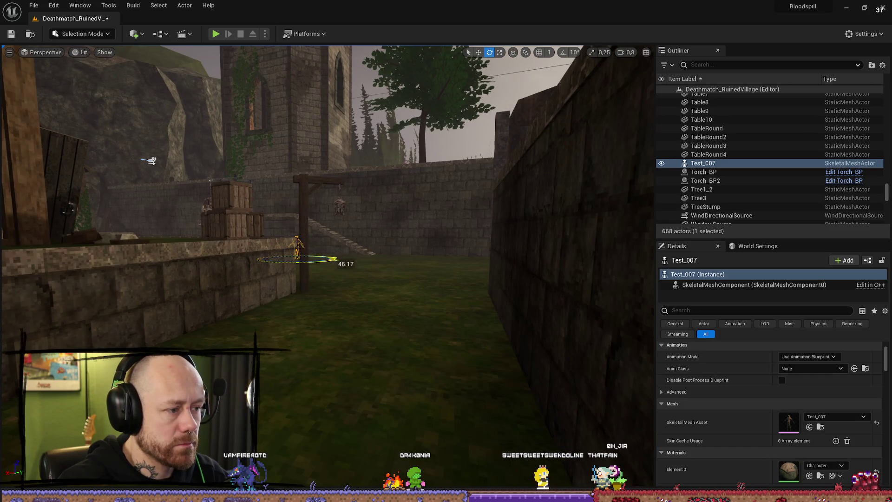
pyautogui.moveTo(328, 261); pyautogui.dragTo(420, 261)
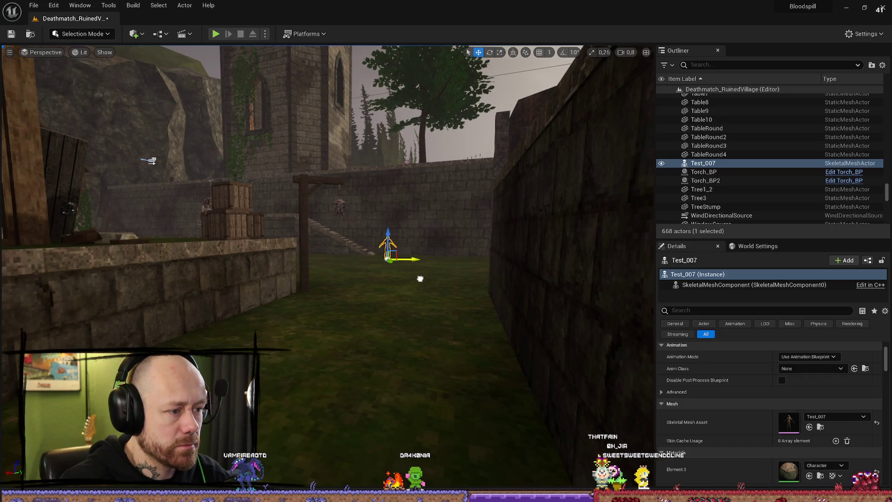
pyautogui.moveTo(419, 260)
pyautogui.mouseDown(button='right')
pyautogui.moveTo(395, 316)
pyautogui.moveTo(395, 251)
pyautogui.mouseUp(button='right')
pyautogui.click(381, 219)
# Step: Fly along the alley, then maximize the loading Union Bytes Painter window
pyautogui.moveTo(371, 238); pyautogui.dragTo(371, 237, button='right')
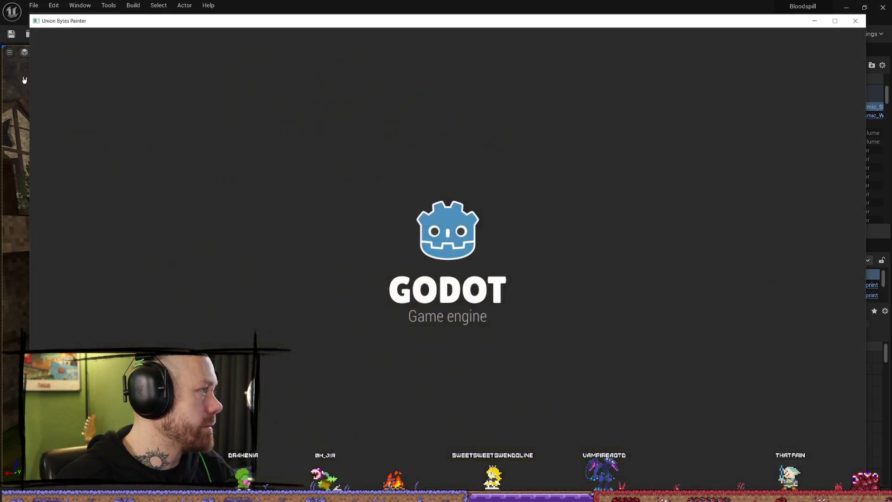
pyautogui.click(835, 22)
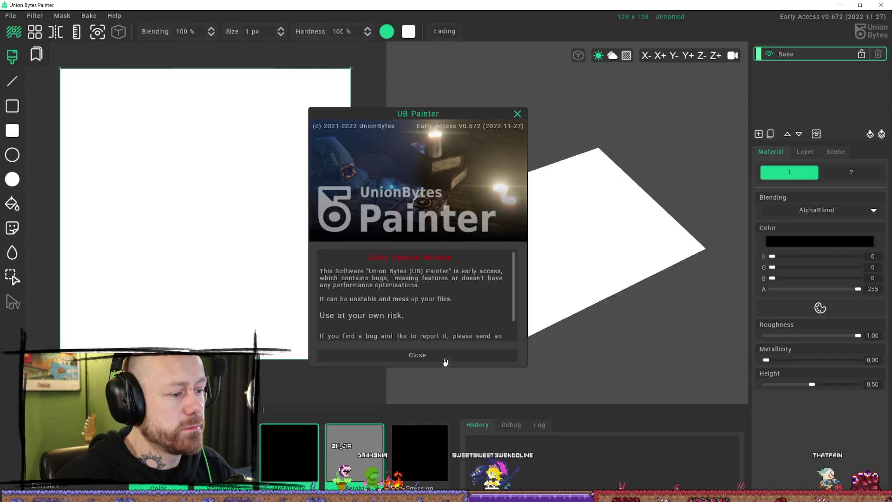
# Step: Dismiss the about dialog and open File > Open on drive F:
pyautogui.click(517, 114)
pyautogui.click(11, 15)
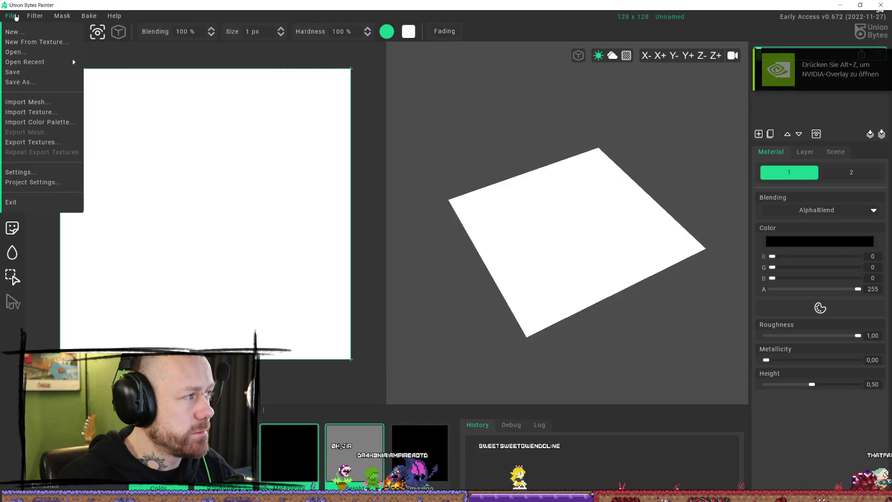
pyautogui.click(16, 52)
pyautogui.click(205, 93)
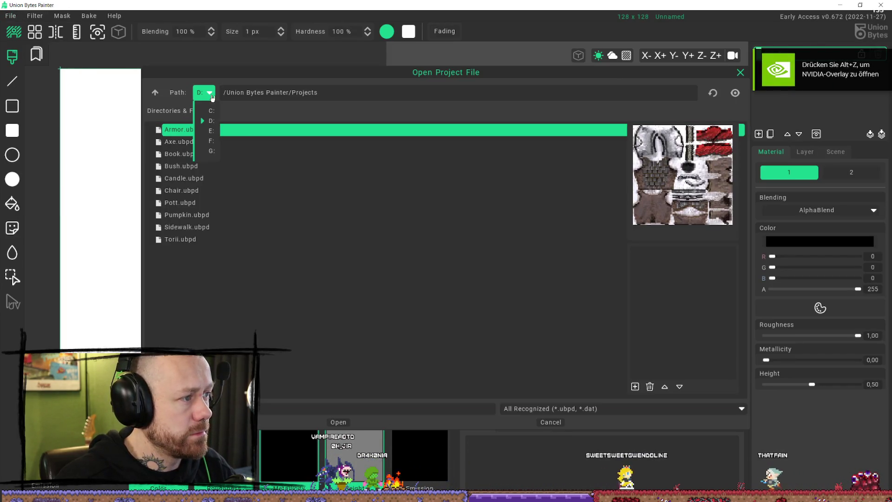
pyautogui.click(209, 140)
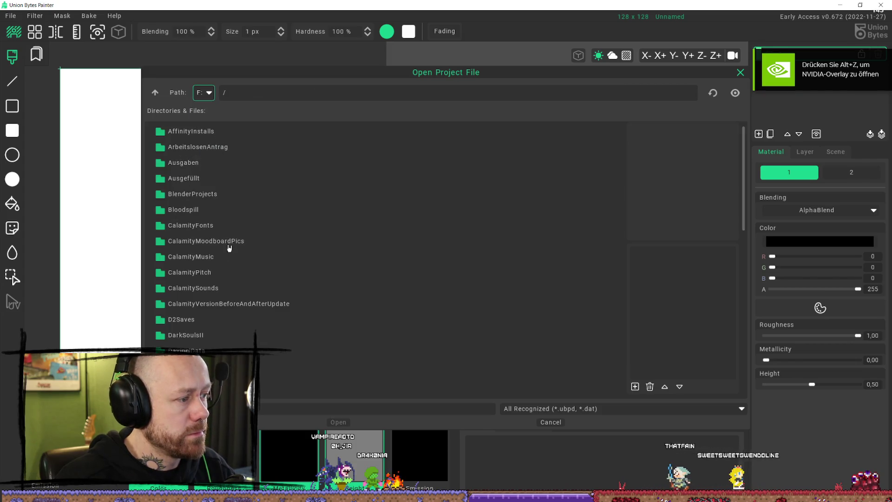
# Step: Navigate through BlenderProjects > Textures into the Pixelated folder and scroll its contents
pyautogui.click(184, 210)
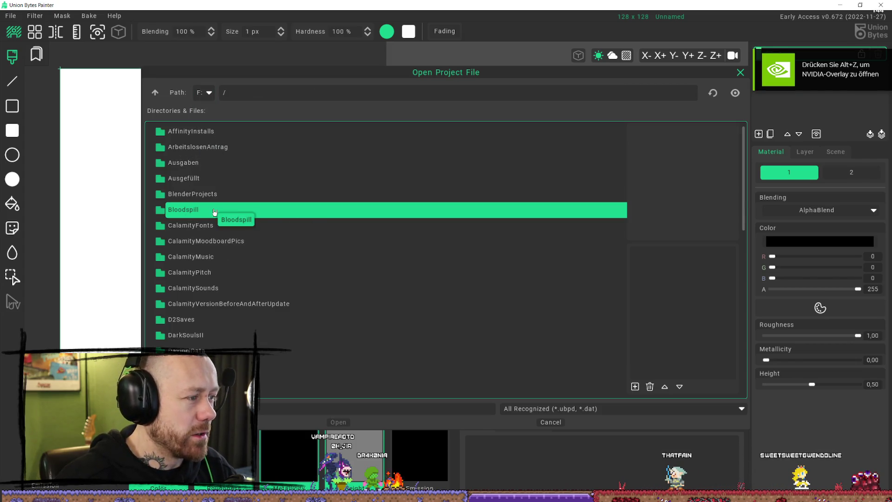
pyautogui.doubleClick(215, 212)
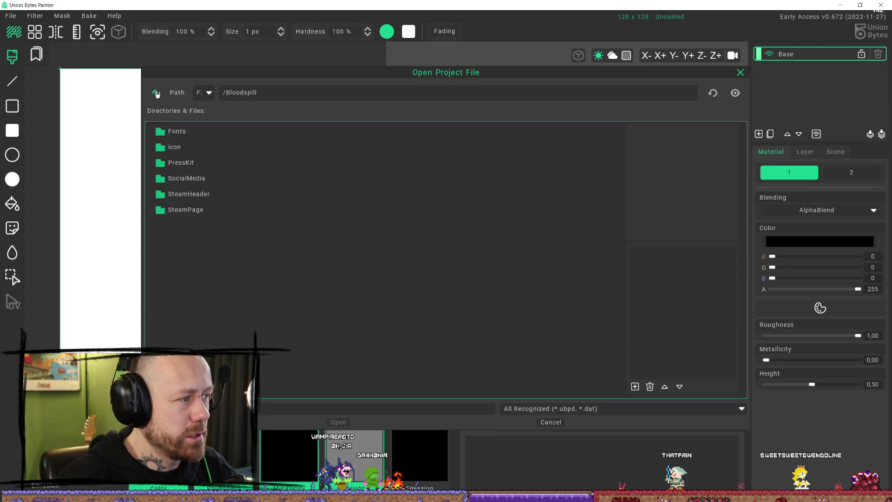
pyautogui.click(156, 93)
pyautogui.click(214, 195)
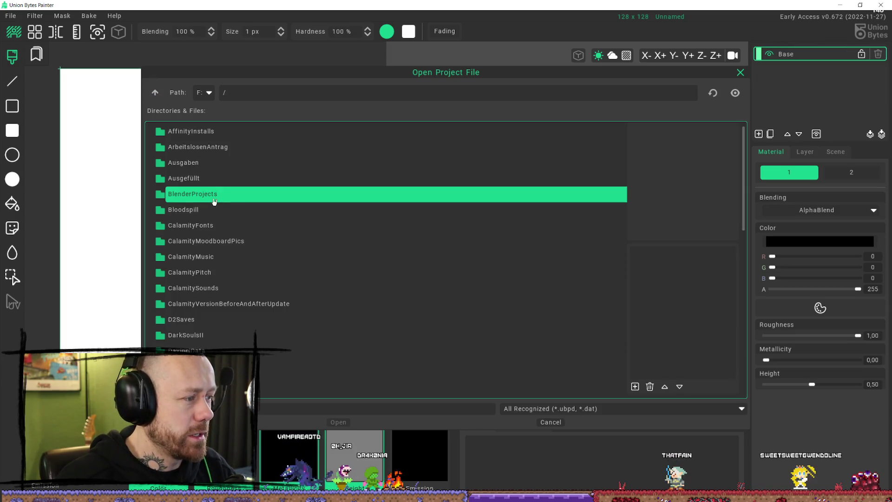
pyautogui.doubleClick(213, 195)
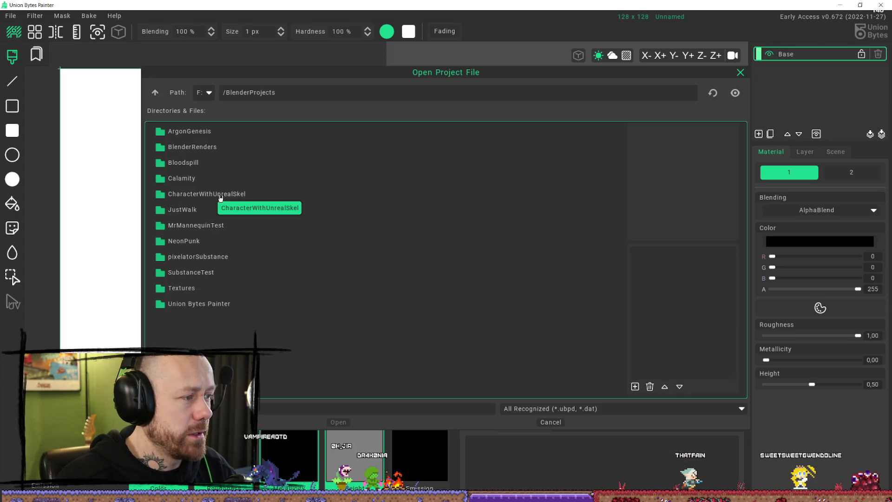
pyautogui.doubleClick(193, 289)
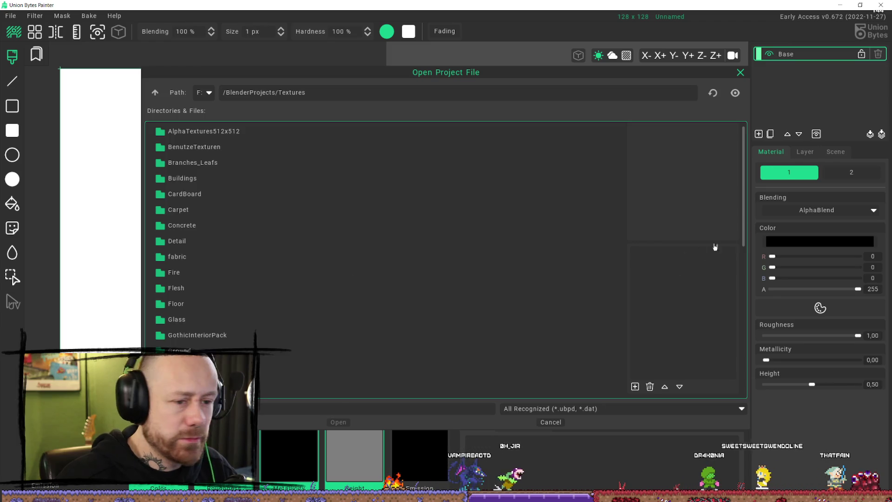
pyautogui.scroll(-4, 286, 230)
pyautogui.scroll(-3, 257, 260)
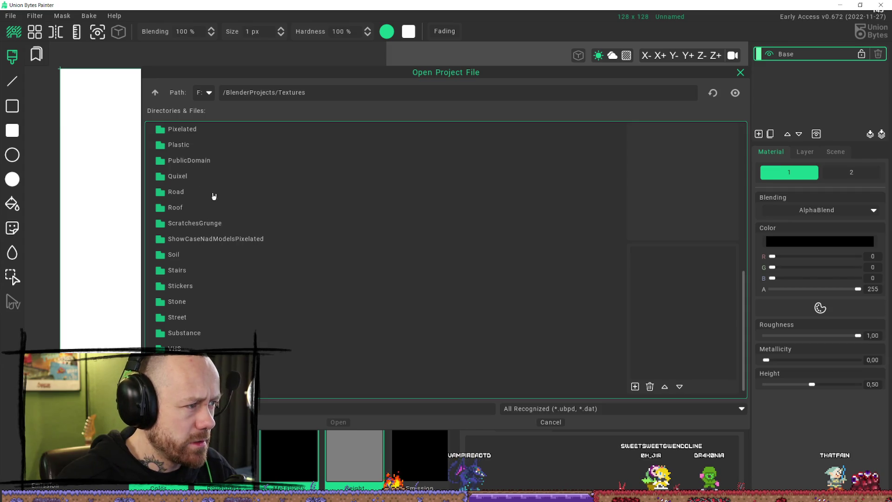
pyautogui.scroll(3, 212, 227)
pyautogui.doubleClick(199, 238)
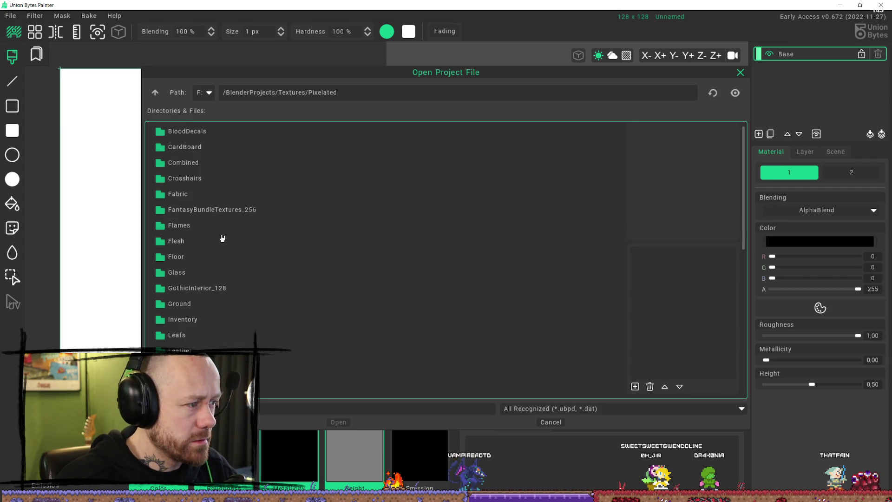
pyautogui.scroll(-5, 230, 237)
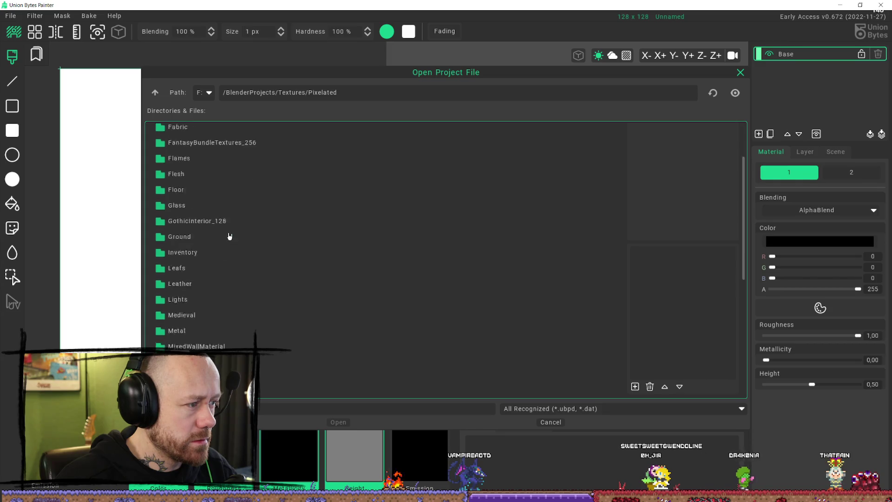
pyautogui.scroll(-2, 236, 242)
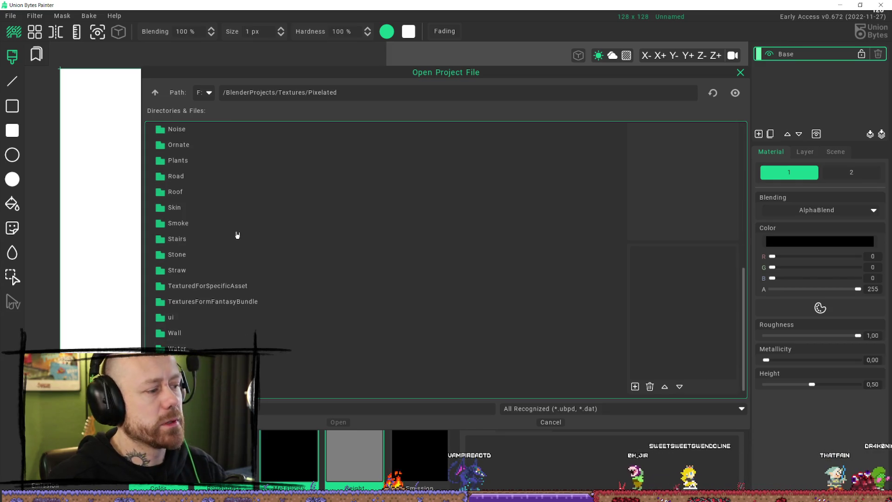
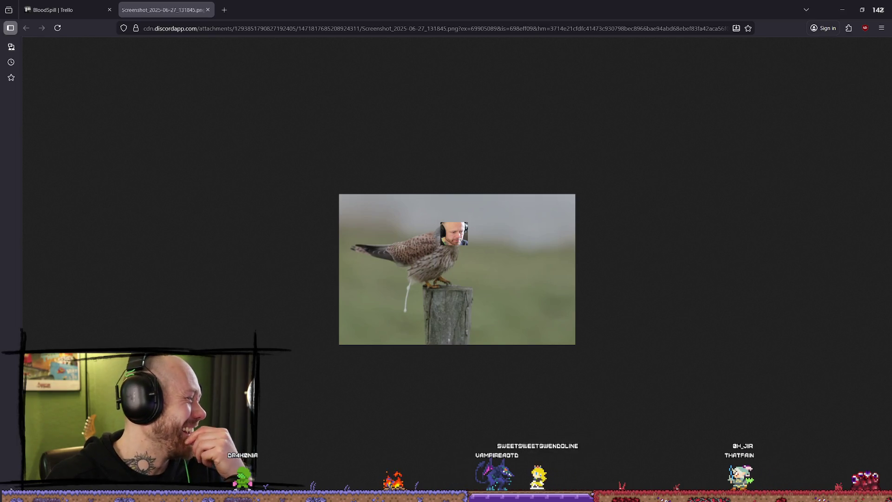
# Step: Close the Discord screenshot tab and minimize Firefox to return to Union Bytes Painter
pyautogui.click(208, 11)
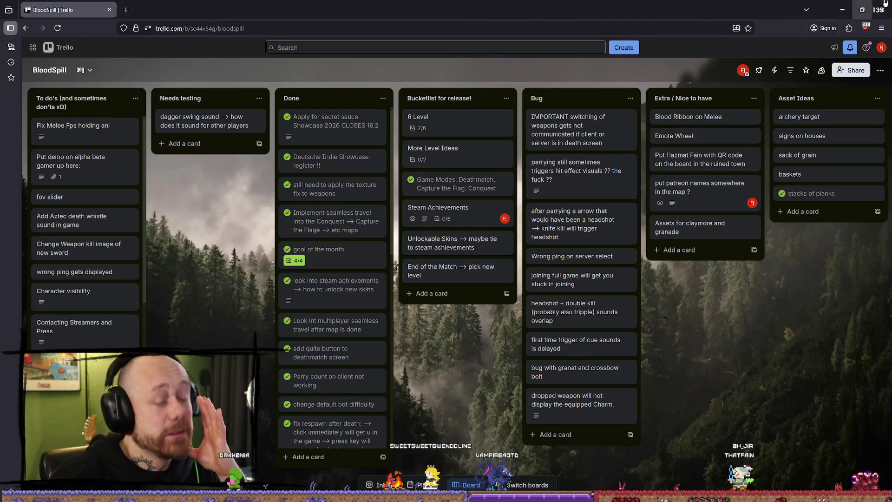
pyautogui.click(848, 9)
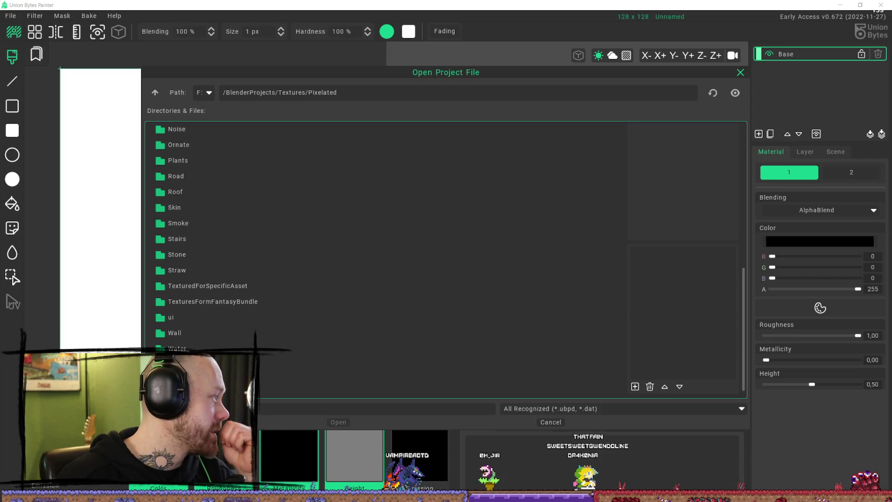
# Step: Open the first Character folder from the drive F: search results for 'character'
pyautogui.hotkey('alt', 'Tab')
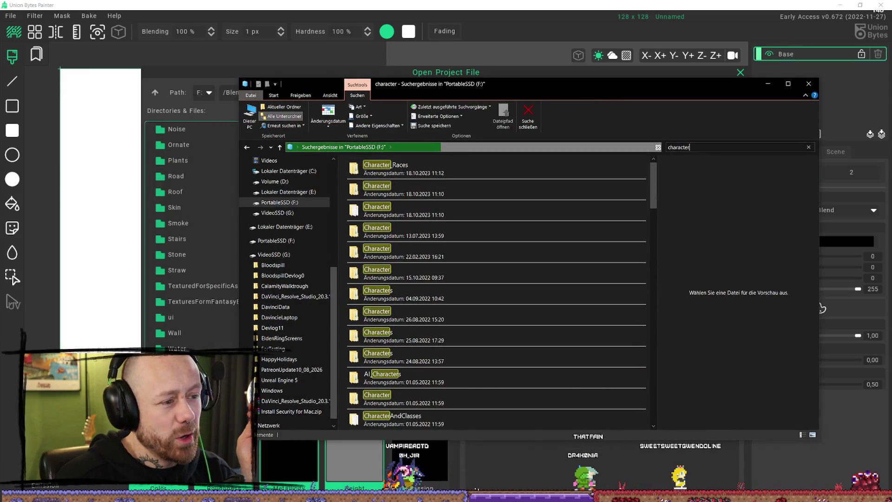
pyautogui.moveTo(653, 186)
pyautogui.mouseDown()
pyautogui.moveTo(662, 428)
pyautogui.moveTo(682, 159)
pyautogui.mouseUp()
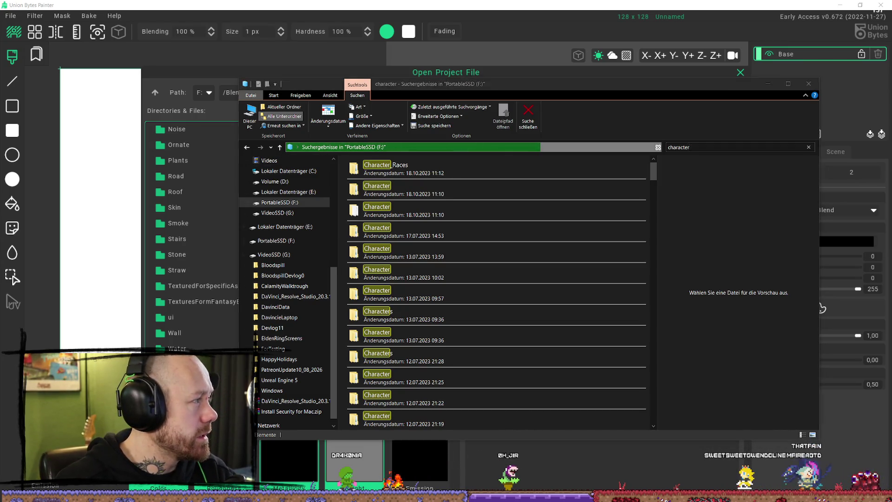
pyautogui.click(687, 147)
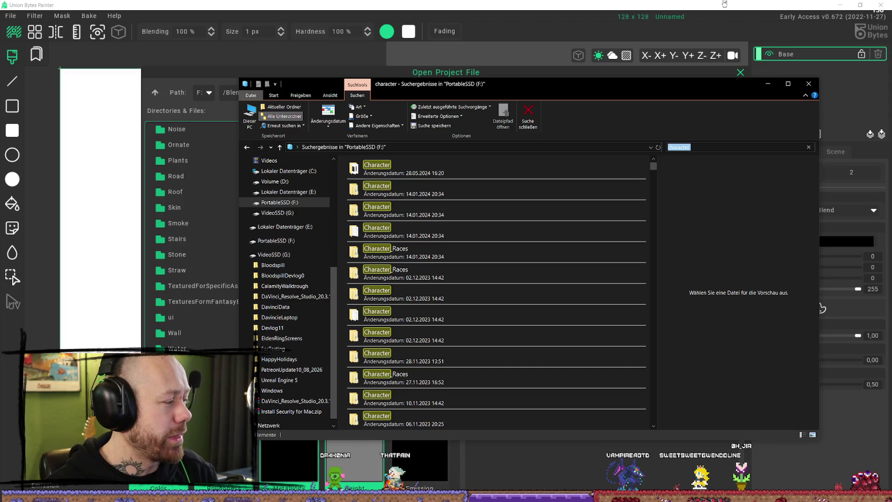
pyautogui.scroll(-5, 567, 329)
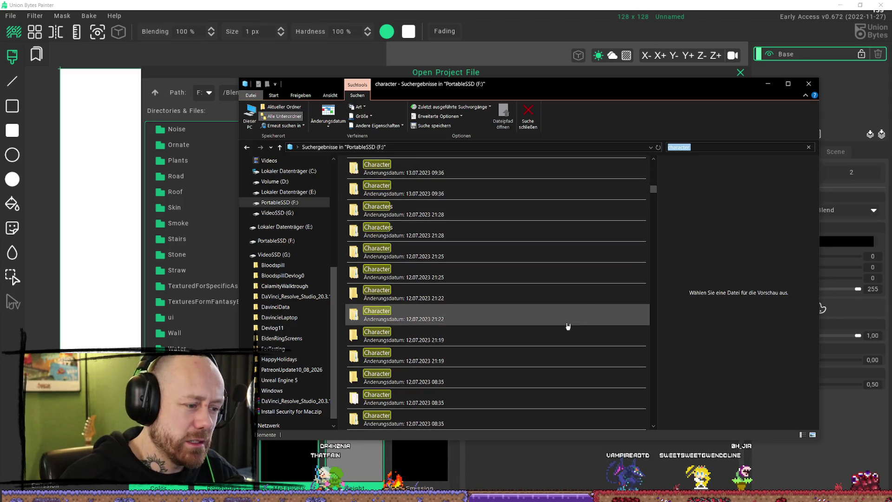
pyautogui.moveTo(654, 189)
pyautogui.mouseDown()
pyautogui.moveTo(660, 438)
pyautogui.moveTo(604, 326)
pyautogui.moveTo(488, 209)
pyautogui.moveTo(422, 170)
pyautogui.mouseUp()
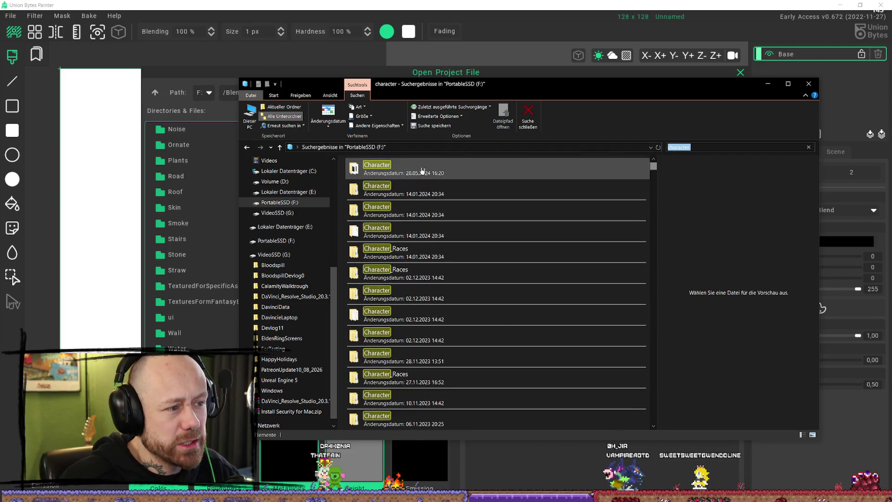
pyautogui.doubleClick(414, 172)
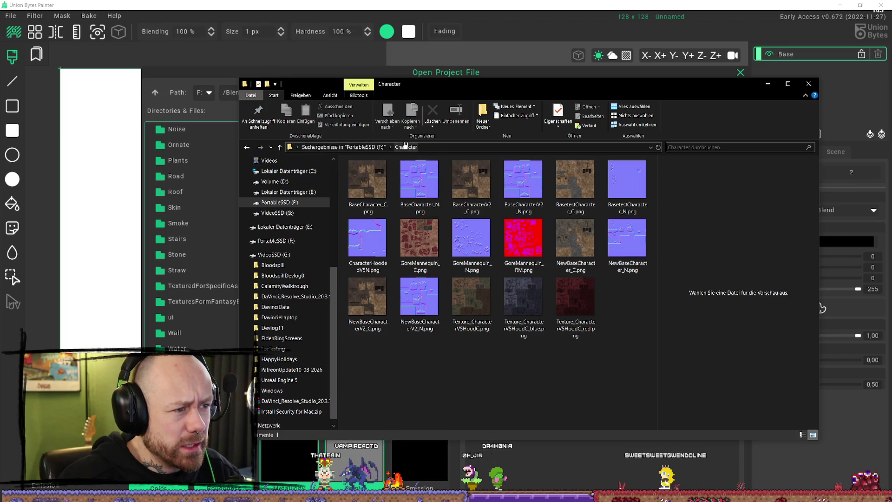
# Step: Re-enter the Character texture folder and check its full location path
pyautogui.click(344, 147)
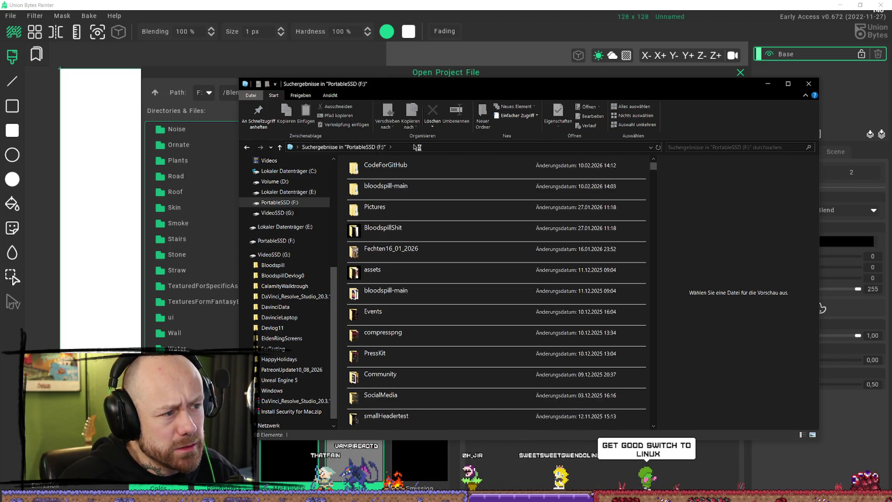
pyautogui.click(409, 149)
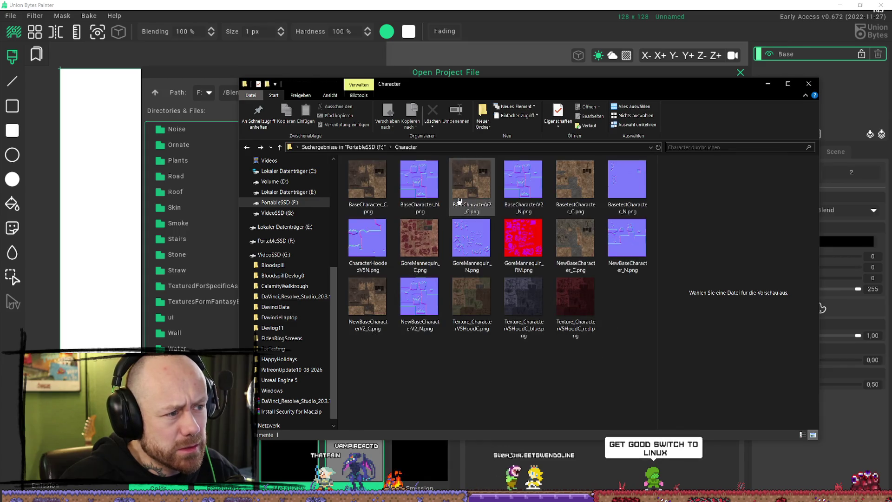
pyautogui.click(584, 147)
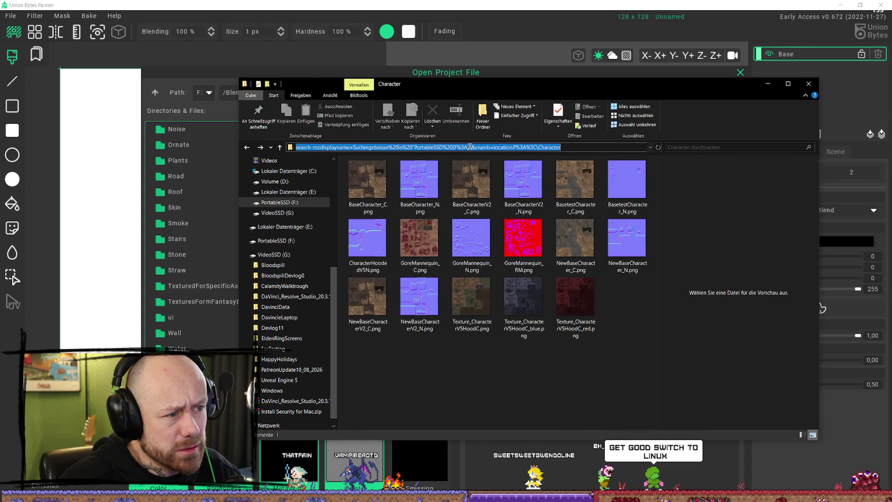
pyautogui.click(584, 146)
pyautogui.press('Escape')
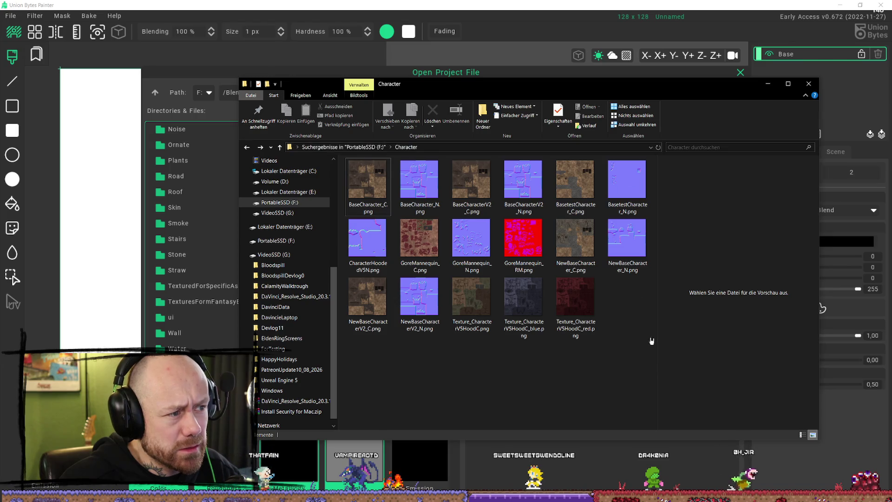
# Step: Inspect NewBaseCharacterV2_N.png's properties and view BaseCharacter_C.png in the image viewer
pyautogui.click(367, 181)
pyautogui.rightClick(373, 185)
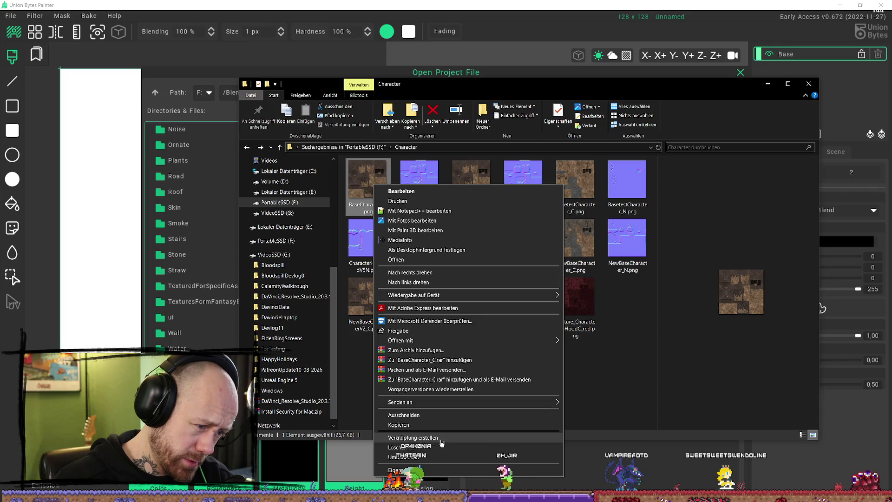
pyautogui.click(638, 376)
pyautogui.click(418, 297)
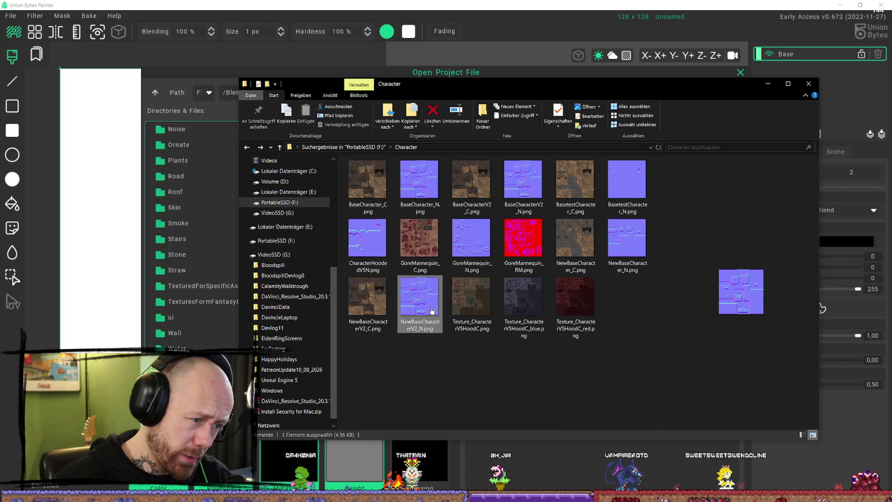
pyautogui.rightClick(442, 312)
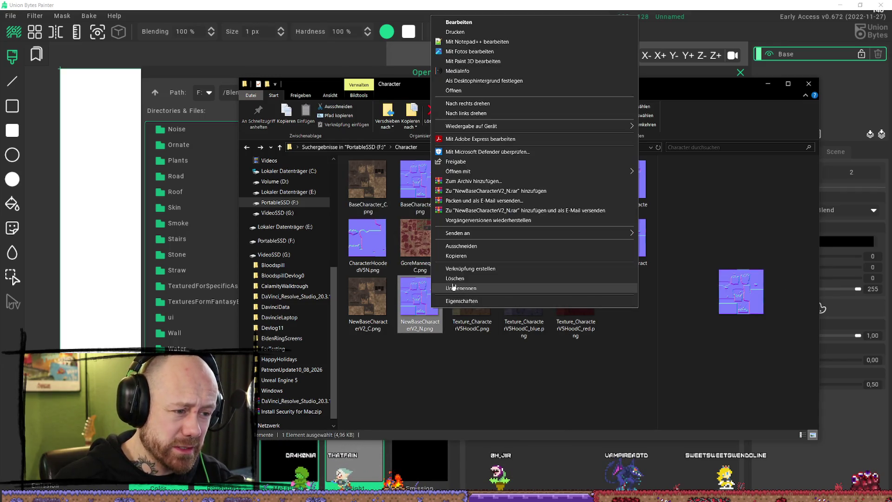
pyautogui.click(458, 301)
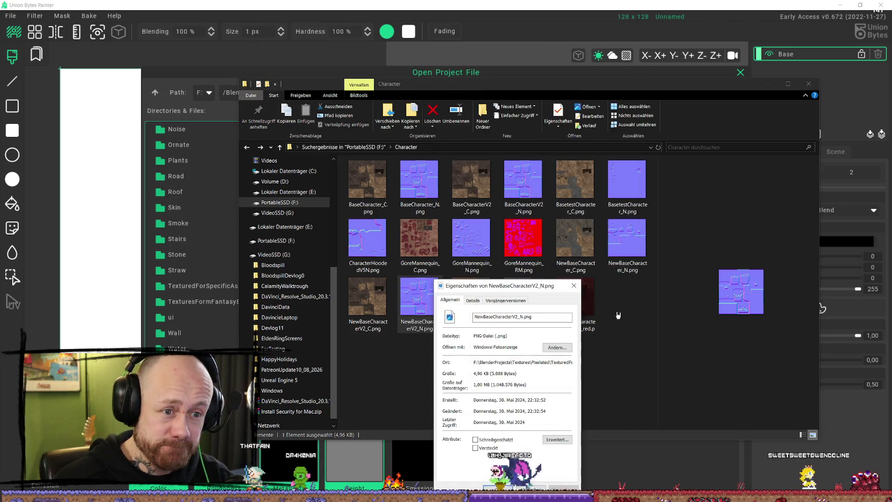
pyautogui.click(574, 285)
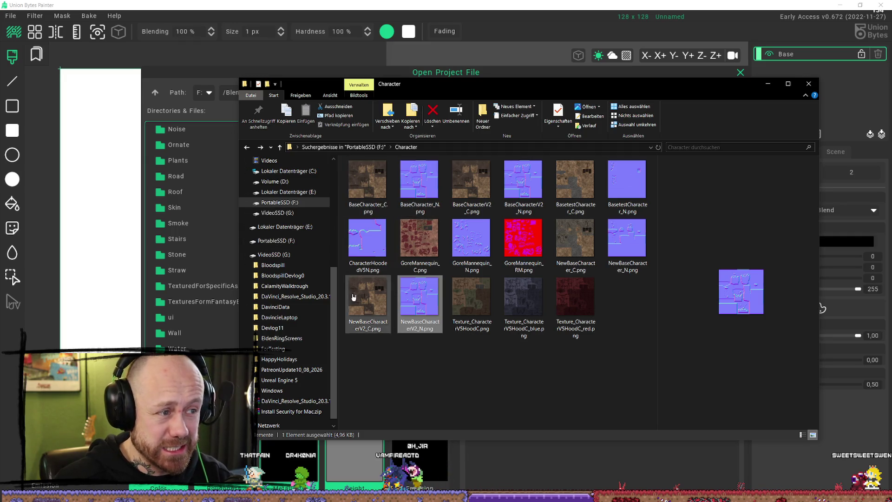
pyautogui.rightClick(372, 182)
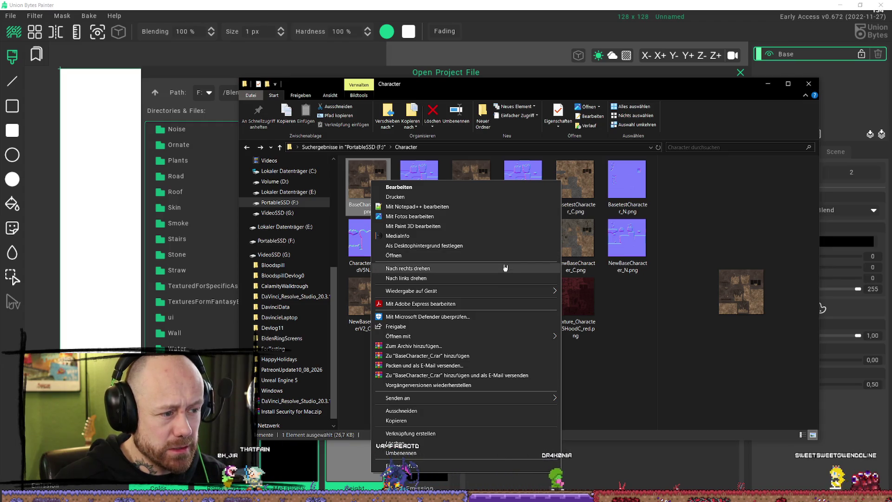
pyautogui.click(446, 258)
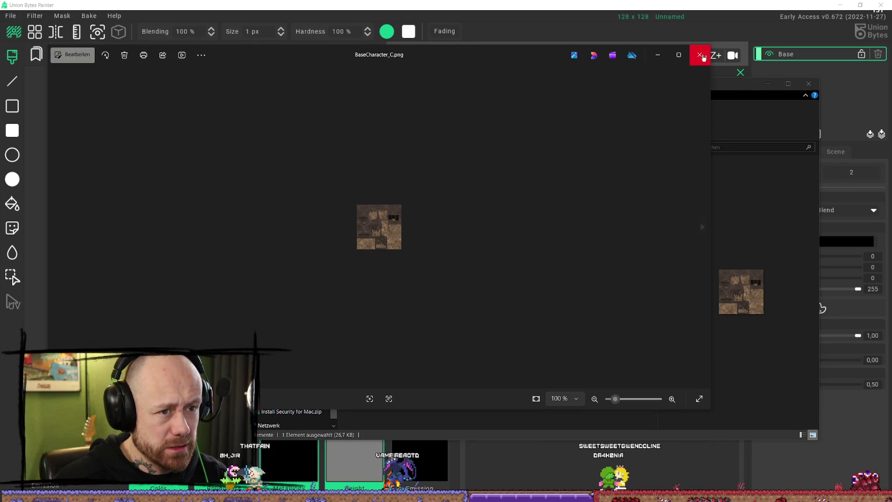
pyautogui.click(700, 54)
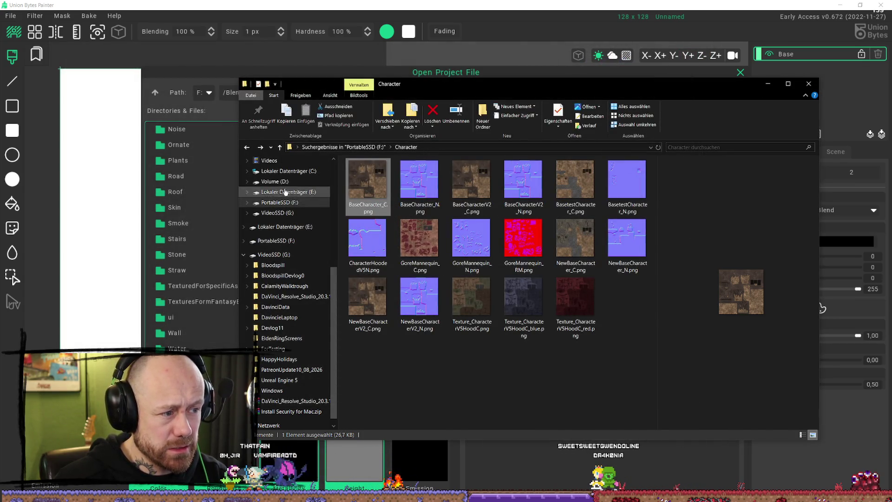
# Step: From Quick access, reveal the real folder holding BaseCharacter_C.png, then leave Explorer
pyautogui.scroll(6, 286, 186)
pyautogui.click(273, 168)
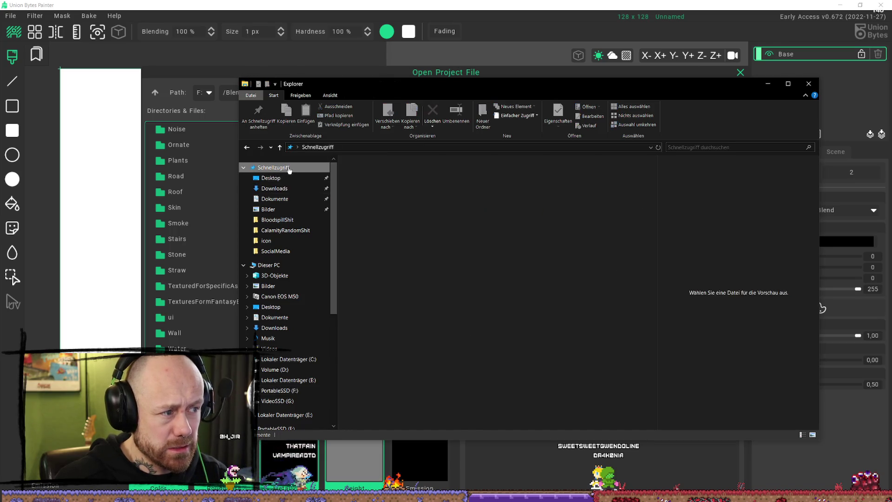
pyautogui.rightClick(364, 316)
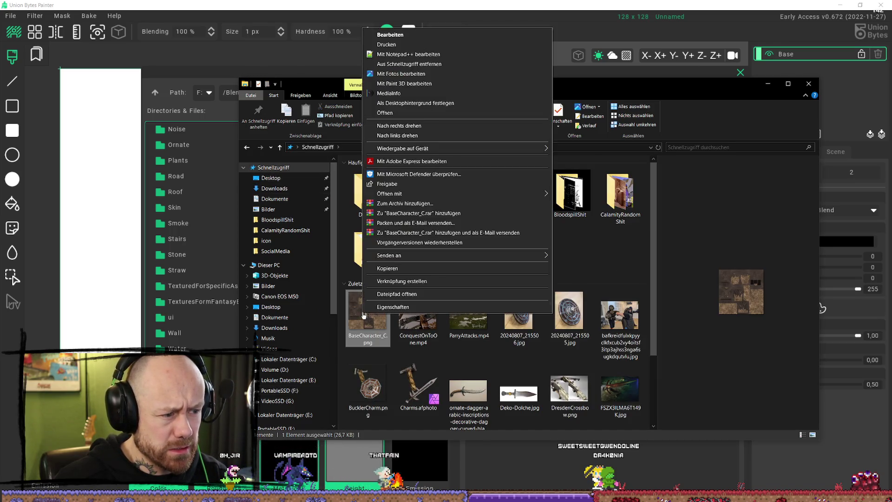
pyautogui.click(418, 295)
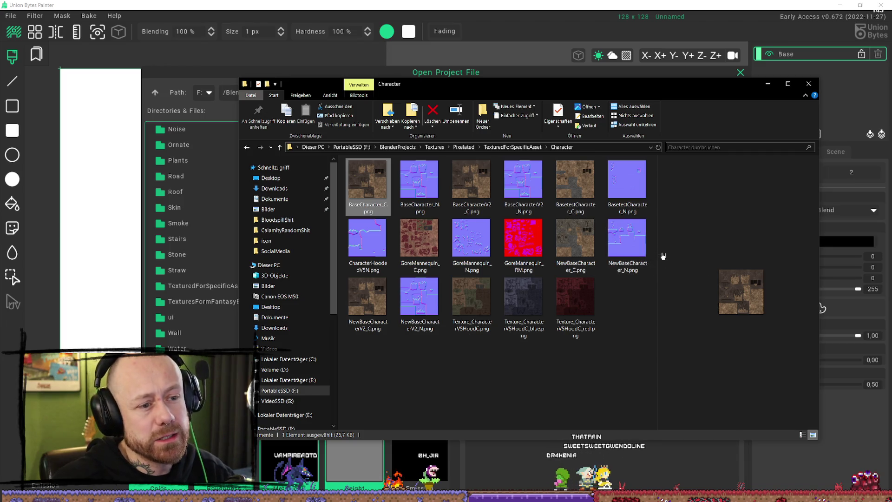
pyautogui.click(635, 365)
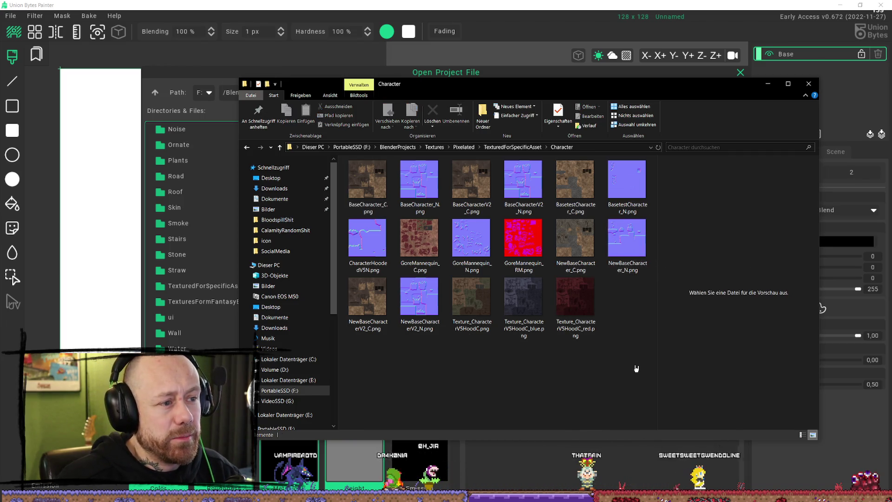
pyautogui.hotkey('alt', 'Left')
pyautogui.hotkey('alt', 'Right')
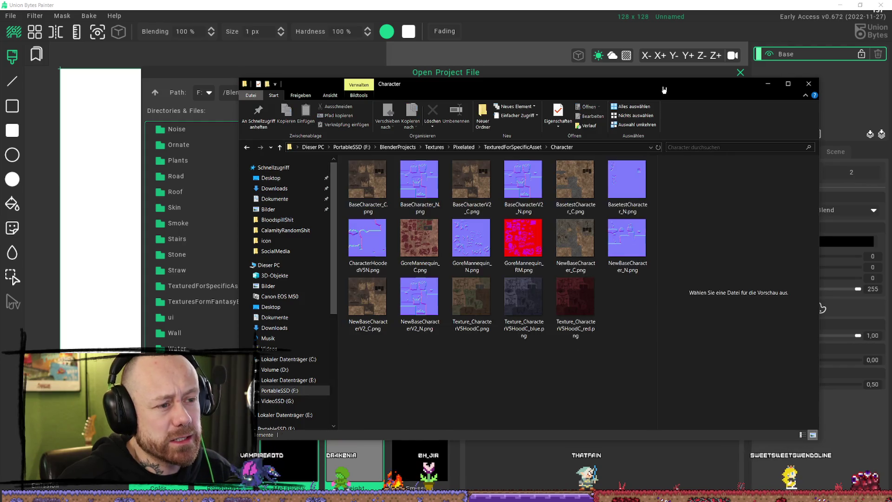
pyautogui.hotkey('alt', 'Tab')
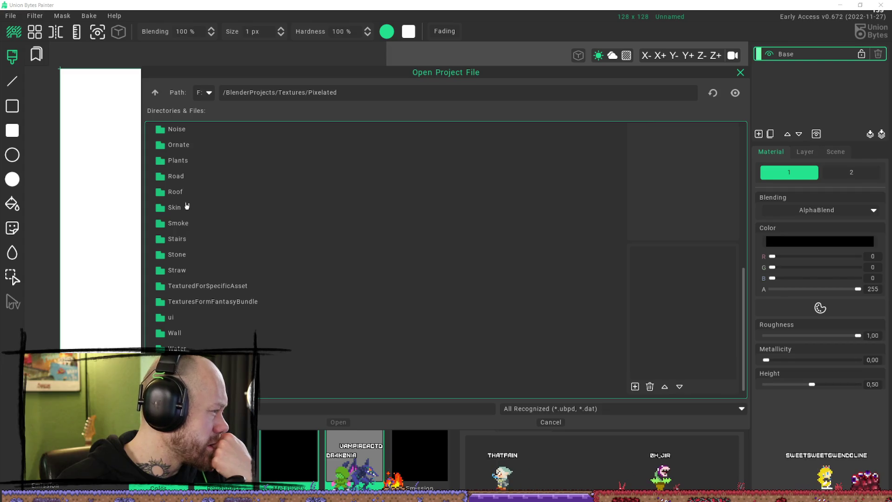
# Step: Look through the TexturedForSpecificAsset subfolders on F:, then climb back to the drive root
pyautogui.click(196, 96)
pyautogui.click(201, 98)
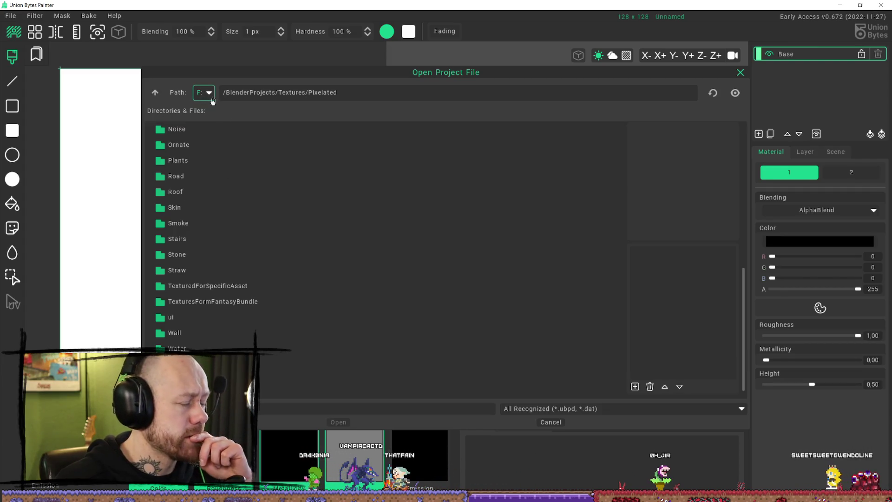
pyautogui.doubleClick(238, 287)
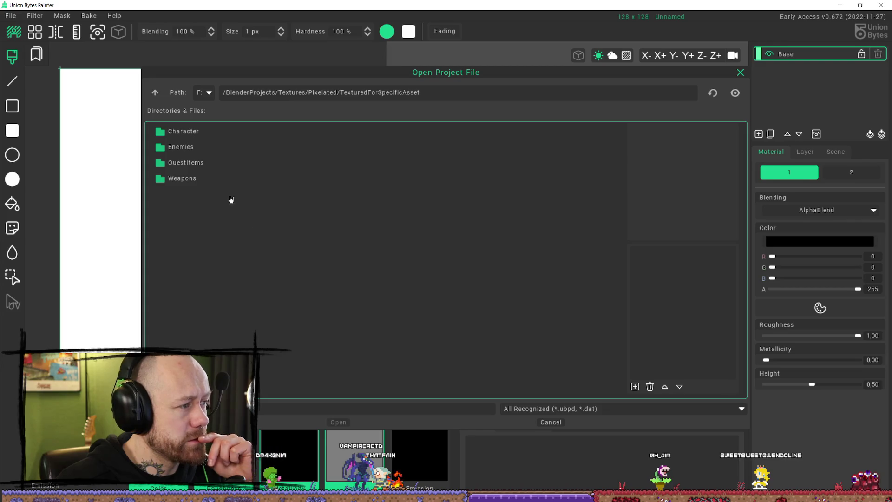
pyautogui.doubleClick(208, 135)
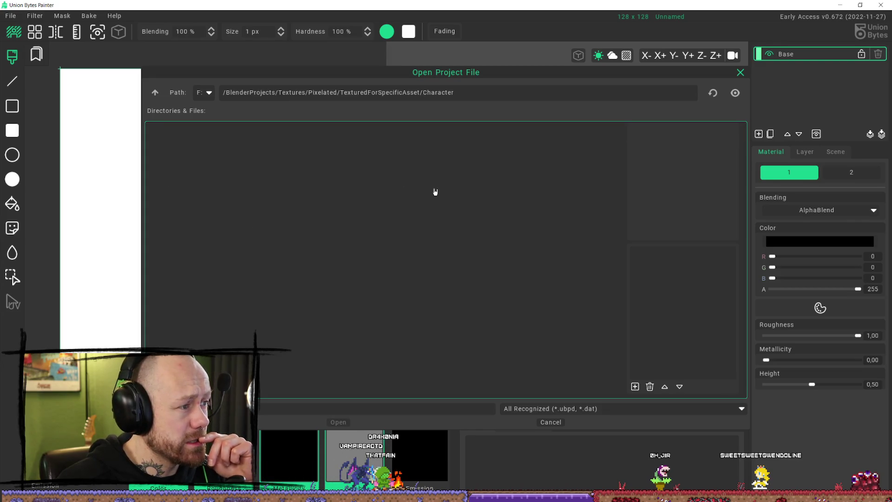
pyautogui.click(156, 92)
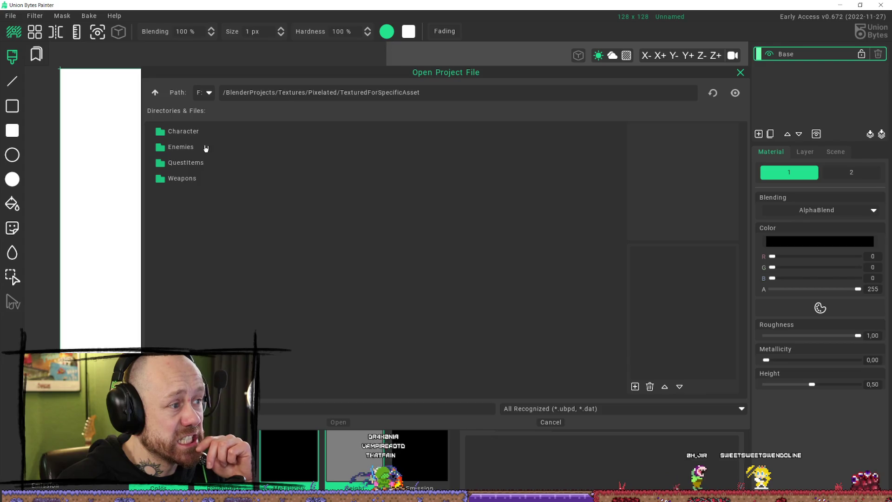
pyautogui.doubleClick(204, 148)
pyautogui.click(156, 93)
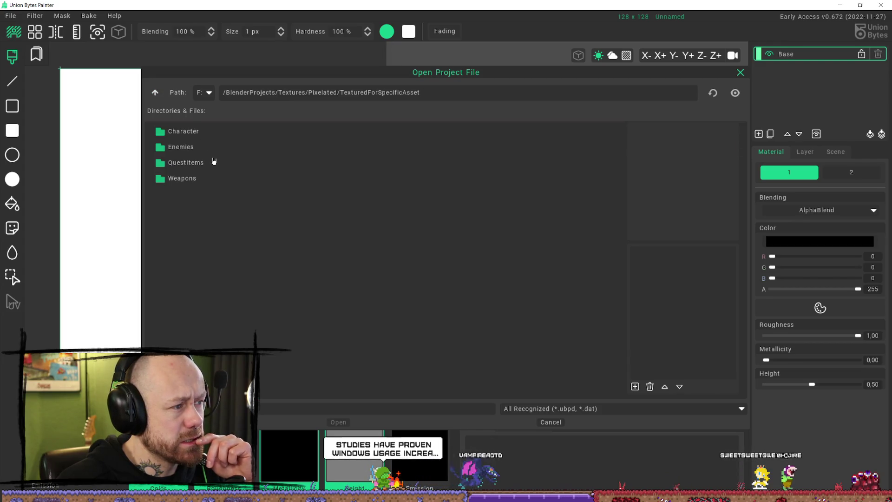
pyautogui.click(155, 92)
pyautogui.click(155, 93)
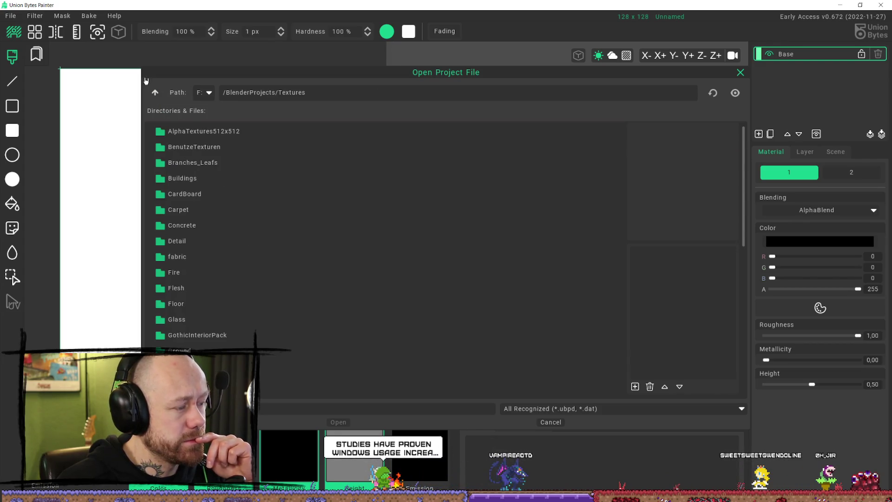
pyautogui.click(155, 93)
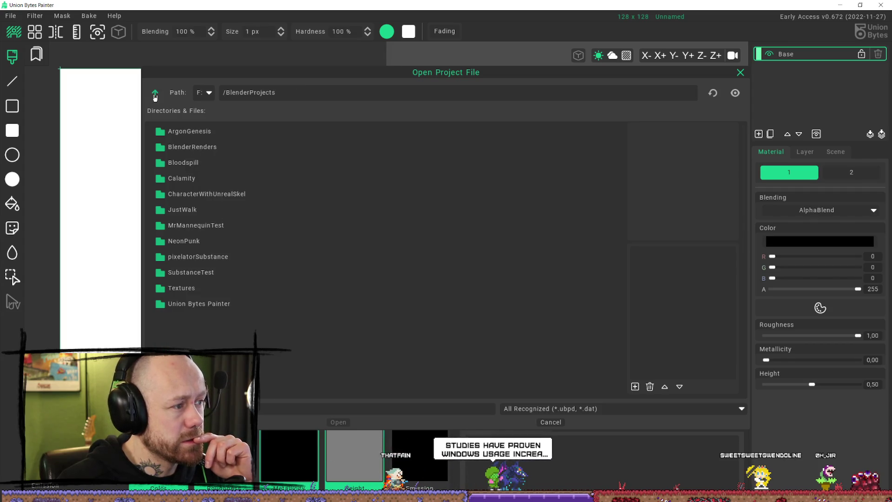
pyautogui.click(155, 93)
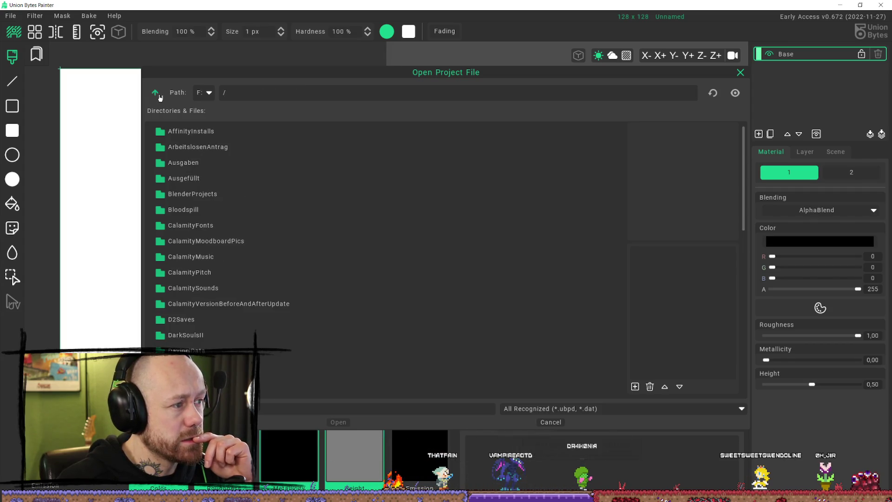
# Step: Go to BlenderProjects/Calamity/Character/ForTexturingWithUnion and select CharacterHoodedV5.ubpd
pyautogui.doubleClick(203, 195)
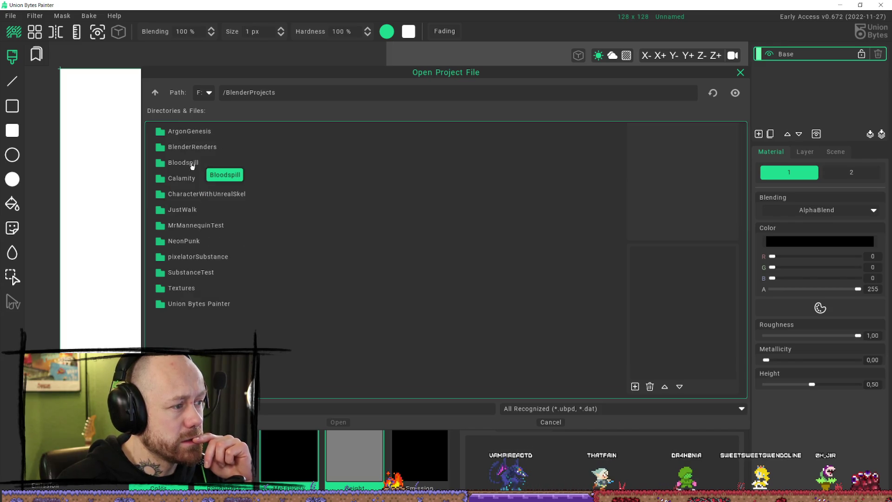
pyautogui.doubleClick(193, 177)
pyautogui.doubleClick(196, 179)
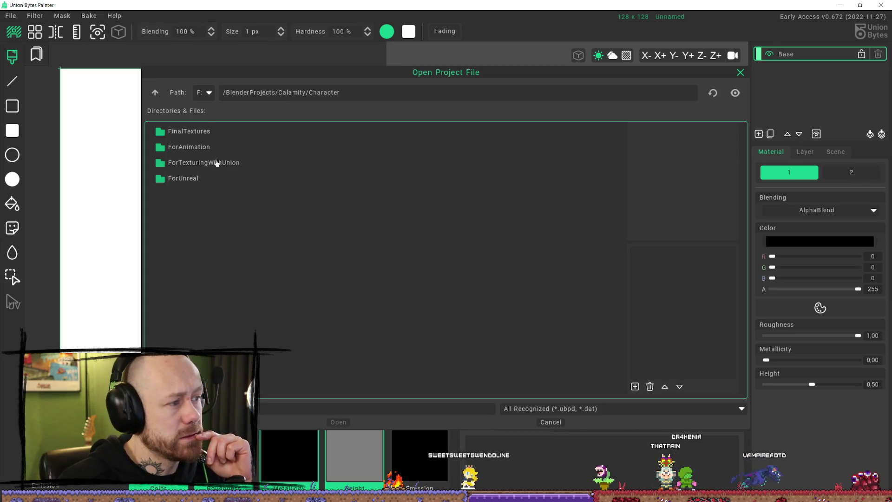
pyautogui.click(236, 163)
pyautogui.doubleClick(235, 163)
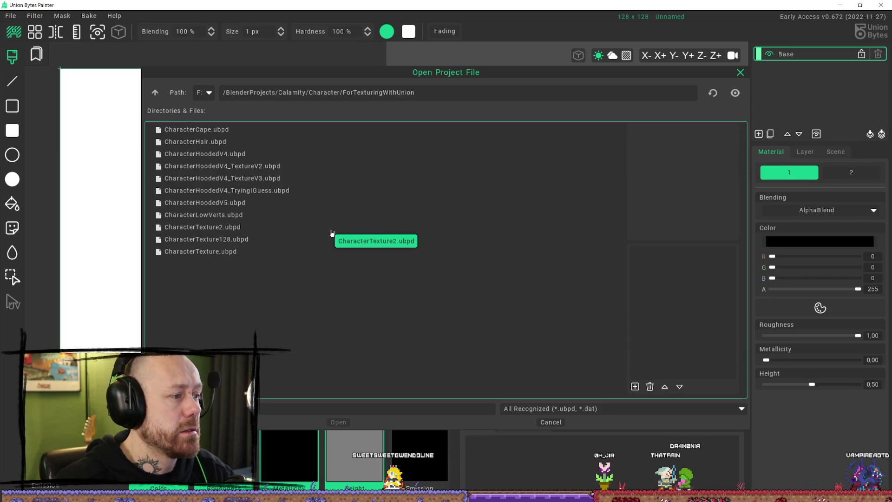
pyautogui.click(217, 205)
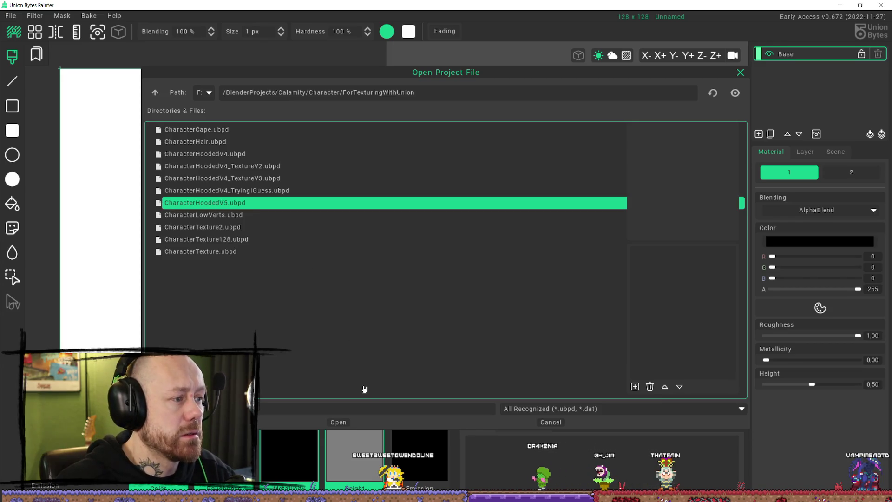
# Step: Load CharacterHoodedV5.ubpd, then orbit the hood model and zoom out the texture view
pyautogui.click(346, 423)
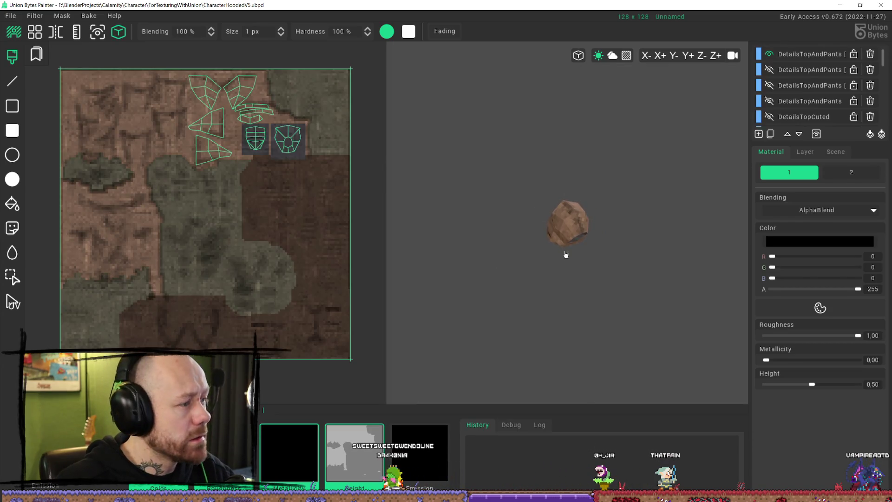
pyautogui.moveTo(608, 212); pyautogui.dragTo(600, 142, button='right')
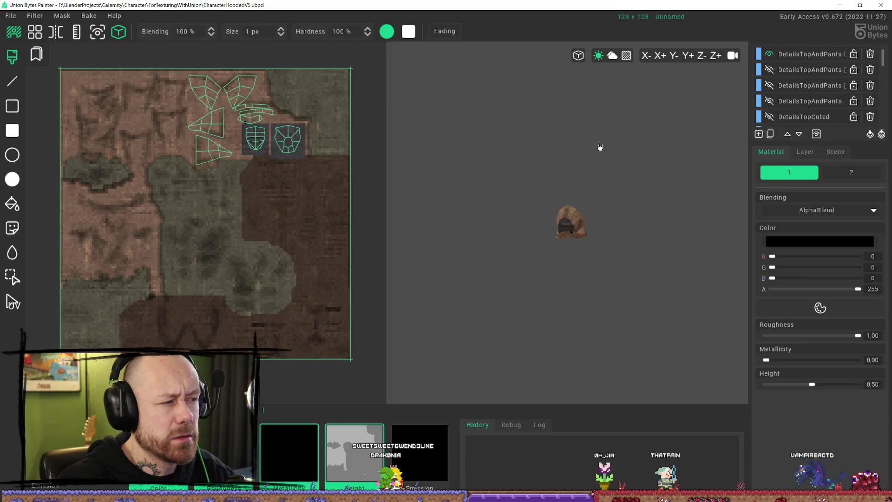
pyautogui.click(577, 213)
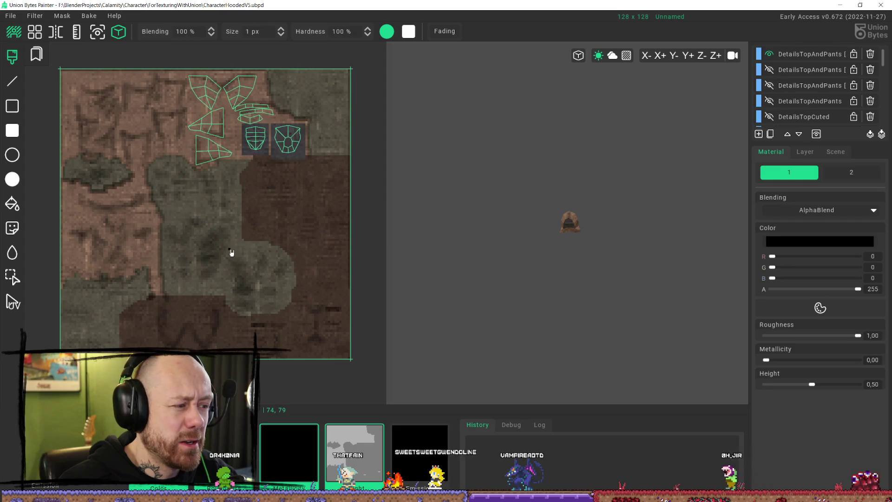
pyautogui.scroll(-3, 233, 252)
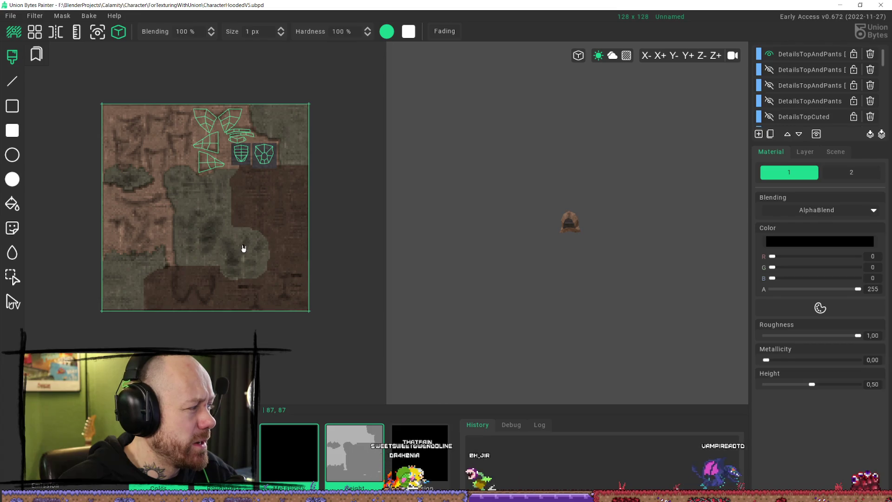
pyautogui.moveTo(10, 288)
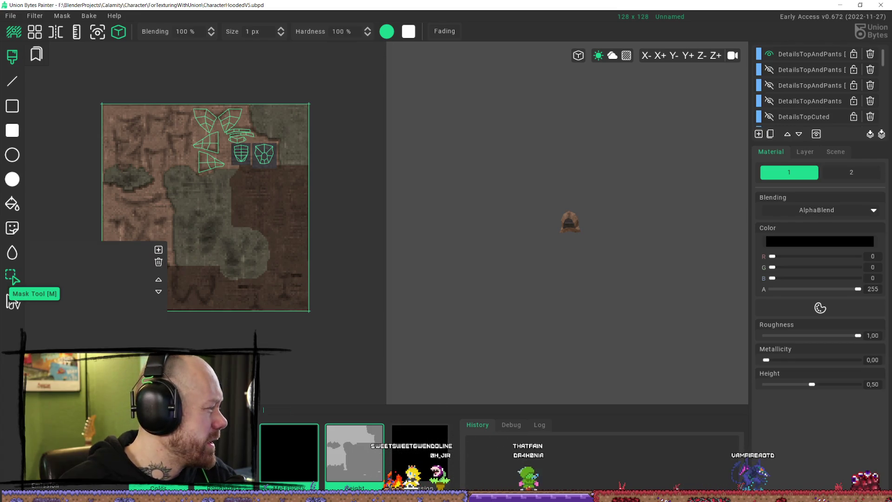
pyautogui.click(13, 18)
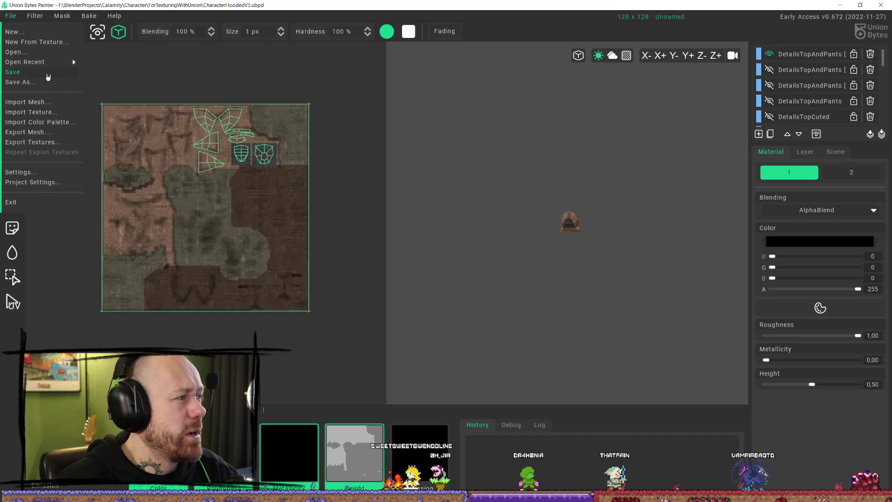
pyautogui.click(45, 53)
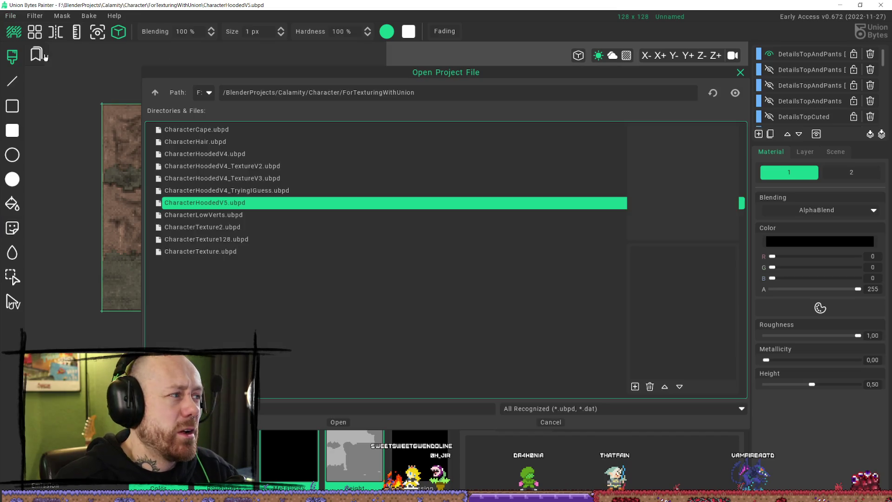
pyautogui.click(280, 191)
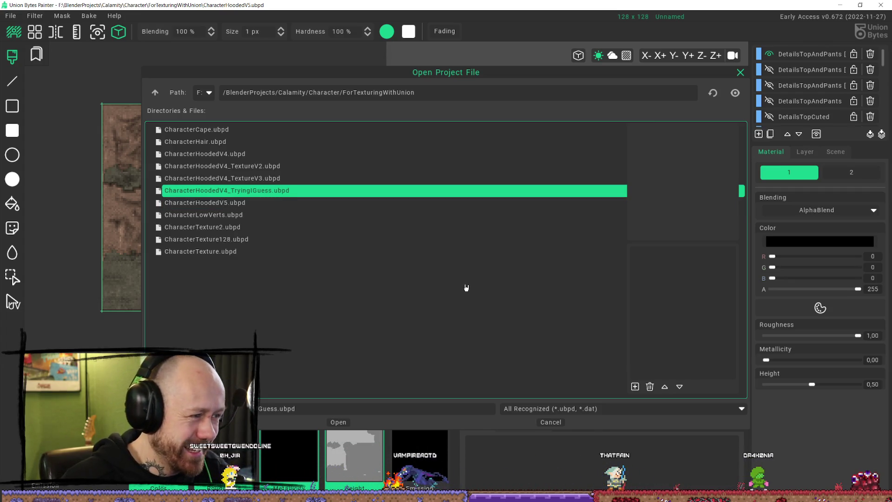
pyautogui.click(338, 423)
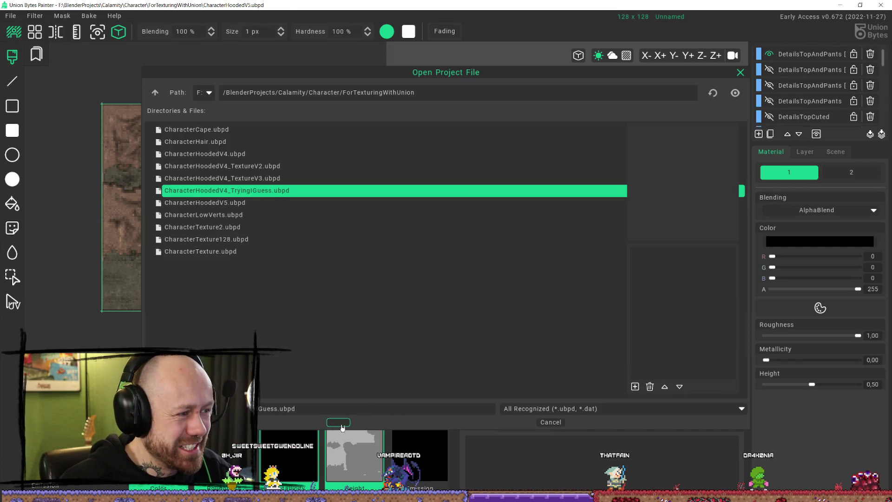
pyautogui.moveTo(534, 135)
pyautogui.mouseDown(button='right')
pyautogui.moveTo(600, 135)
pyautogui.moveTo(468, 148)
pyautogui.moveTo(687, 145)
pyautogui.moveTo(419, 116)
pyautogui.mouseUp(button='right')
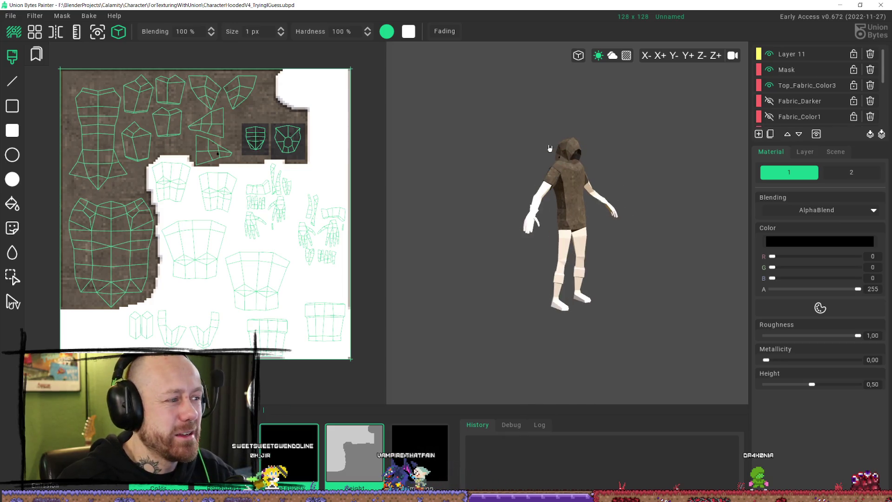
pyautogui.click(10, 15)
pyautogui.click(13, 52)
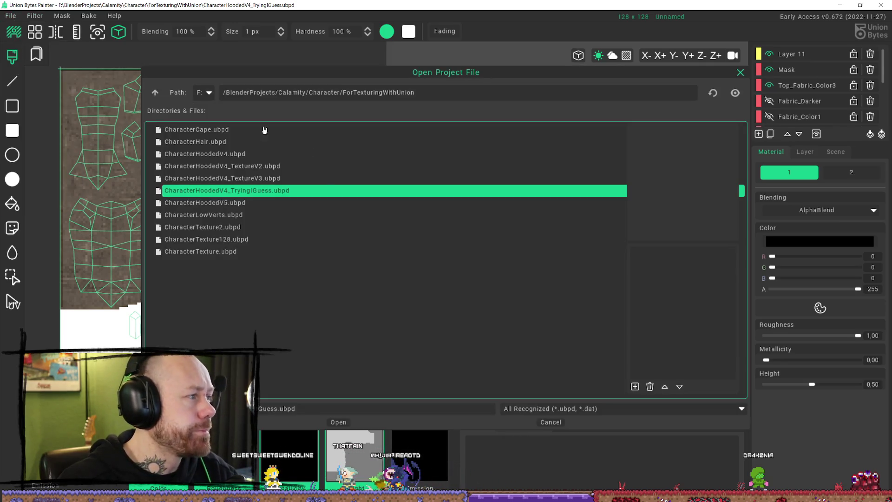
pyautogui.click(256, 204)
pyautogui.click(335, 427)
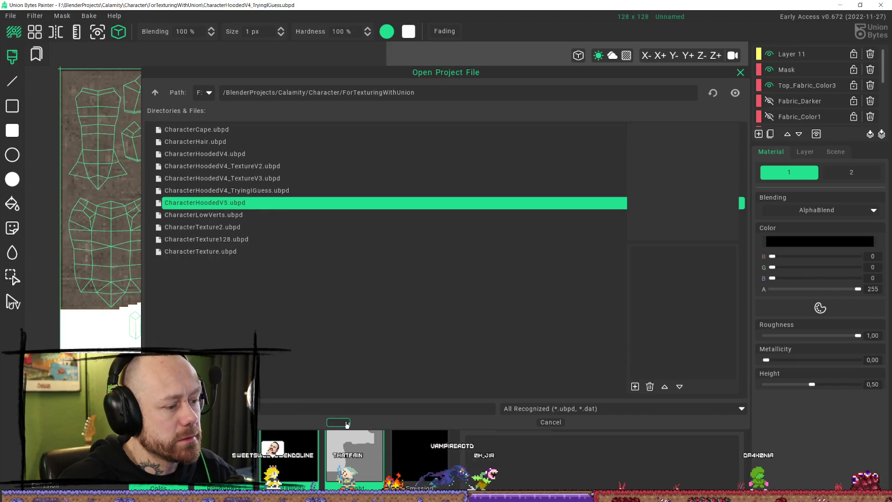
pyautogui.click(10, 15)
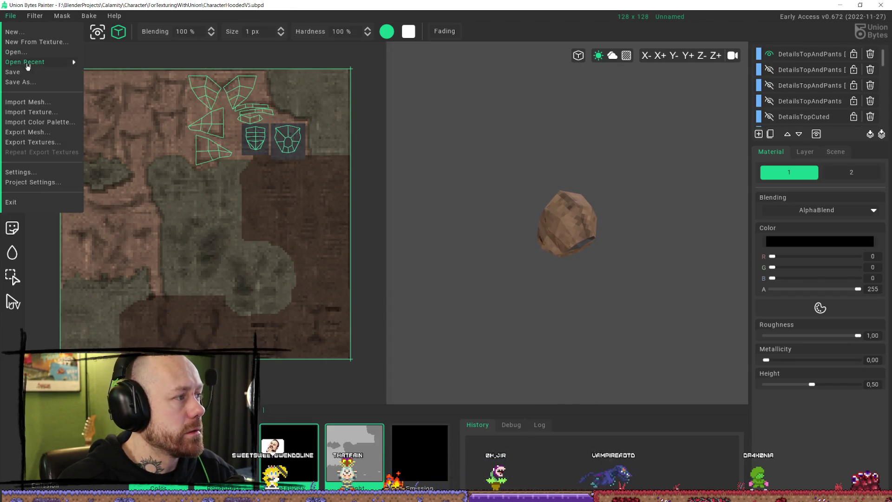
# Step: Import CharacterSecondMoreVertsFixed11_1_2.obj from F:/BlenderProjects/Calamity/Character/ForTexturingWithUnion as the preview mesh
pyautogui.click(48, 107)
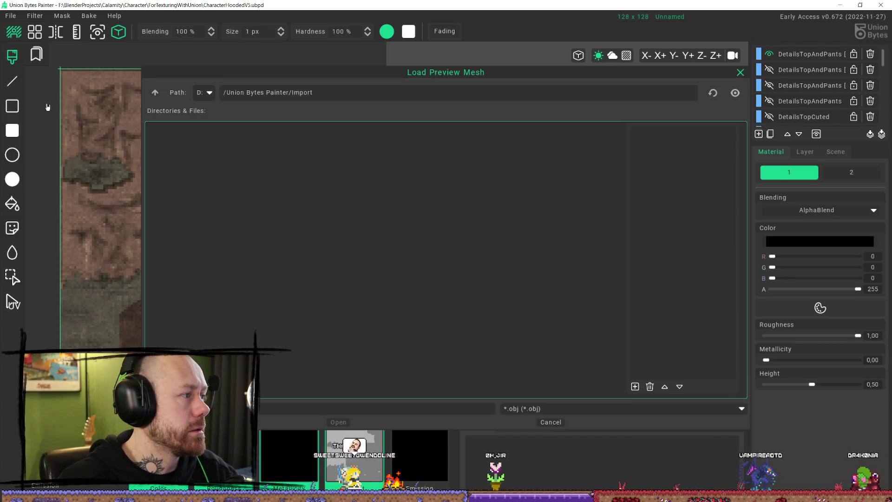
pyautogui.click(210, 95)
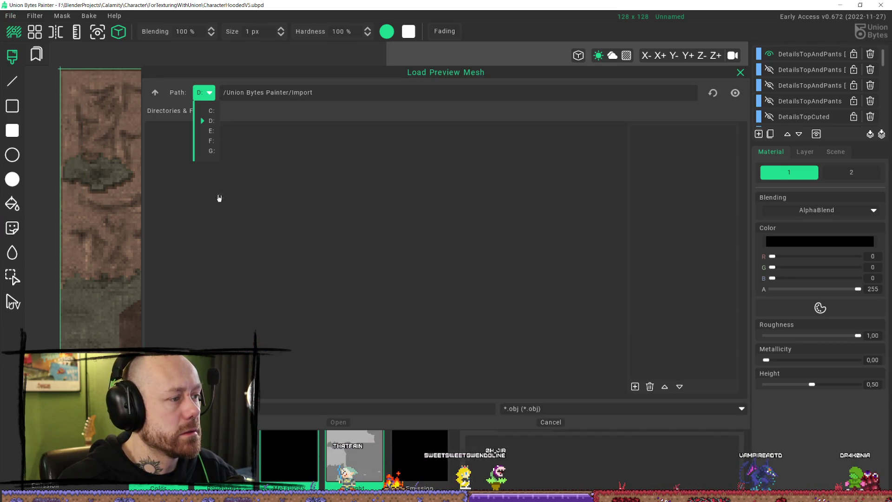
pyautogui.click(213, 141)
pyautogui.doubleClick(190, 201)
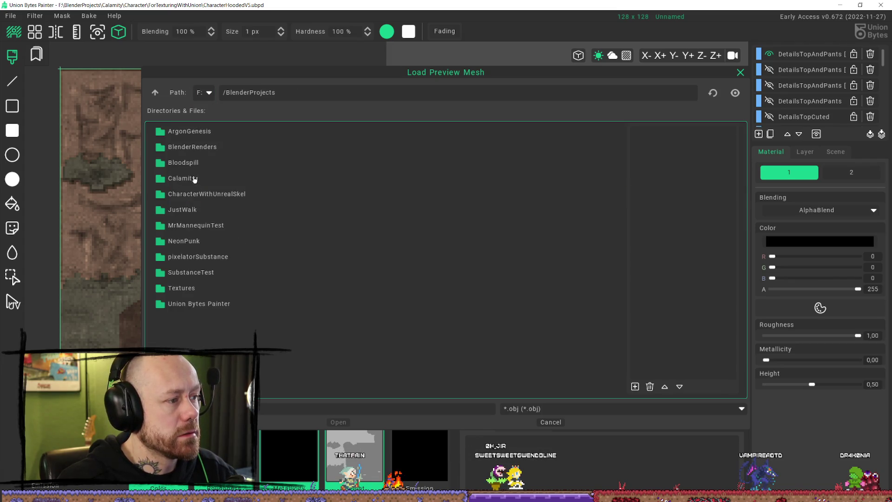
pyautogui.doubleClick(194, 178)
pyautogui.doubleClick(198, 162)
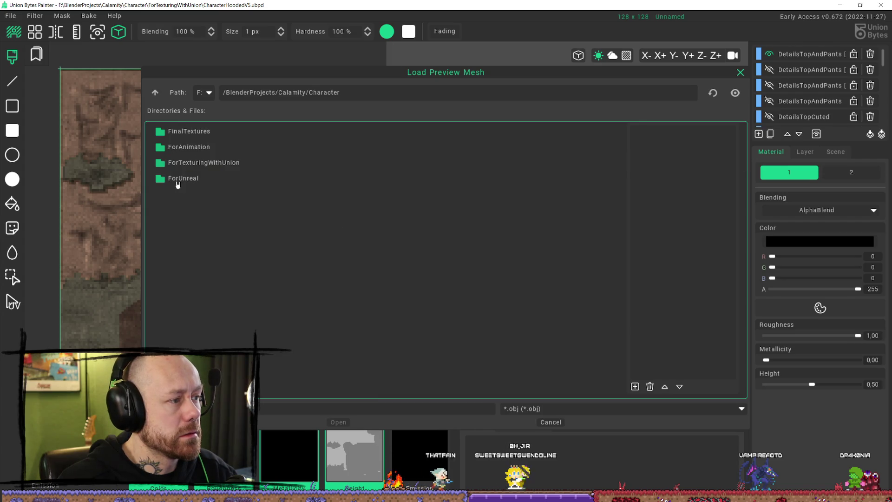
pyautogui.doubleClick(179, 180)
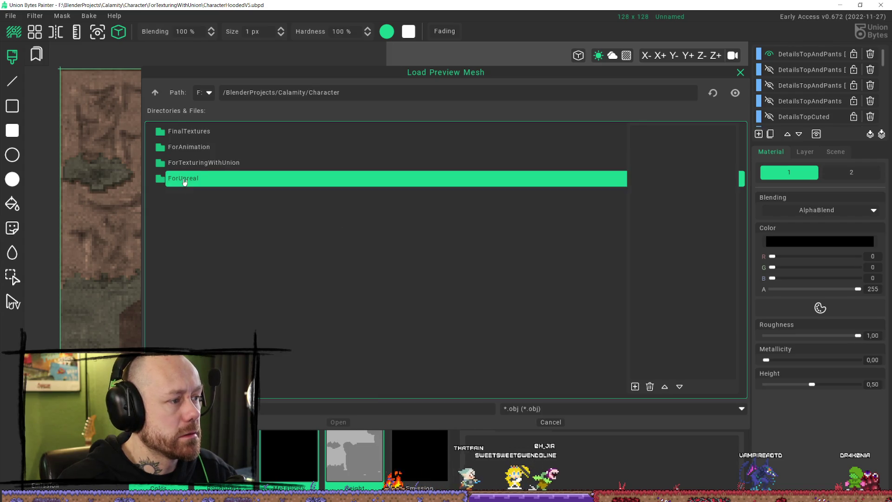
pyautogui.click(152, 98)
pyautogui.doubleClick(200, 163)
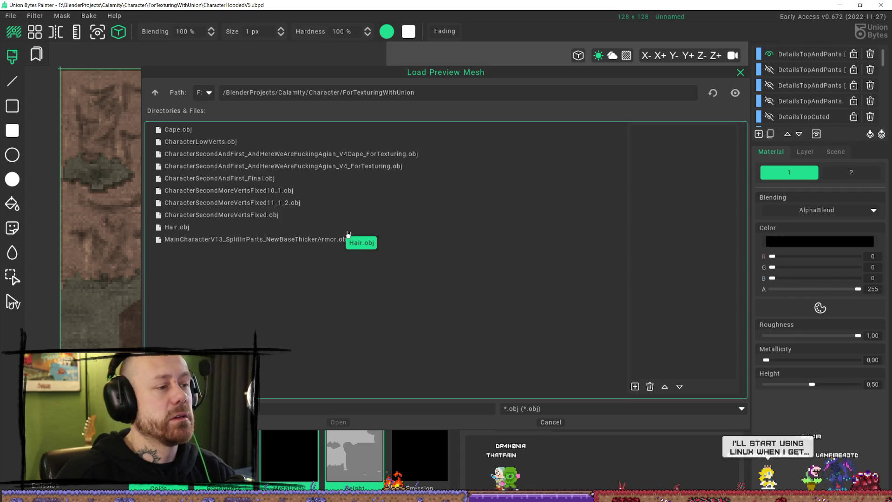
pyautogui.click(288, 204)
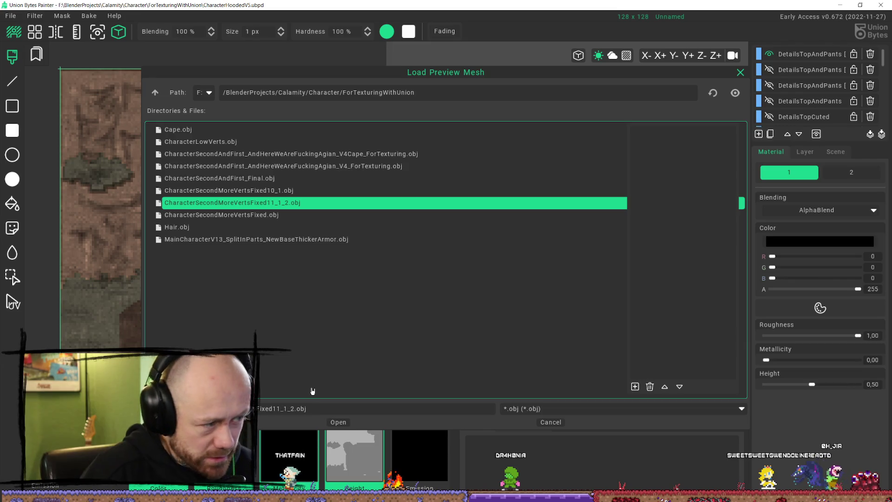
pyautogui.click(339, 423)
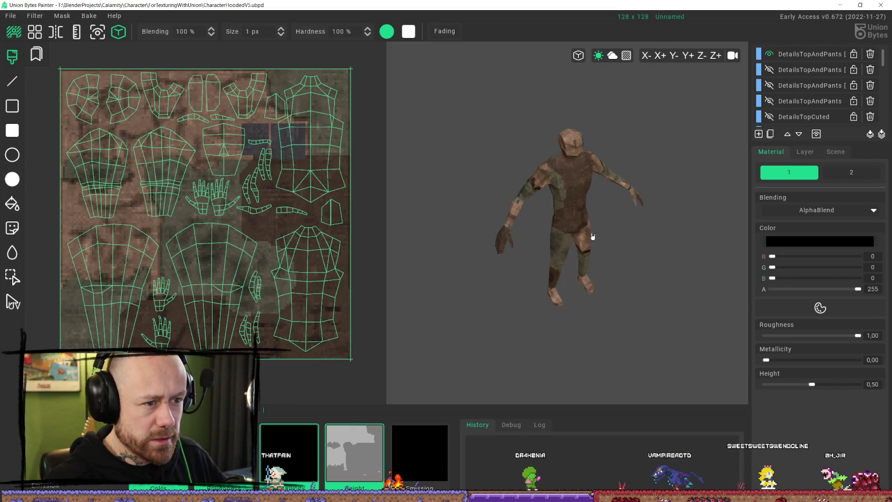
# Step: Load CharacterSecondAndFirst_Final.obj as the preview mesh instead
pyautogui.click(11, 16)
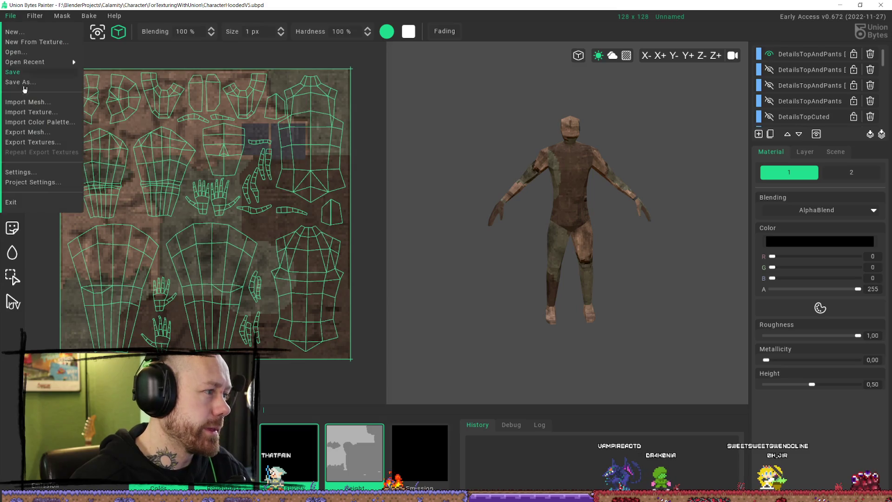
pyautogui.click(47, 106)
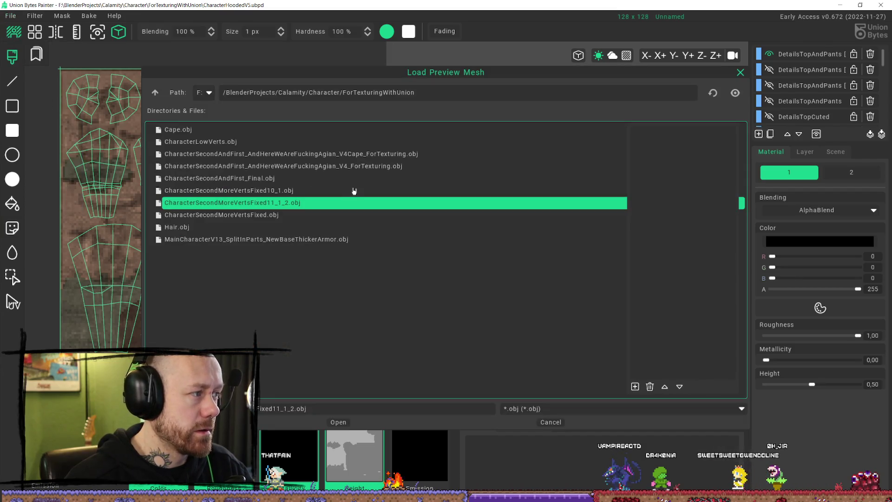
pyautogui.doubleClick(400, 178)
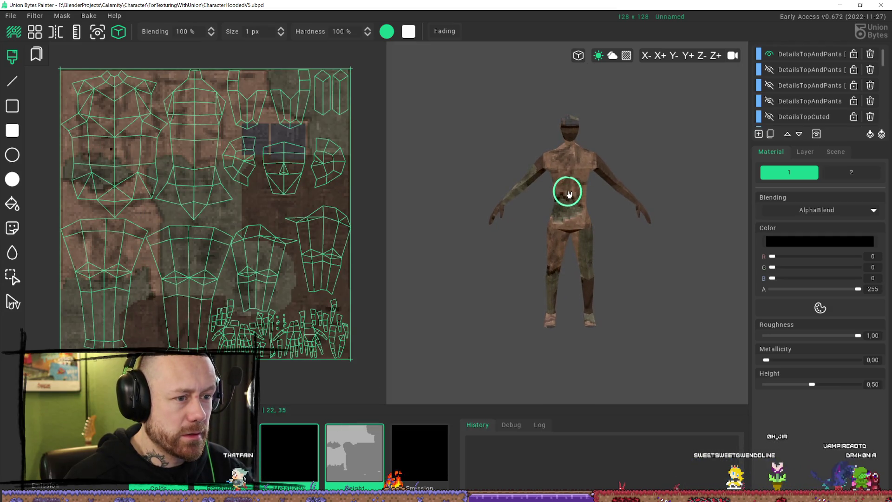
# Step: Open and cancel a texture import, then browse up to the Character folder for projects
pyautogui.click(10, 16)
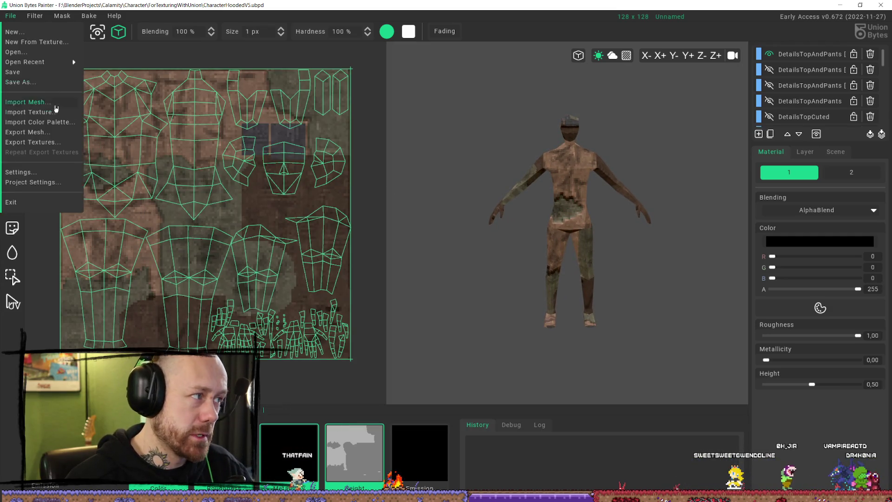
pyautogui.click(45, 114)
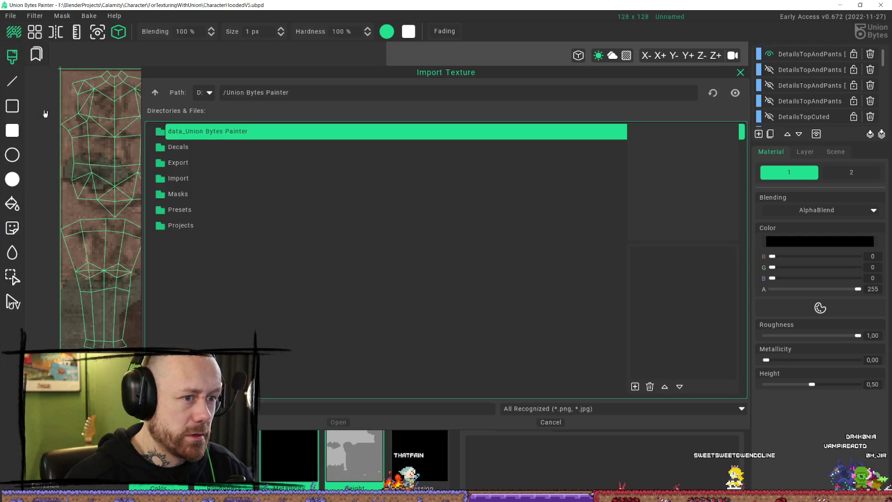
pyautogui.click(563, 424)
pyautogui.click(10, 15)
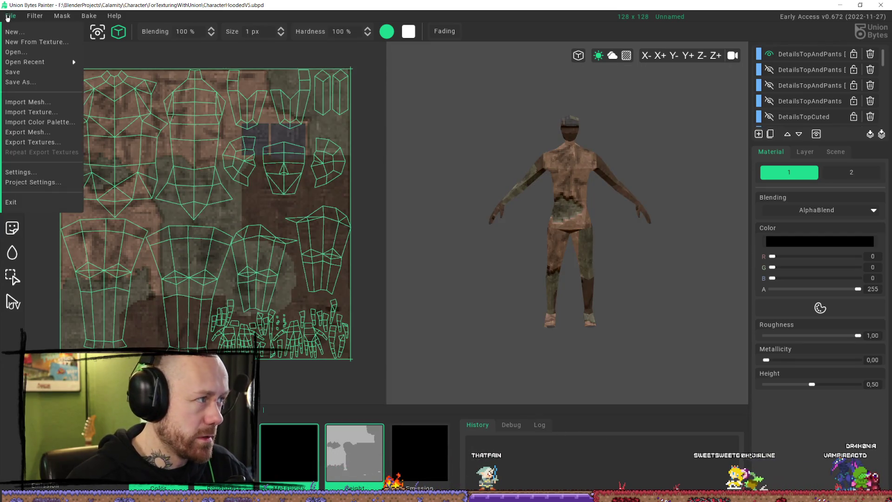
pyautogui.click(28, 52)
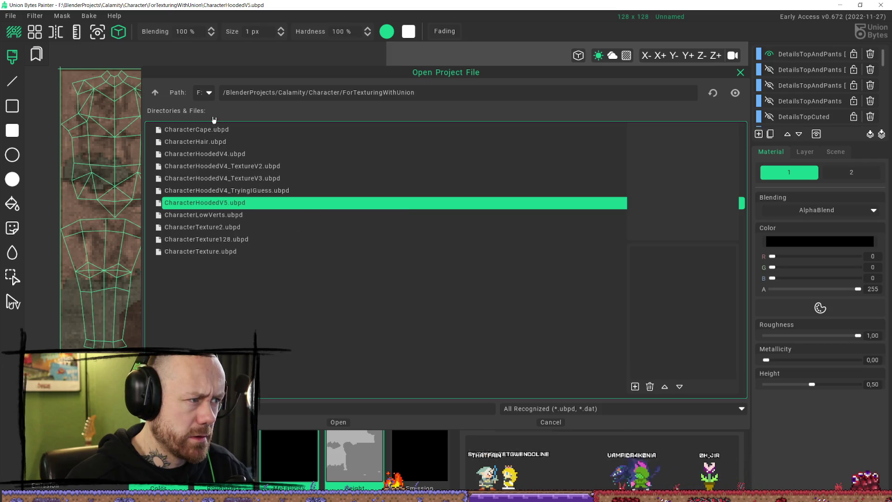
pyautogui.click(156, 94)
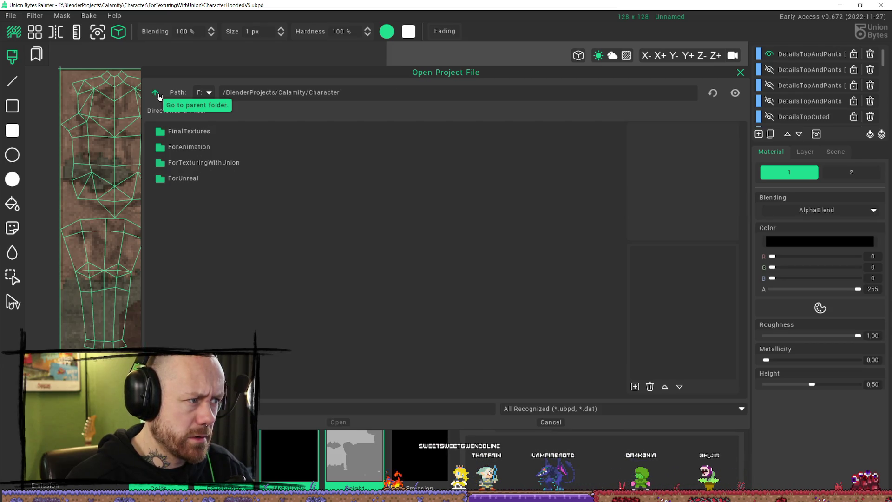
# Step: Load the hooded character mesh file as the preview mesh
pyautogui.click(12, 17)
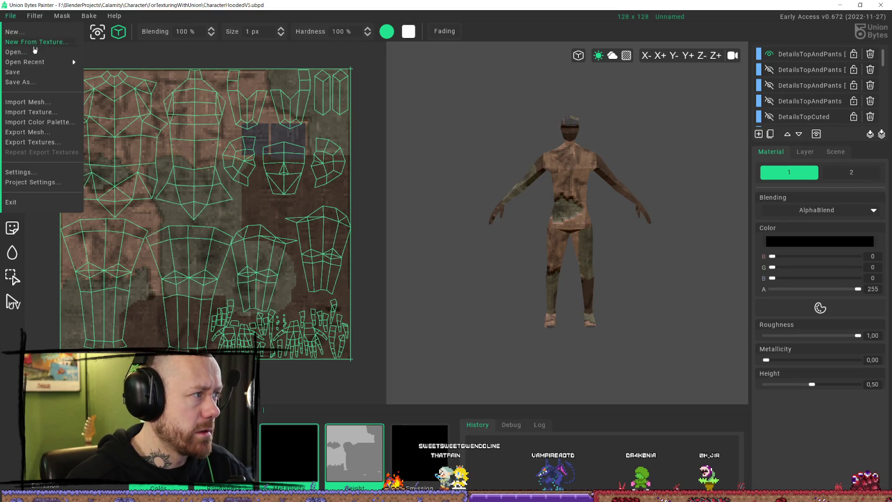
pyautogui.click(52, 106)
pyautogui.doubleClick(518, 178)
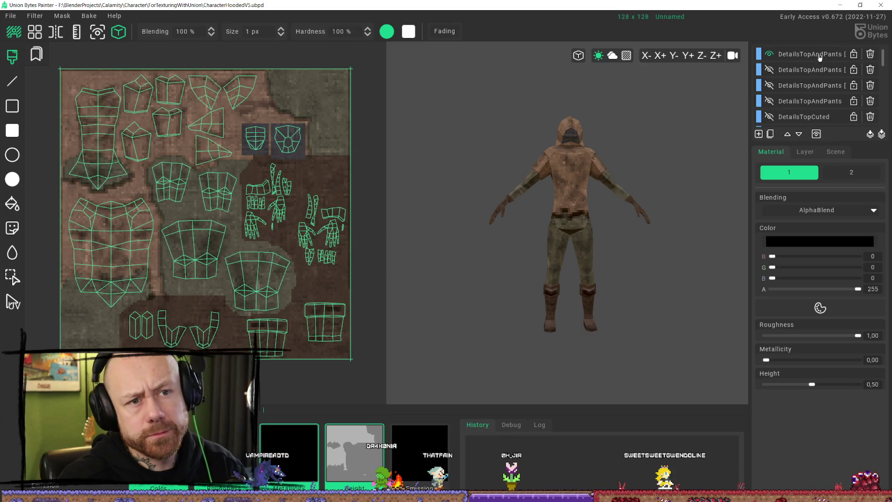
# Step: Toggle the top DetailsTopAndPants copy layer on and off to compare the texture
pyautogui.click(769, 54)
pyautogui.click(769, 54)
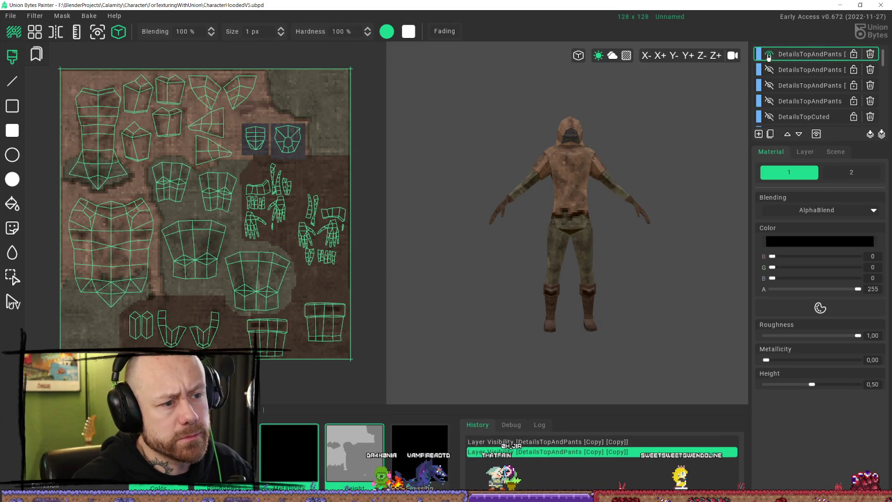
pyautogui.click(769, 54)
pyautogui.click(769, 54)
pyautogui.click(769, 55)
pyautogui.click(769, 54)
pyautogui.click(769, 54)
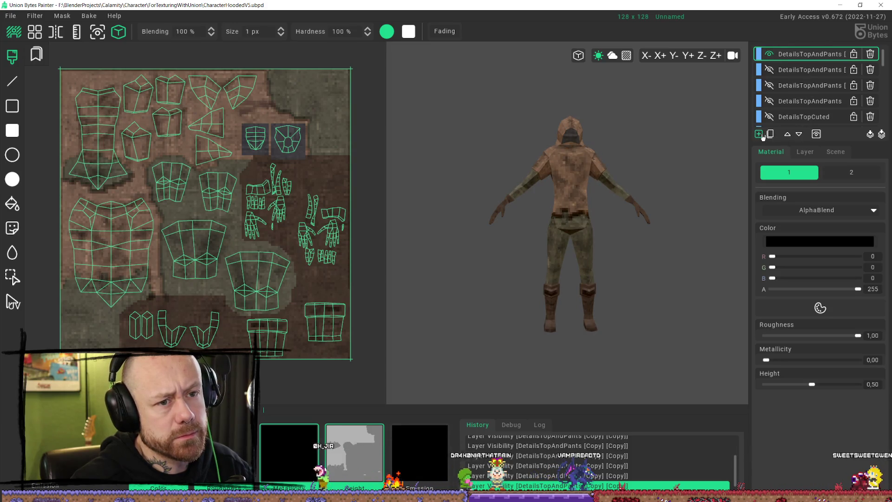
# Step: Duplicate and delete the top layer twice, then add the new empty Layer 26
pyautogui.click(770, 134)
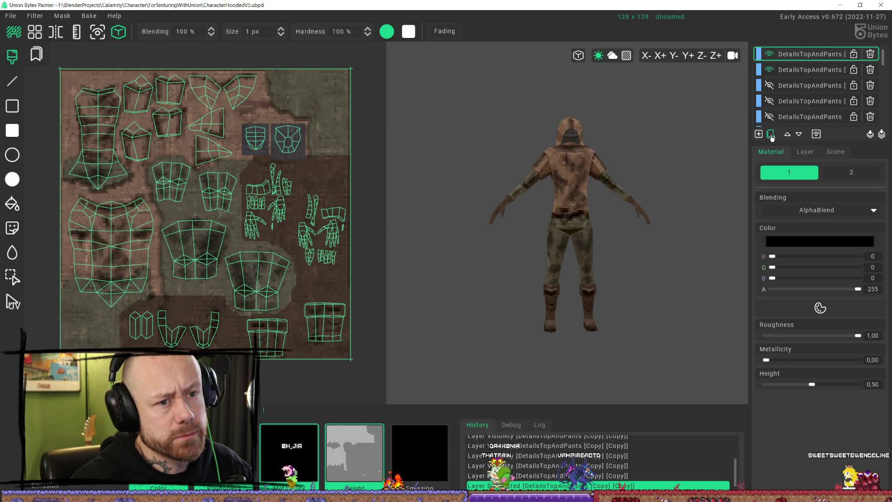
pyautogui.click(871, 56)
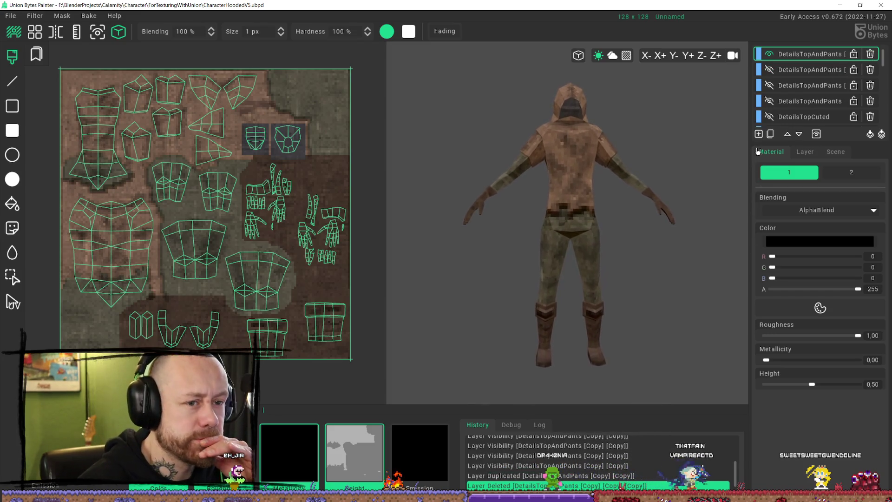
pyautogui.click(771, 133)
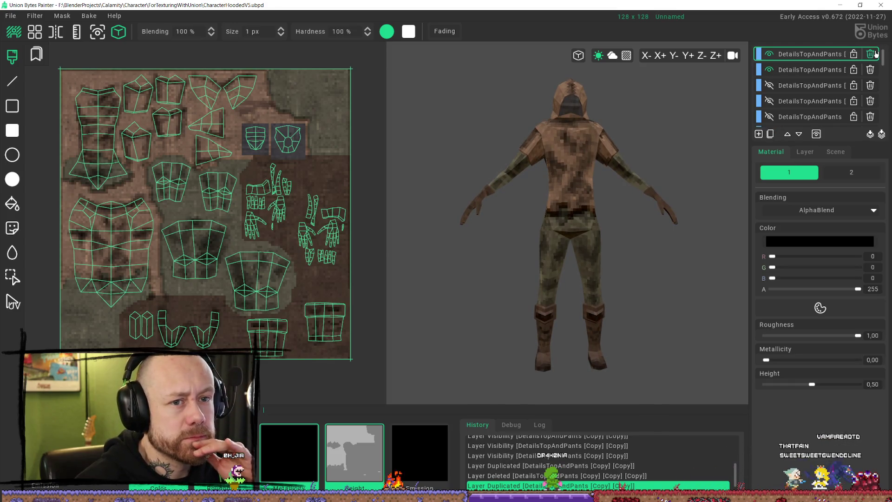
pyautogui.click(876, 54)
pyautogui.click(759, 134)
# Step: Toggle the BootsTry layer's visibility off and back on
pyautogui.scroll(-5, 818, 93)
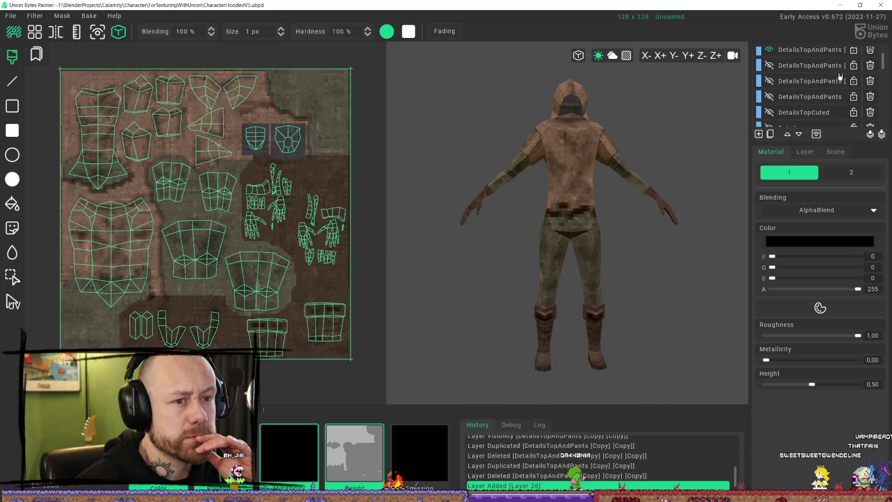
pyautogui.click(804, 97)
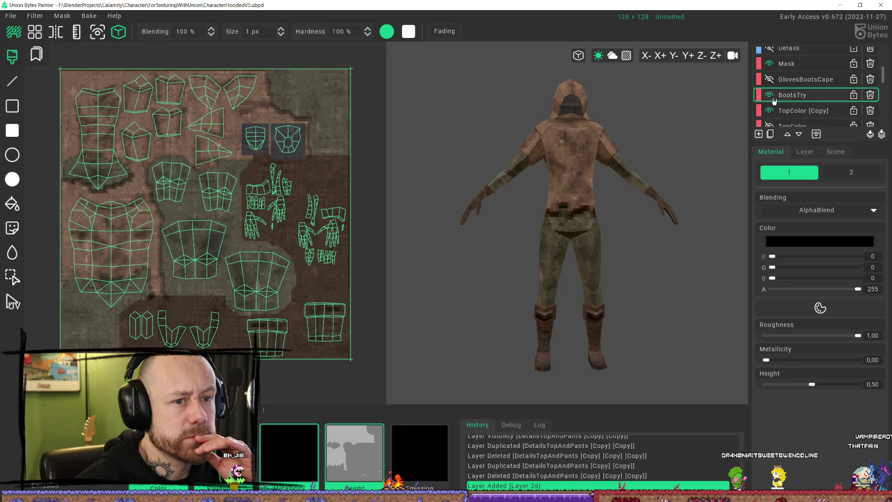
pyautogui.click(770, 95)
pyautogui.doubleClick(770, 95)
pyautogui.click(770, 96)
pyautogui.scroll(5, 815, 106)
pyautogui.scroll(-4, 577, 139)
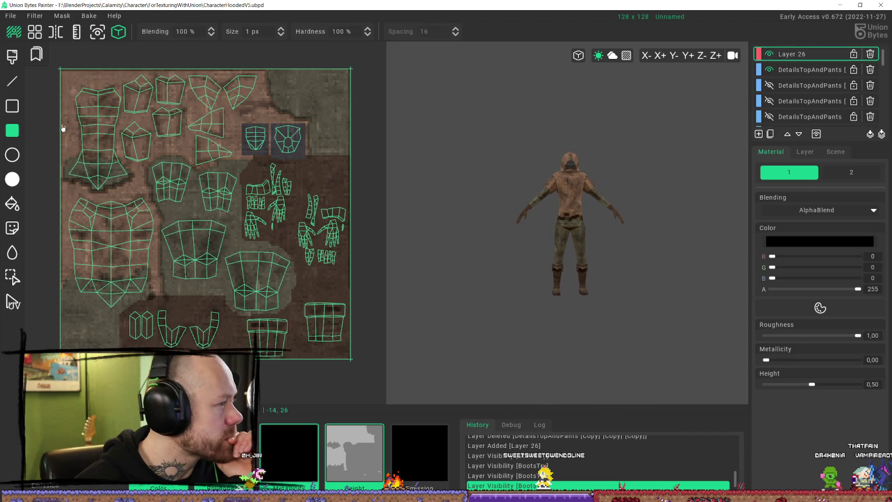
# Step: Pick a yellow paint colour and fill the whole texture with it on Layer 26
pyautogui.click(811, 242)
pyautogui.moveTo(667, 75)
pyautogui.mouseDown()
pyautogui.moveTo(749, 26)
pyautogui.moveTo(761, 36)
pyautogui.mouseUp()
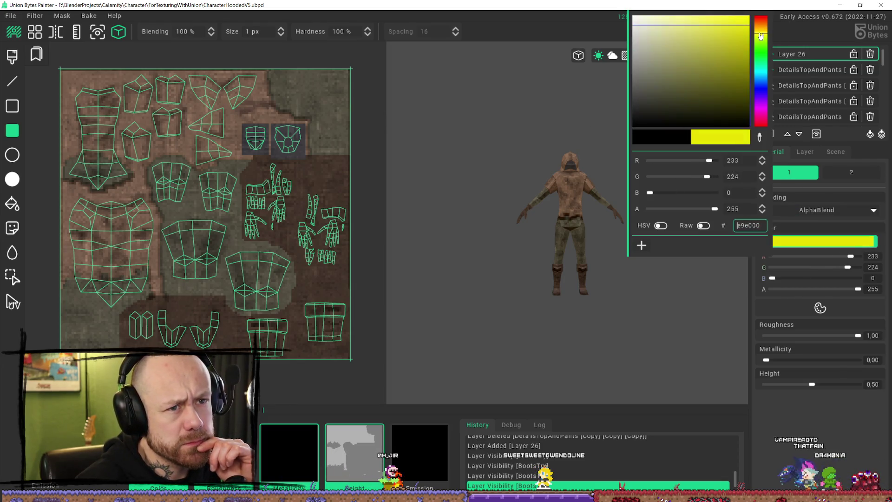
pyautogui.click(732, 34)
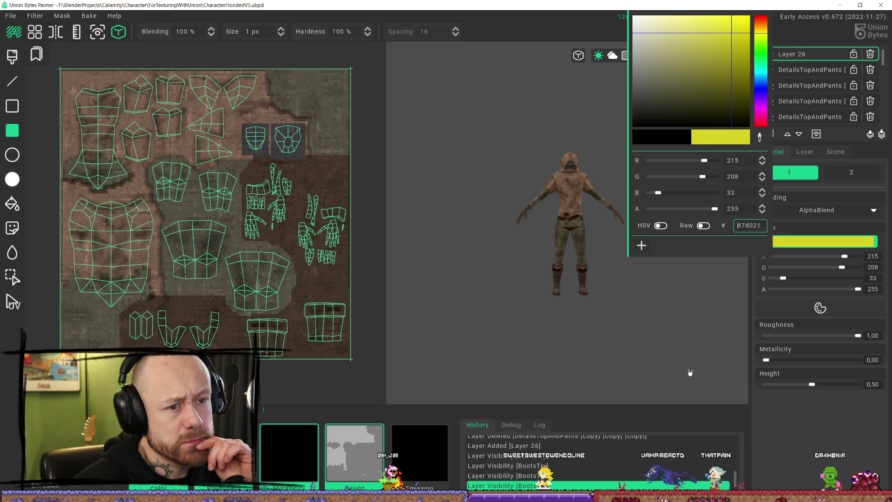
pyautogui.moveTo(57, 65)
pyautogui.mouseDown()
pyautogui.moveTo(307, 317)
pyautogui.moveTo(489, 409)
pyautogui.mouseUp()
pyautogui.moveTo(647, 292); pyautogui.dragTo(638, 303, button='right')
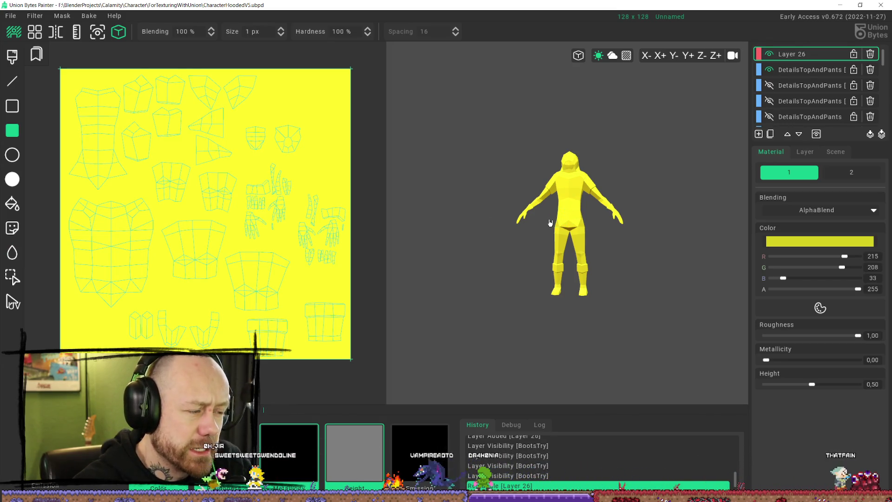
# Step: Switch to the brighter, fully saturated yellow fff800 and refill the whole texture
pyautogui.click(821, 242)
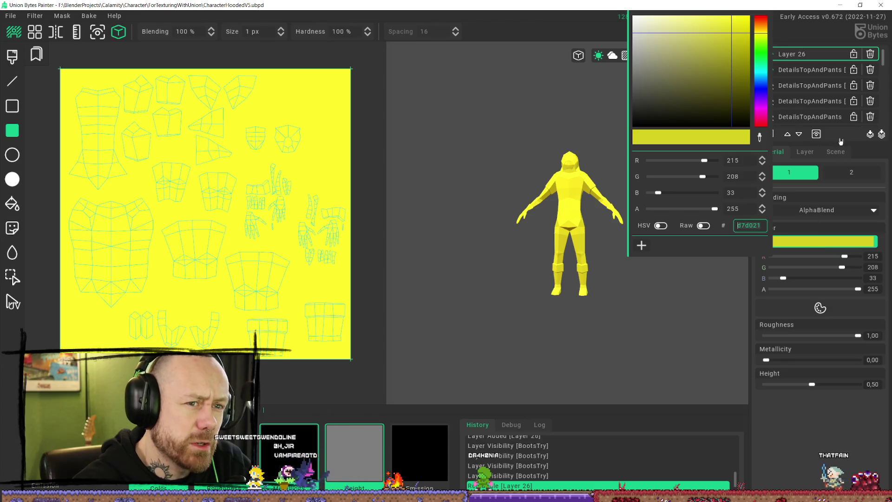
pyautogui.moveTo(734, 38); pyautogui.dragTo(779, 4)
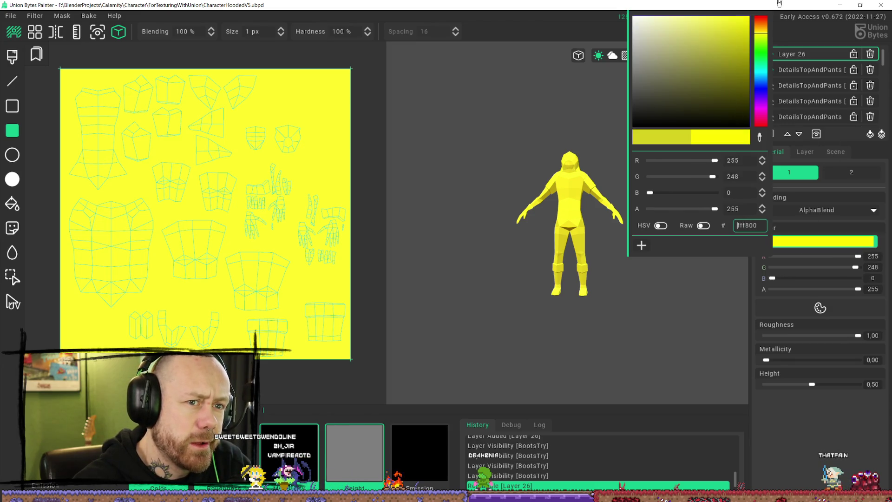
pyautogui.click(478, 146)
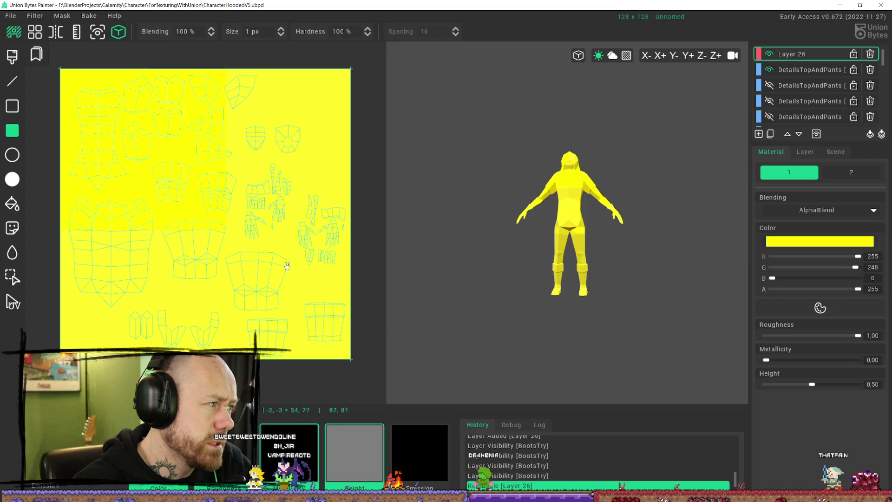
pyautogui.moveTo(264, 254); pyautogui.dragTo(558, 433)
pyautogui.moveTo(619, 270)
pyautogui.mouseDown(button='right')
pyautogui.moveTo(609, 279)
pyautogui.moveTo(634, 295)
pyautogui.moveTo(667, 269)
pyautogui.moveTo(648, 264)
pyautogui.mouseUp(button='right')
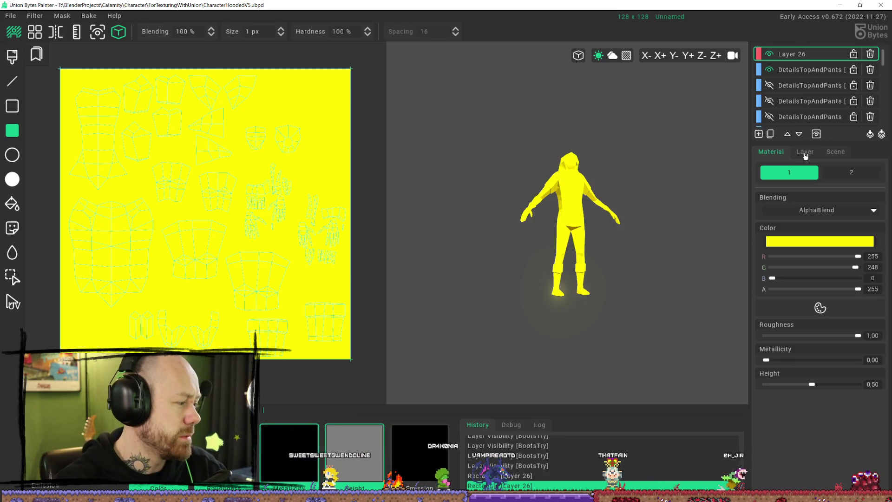
# Step: Set Layer 26's colour channel blending to Mul and lower its strength to 0
pyautogui.click(805, 154)
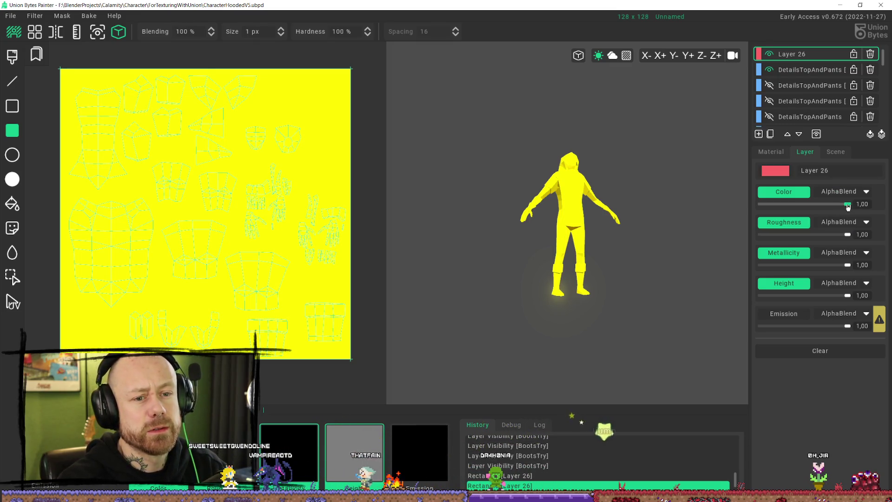
pyautogui.click(864, 195)
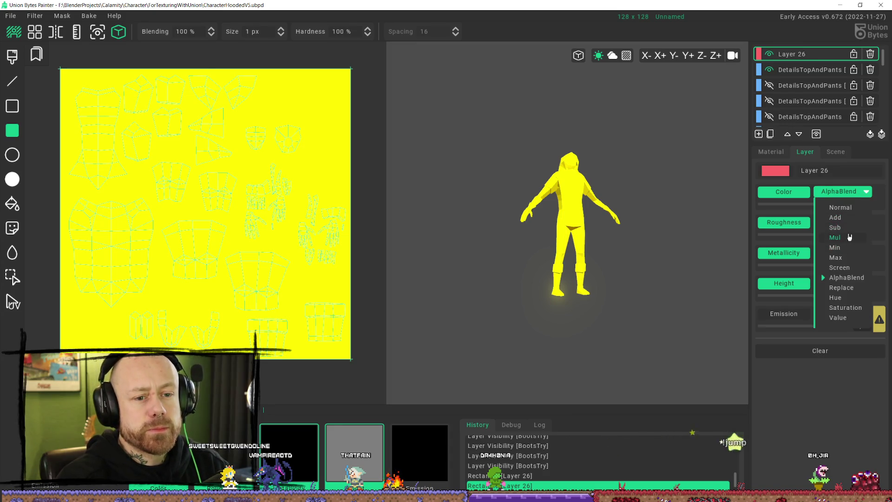
pyautogui.click(850, 237)
pyautogui.moveTo(847, 206)
pyautogui.mouseDown()
pyautogui.moveTo(753, 205)
pyautogui.moveTo(850, 205)
pyautogui.mouseUp()
pyautogui.scroll(5, 583, 183)
pyautogui.scroll(-3, 619, 205)
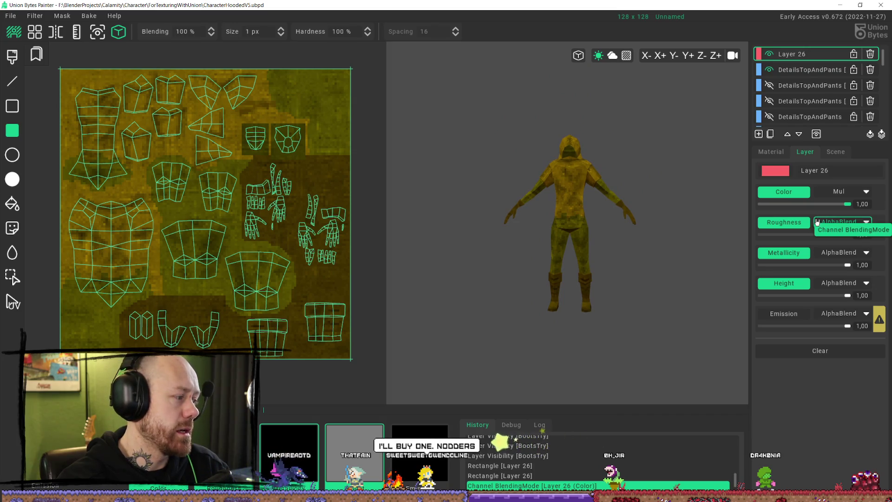
pyautogui.moveTo(847, 204); pyautogui.dragTo(756, 205)
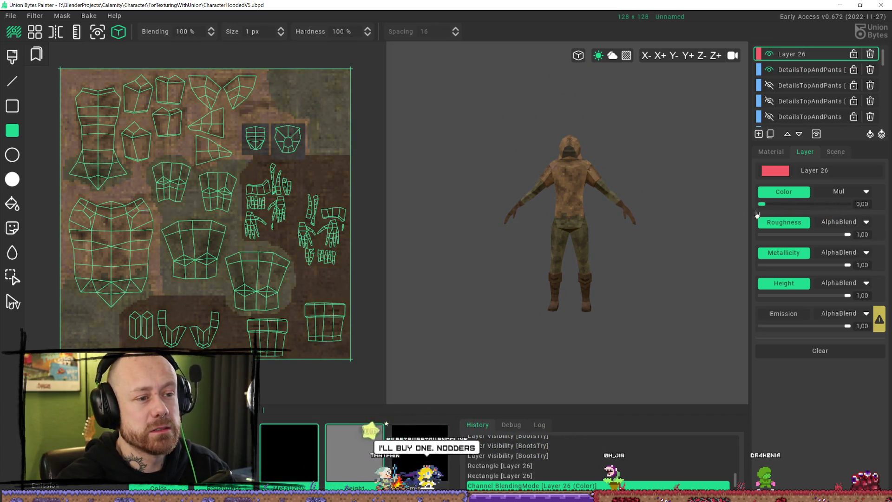
# Step: Switch the colour blending to Screen, test the yellow at full strength, then return it to 0
pyautogui.click(866, 193)
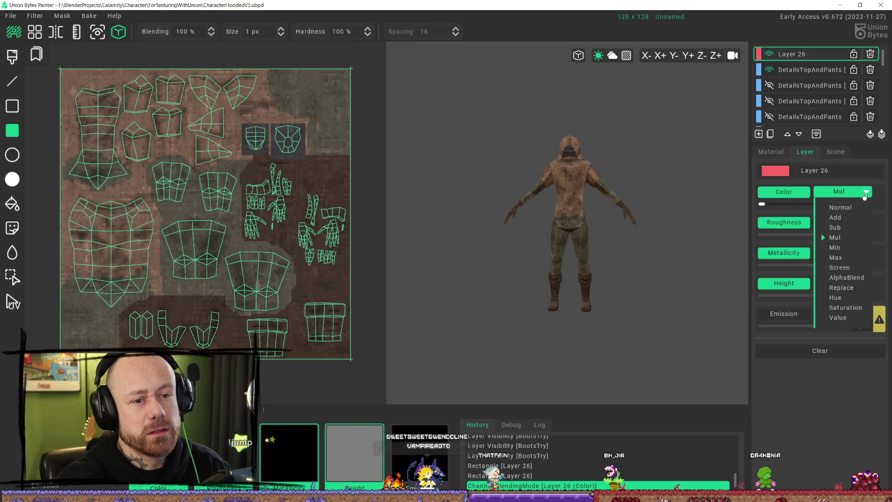
pyautogui.click(846, 270)
pyautogui.moveTo(762, 203)
pyautogui.mouseDown()
pyautogui.moveTo(846, 206)
pyautogui.moveTo(771, 204)
pyautogui.moveTo(841, 205)
pyautogui.moveTo(731, 223)
pyautogui.moveTo(817, 205)
pyautogui.mouseUp()
pyautogui.moveTo(869, 237)
pyautogui.mouseDown()
pyautogui.moveTo(762, 218)
pyautogui.moveTo(891, 241)
pyautogui.mouseUp()
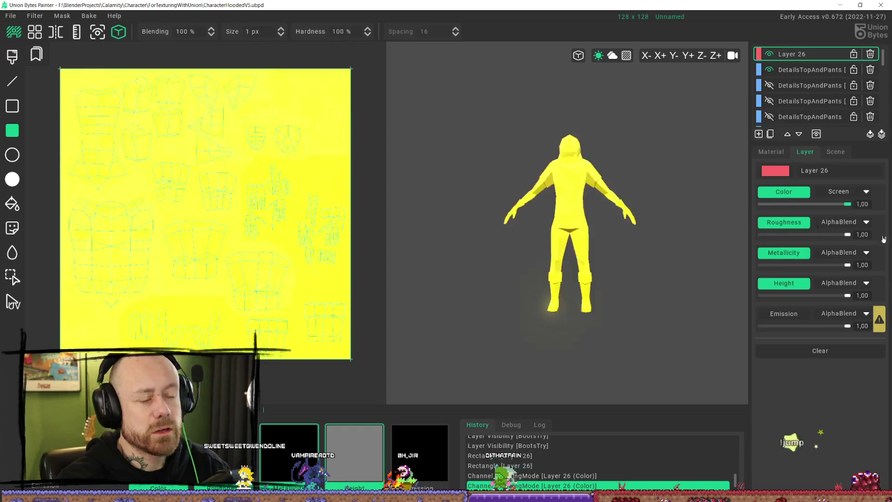
pyautogui.moveTo(801, 227)
pyautogui.mouseDown()
pyautogui.moveTo(734, 232)
pyautogui.moveTo(836, 223)
pyautogui.moveTo(651, 317)
pyautogui.mouseUp()
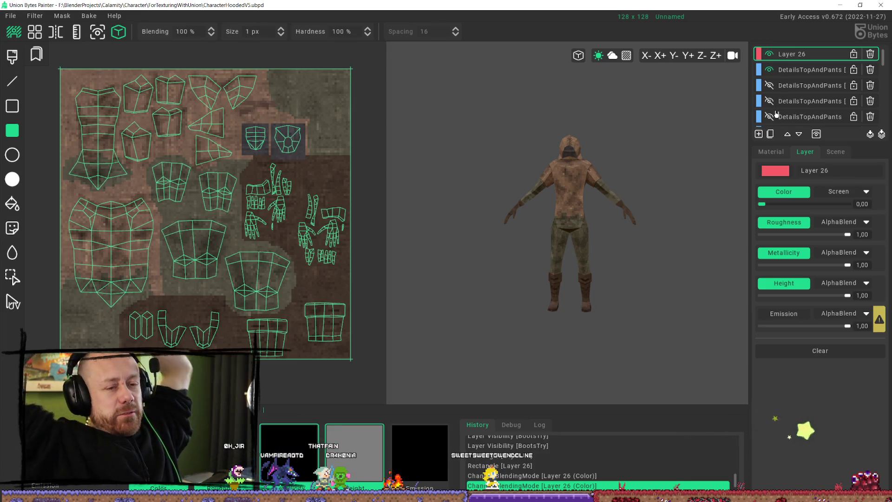
# Step: Delete Layer 26 from the Layers panel
pyautogui.click(770, 71)
pyautogui.click(770, 71)
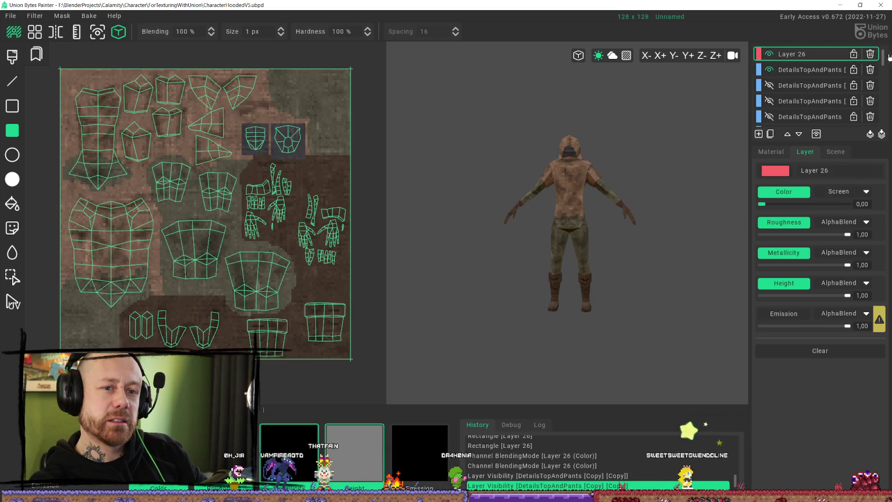
pyautogui.click(871, 54)
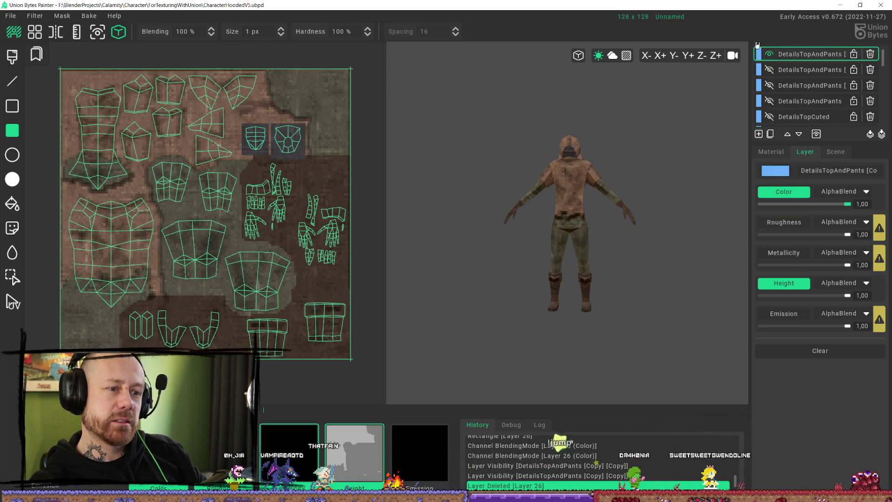
pyautogui.scroll(-2, 813, 92)
# Step: Hide the BootsTry, TopColor [Copy] and BottomColor layers
pyautogui.click(770, 118)
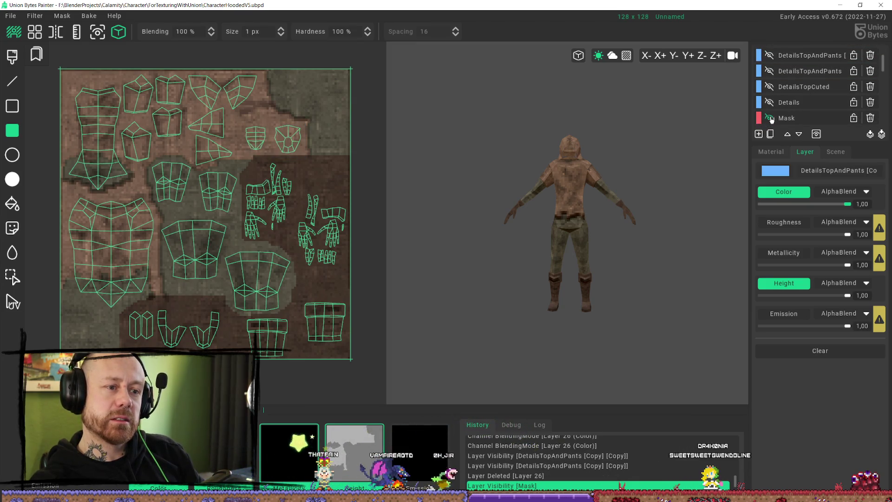
pyautogui.click(770, 118)
pyautogui.scroll(-2, 816, 103)
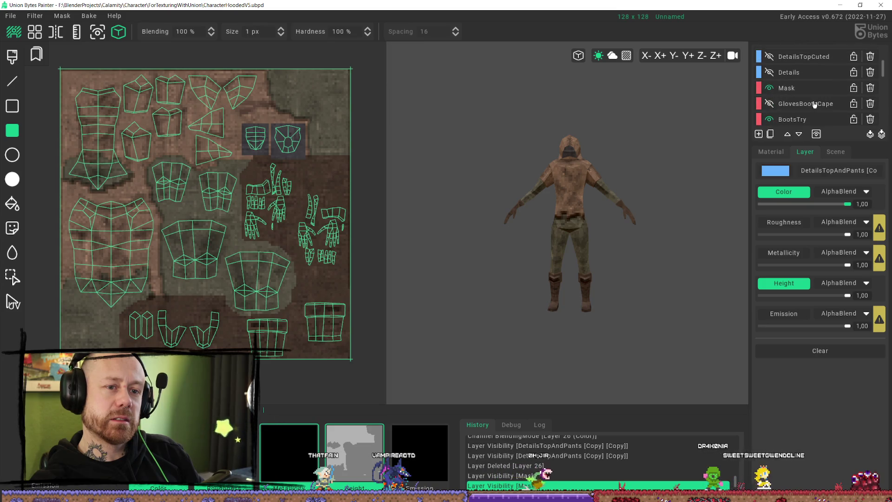
pyautogui.click(772, 115)
pyautogui.scroll(-1, 772, 116)
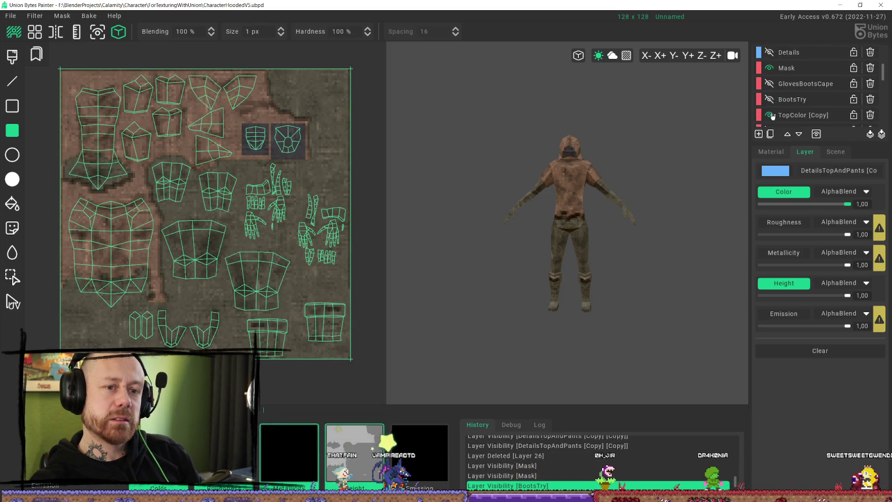
pyautogui.click(770, 114)
pyautogui.scroll(-4, 771, 109)
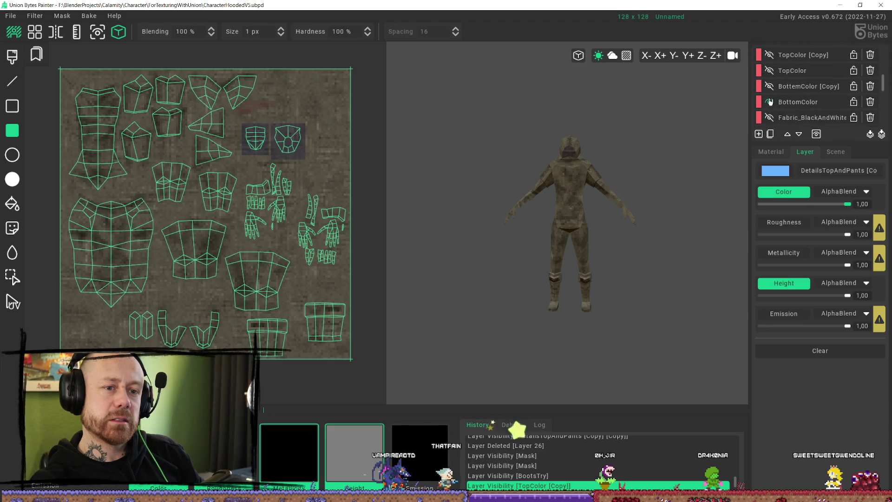
pyautogui.click(771, 103)
# Step: Orbit and zoom to check the plain white model, then return to Google search
pyautogui.moveTo(636, 168)
pyautogui.mouseDown(button='middle')
pyautogui.moveTo(596, 168)
pyautogui.moveTo(581, 181)
pyautogui.mouseUp(button='middle')
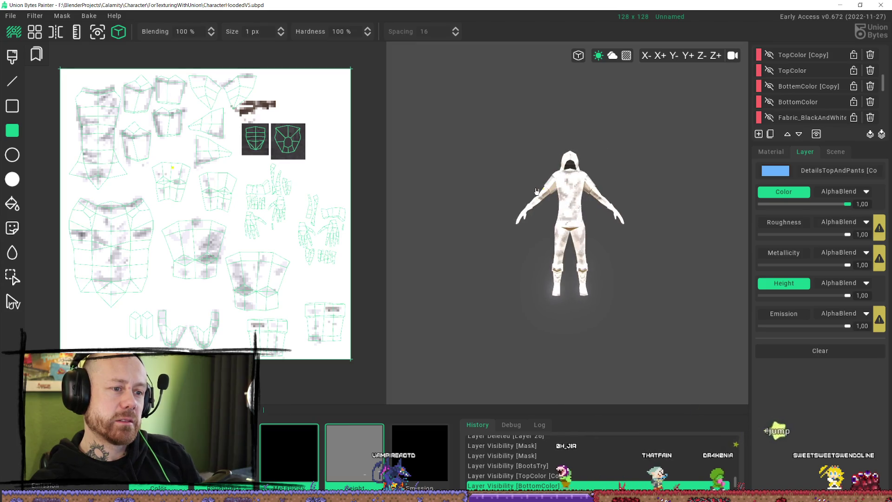
pyautogui.scroll(2, 566, 165)
pyautogui.scroll(2, 567, 165)
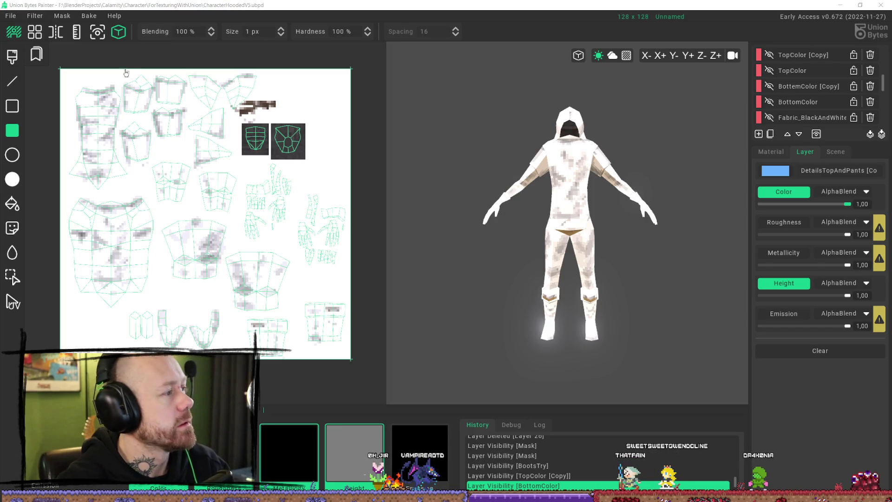
pyautogui.hotkey('alt', 'Tab')
pyautogui.click(302, 212)
# Step: Search Google for 'medieval clothing' and maximize the browser window
pyautogui.write('m')
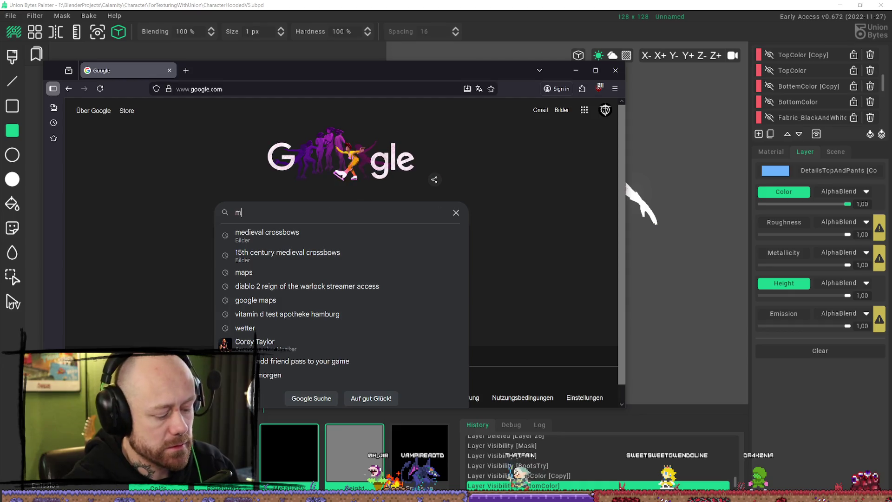
pyautogui.write('edeivasl')
pyautogui.press('Down')
pyautogui.press('BackSpace')
pyautogui.press('BackSpace')
pyautogui.press('BackSpace')
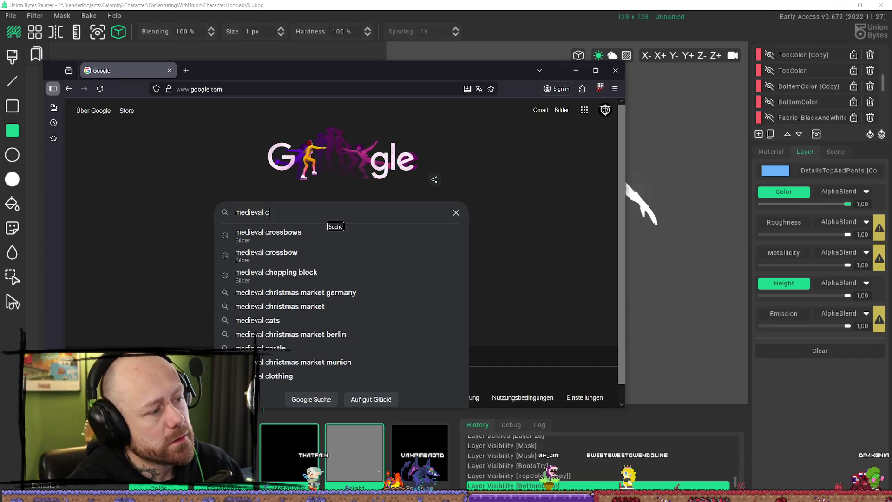
pyautogui.press('BackSpace')
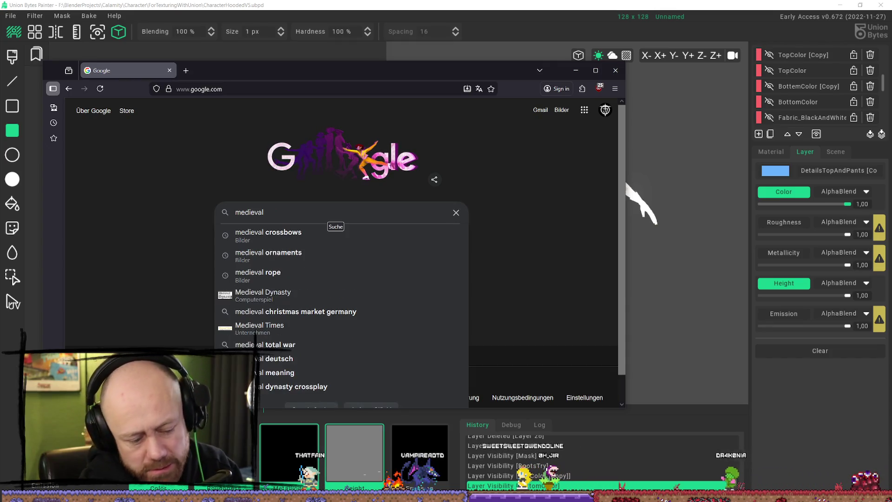
pyautogui.write(' clkoth')
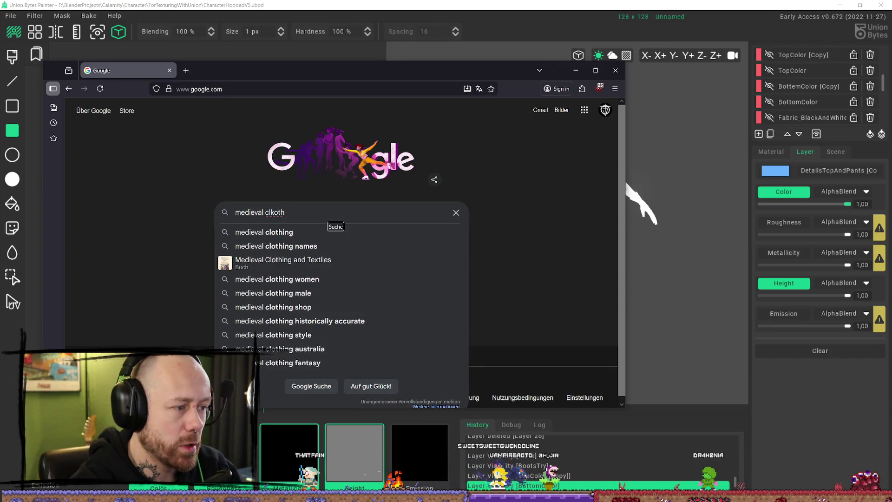
pyautogui.click(329, 230)
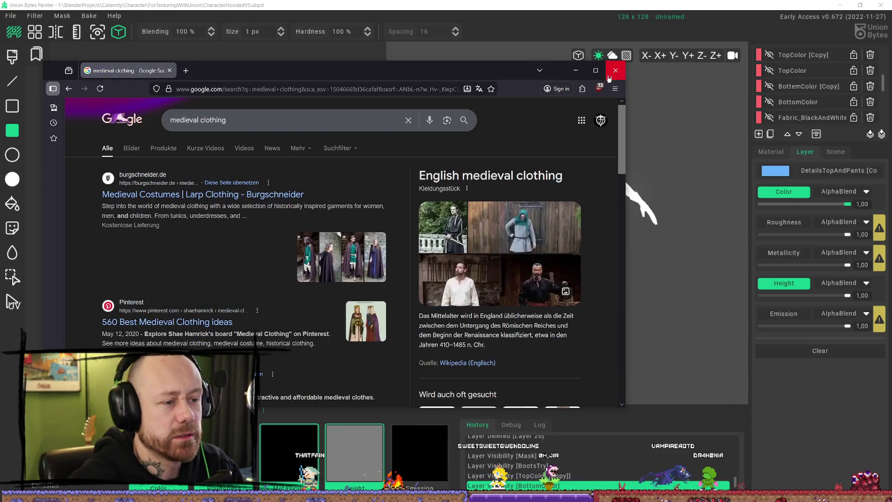
pyautogui.click(596, 70)
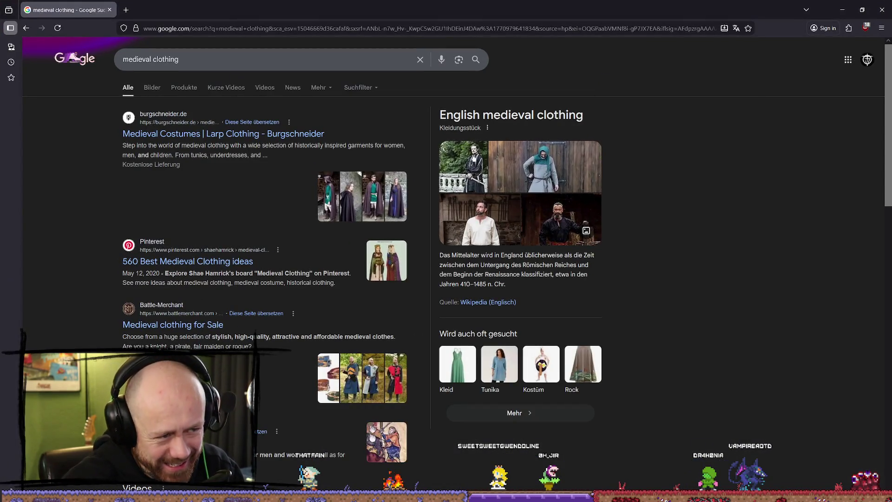
# Step: Switch to image results and preview the Burgschneider white tunic image
pyautogui.click(149, 91)
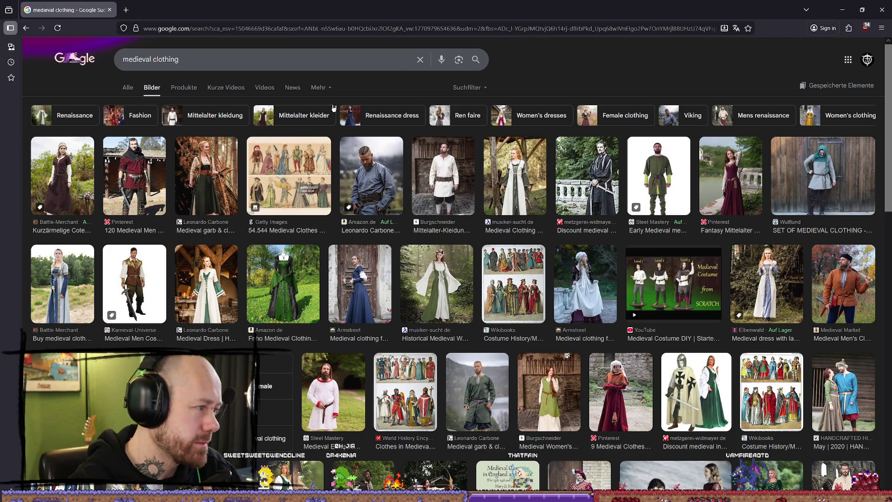
pyautogui.scroll(-4, 404, 277)
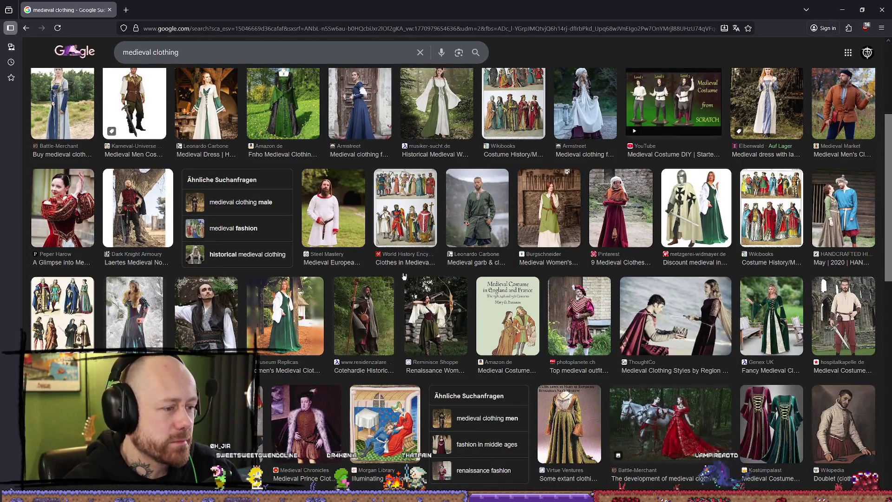
pyautogui.scroll(10, 403, 277)
pyautogui.click(511, 181)
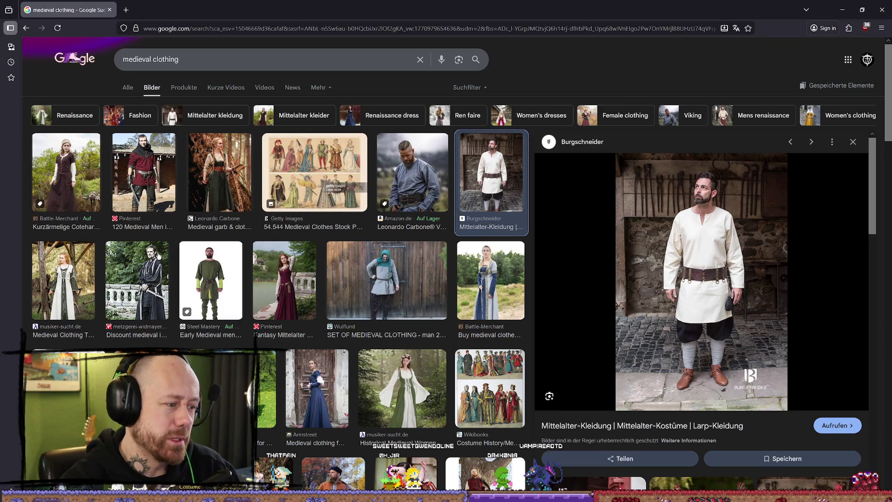
# Step: Preview the Wikibooks costume history, Laertes Nobleman Outfit and green peasant tunic images
pyautogui.scroll(-3, 353, 269)
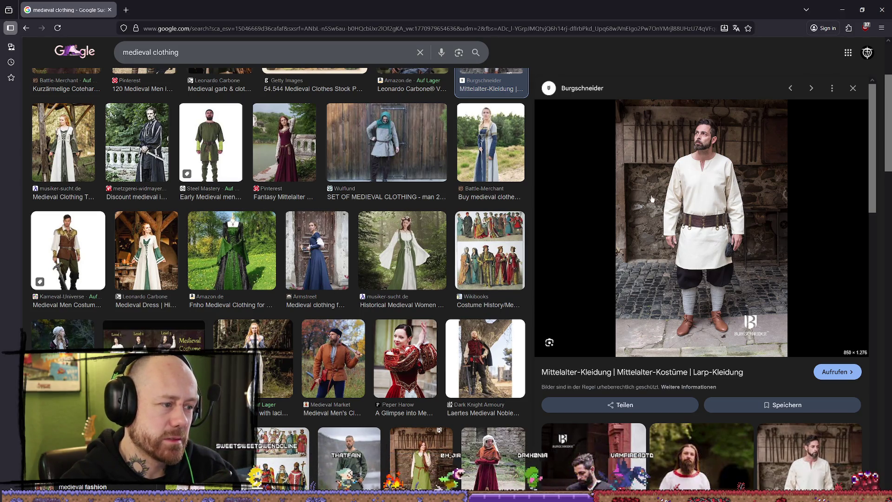
pyautogui.scroll(-2, 558, 233)
pyautogui.click(517, 224)
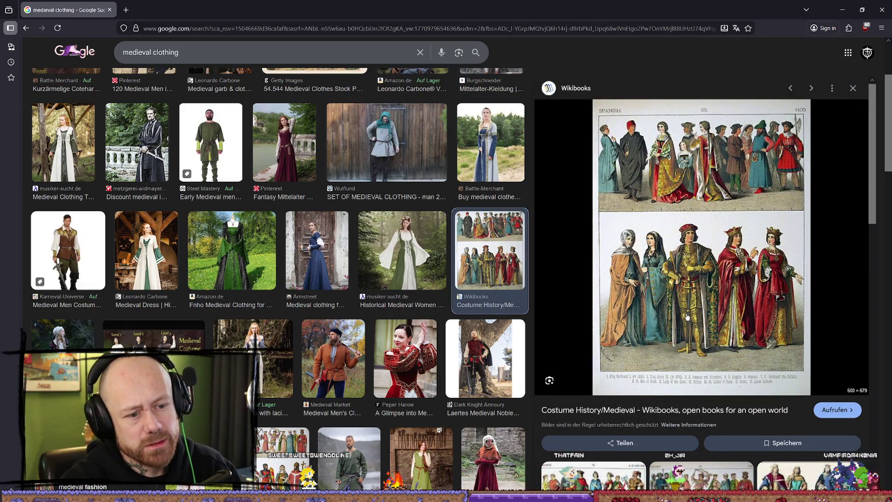
pyautogui.scroll(-2, 597, 193)
pyautogui.scroll(-1, 528, 188)
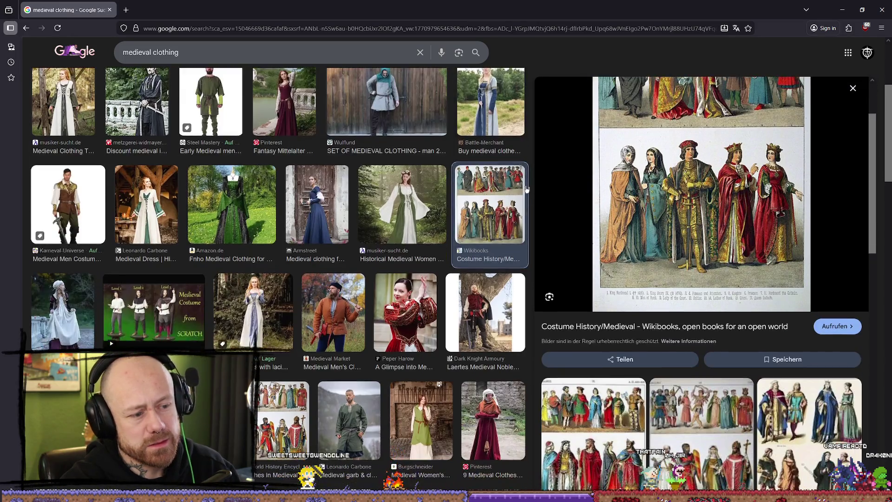
pyautogui.click(501, 333)
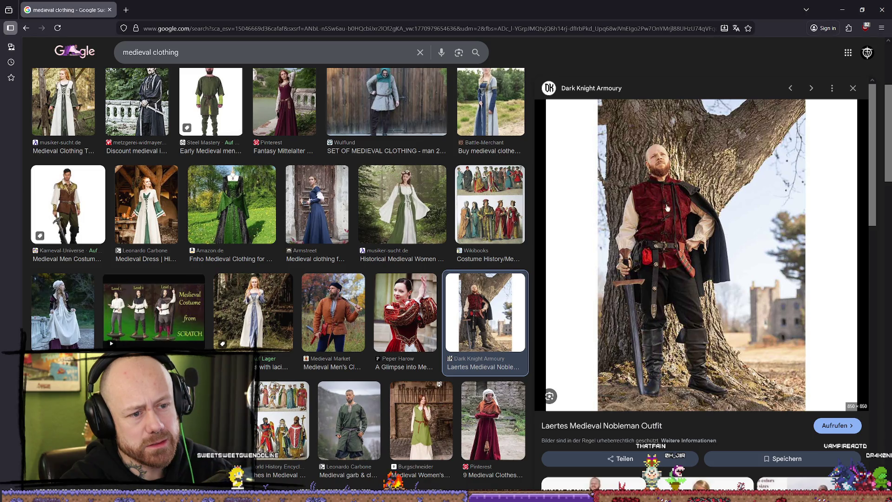
pyautogui.scroll(-4, 436, 190)
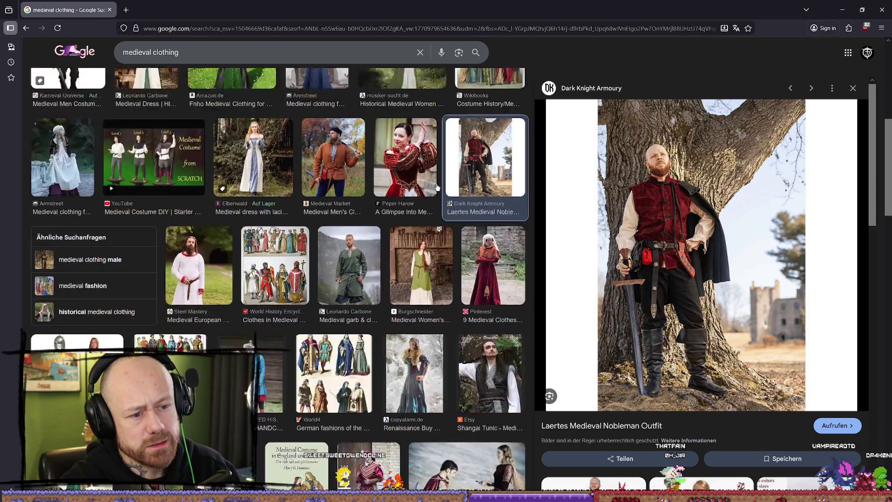
pyautogui.scroll(-4, 437, 189)
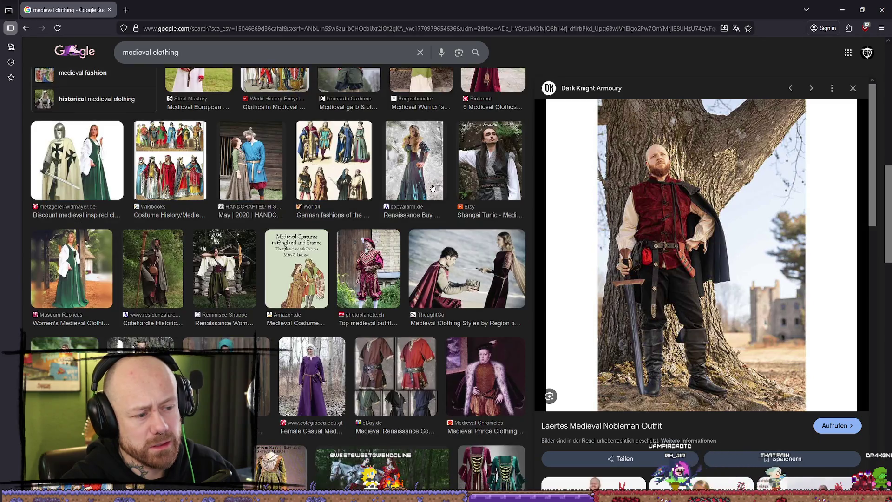
pyautogui.scroll(-2, 432, 187)
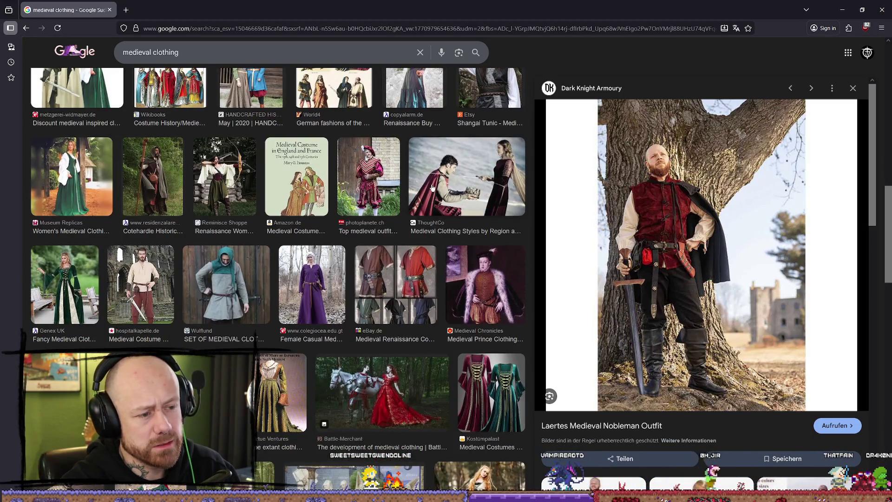
pyautogui.scroll(-7, 433, 187)
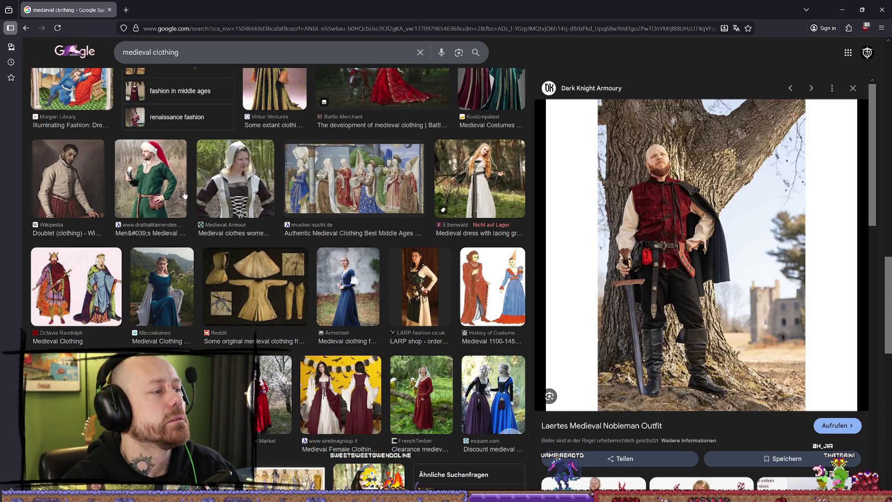
pyautogui.click(138, 192)
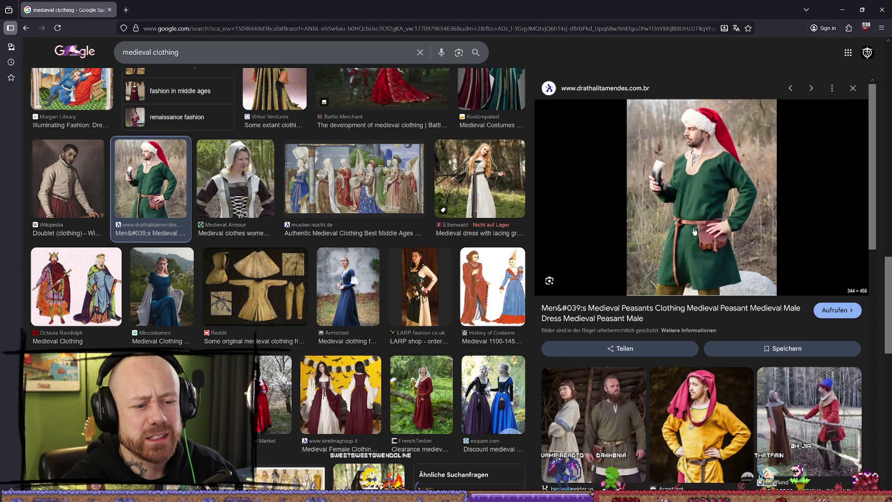
# Step: Preview the Armstreet yellow tunic image and open its source page in a new tab
pyautogui.scroll(-4, 695, 231)
pyautogui.click(716, 247)
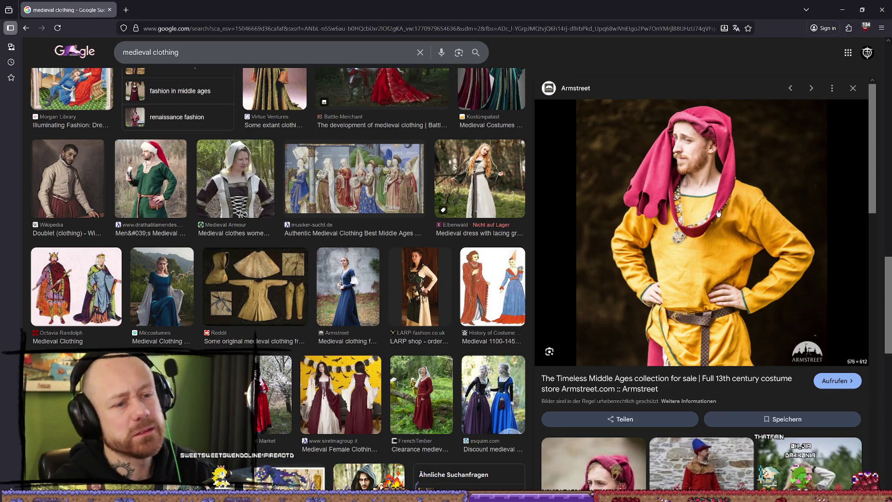
pyautogui.scroll(-2, 715, 261)
pyautogui.scroll(2, 701, 235)
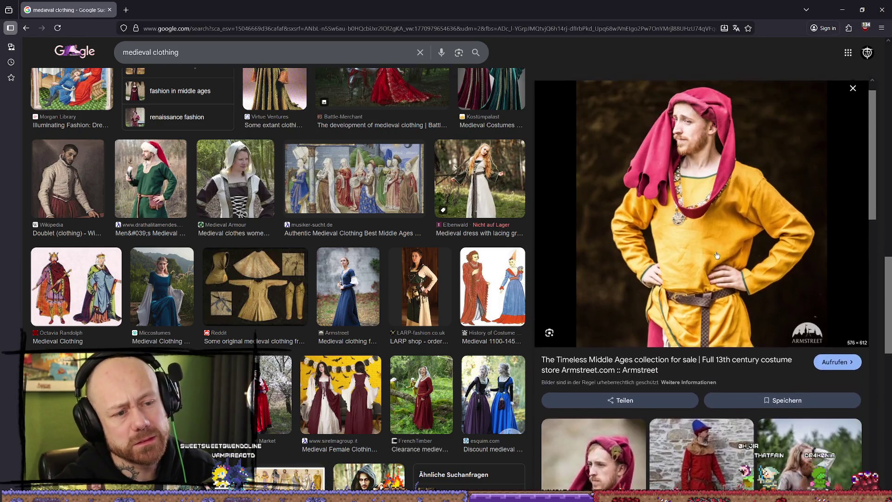
pyautogui.middleClick(716, 254)
pyautogui.click(179, 7)
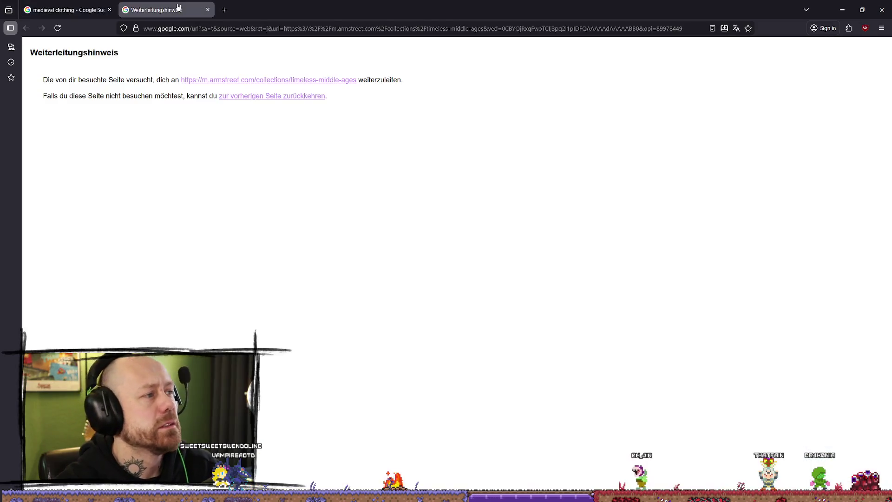
# Step: Load Armstreet's Timeless Middle Ages collection via the redirect and decline its cookie notice
pyautogui.click(218, 82)
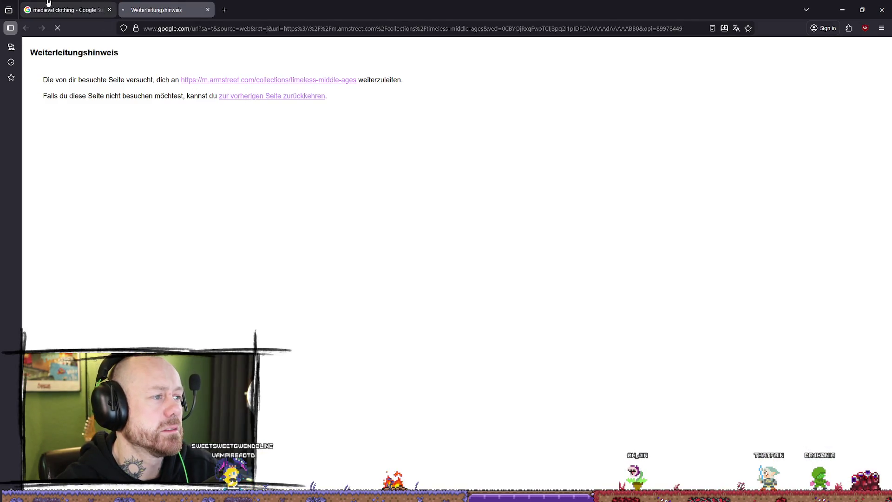
pyautogui.click(65, 10)
pyautogui.scroll(-3, 458, 183)
pyautogui.scroll(-2, 91, 267)
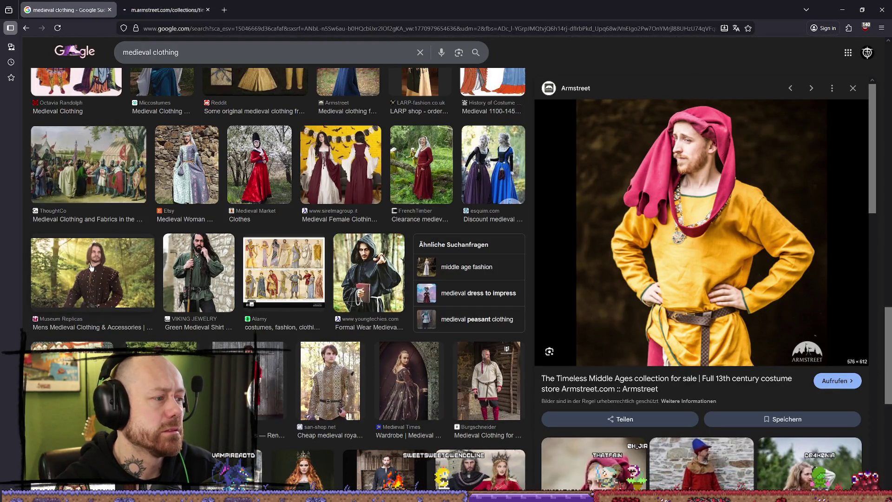
pyautogui.scroll(-4, 91, 267)
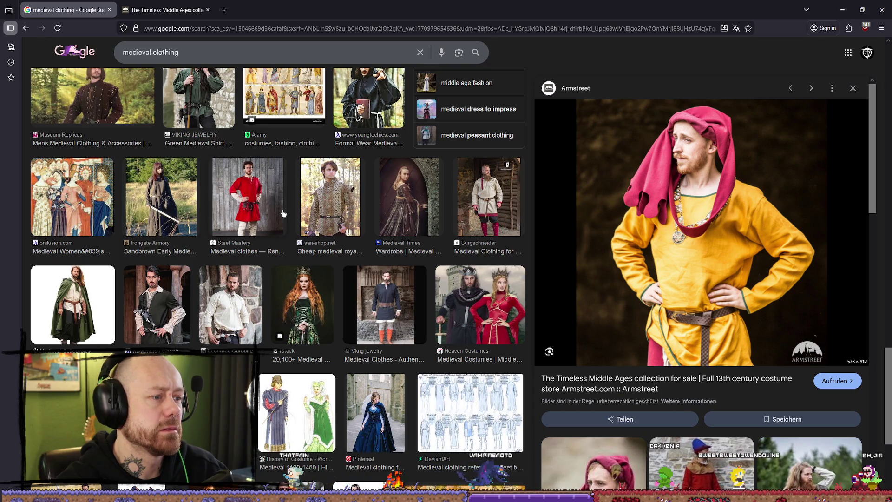
pyautogui.scroll(2, 284, 213)
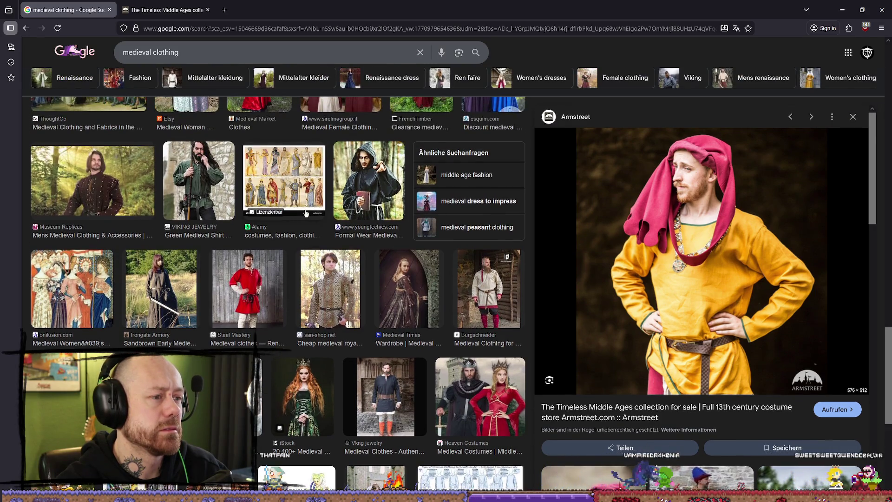
pyautogui.click(178, 11)
pyautogui.click(302, 343)
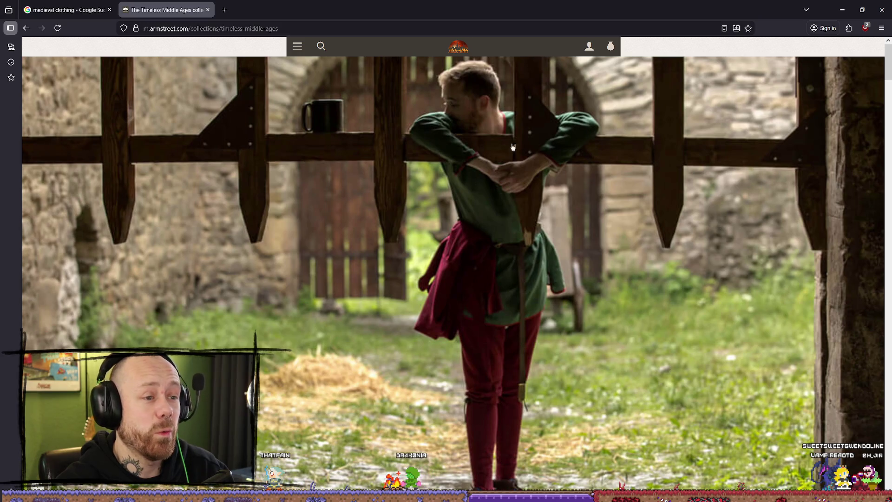
pyautogui.scroll(-15, 495, 195)
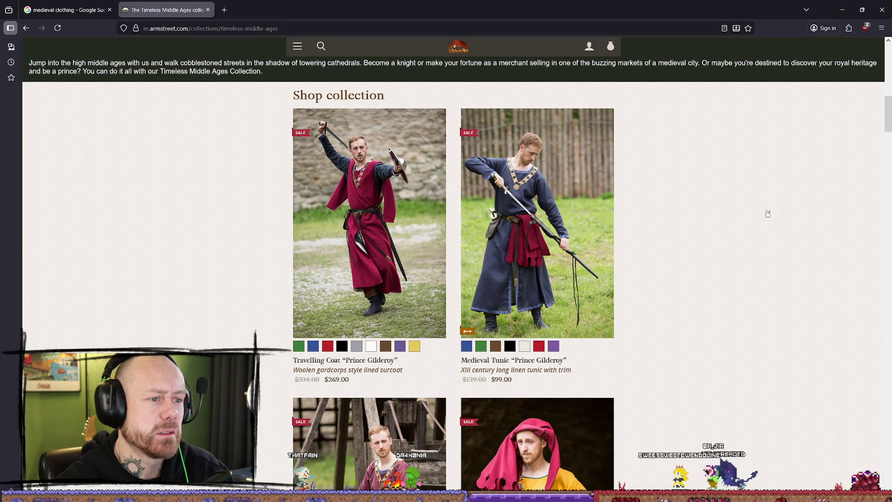
pyautogui.scroll(-5, 783, 218)
pyautogui.scroll(-1, 784, 221)
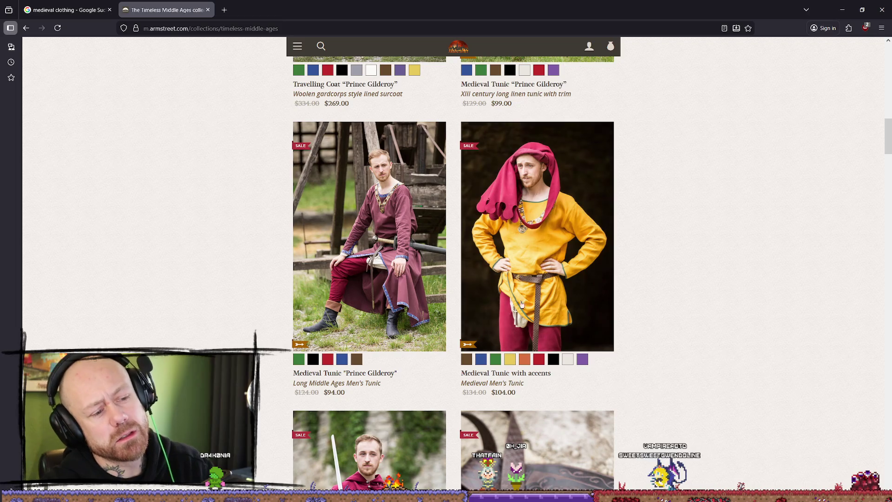
pyautogui.scroll(-3, 846, 243)
pyautogui.scroll(-9, 846, 242)
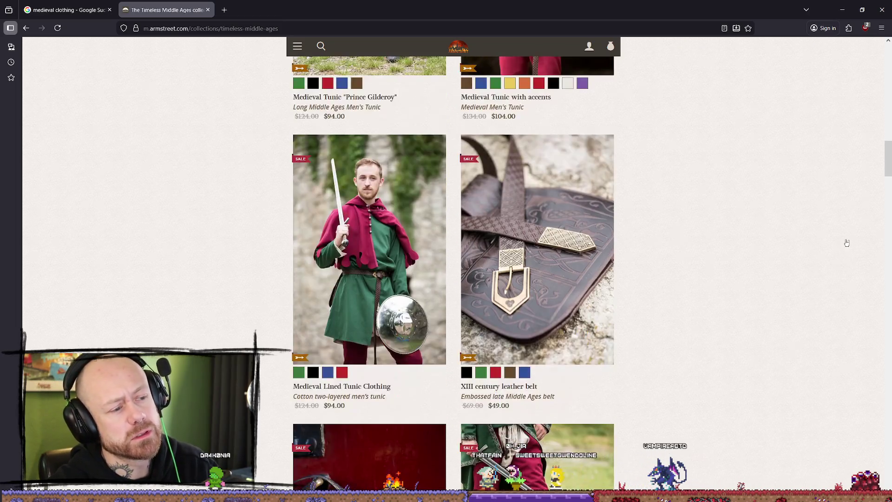
pyautogui.scroll(-8, 837, 255)
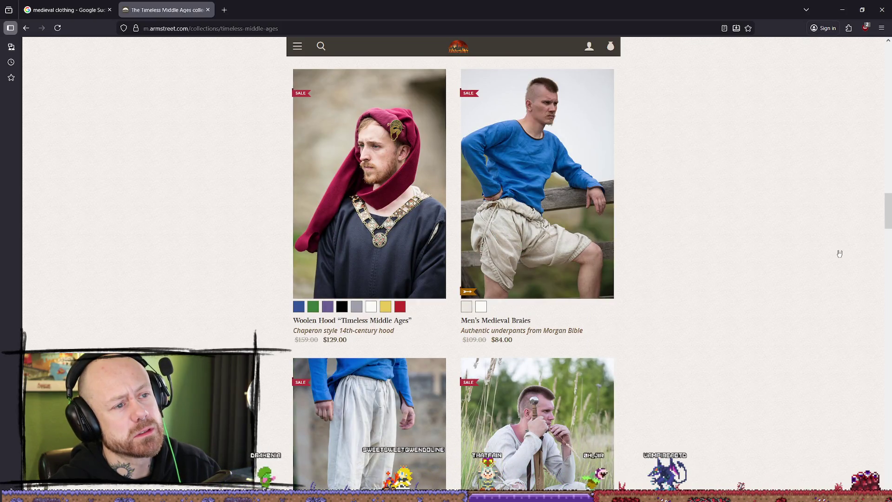
pyautogui.scroll(-7, 840, 254)
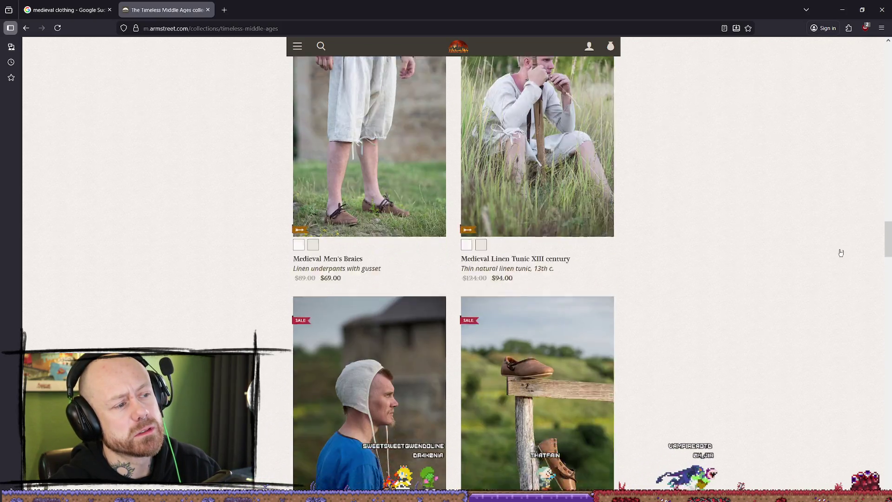
pyautogui.scroll(-8, 841, 253)
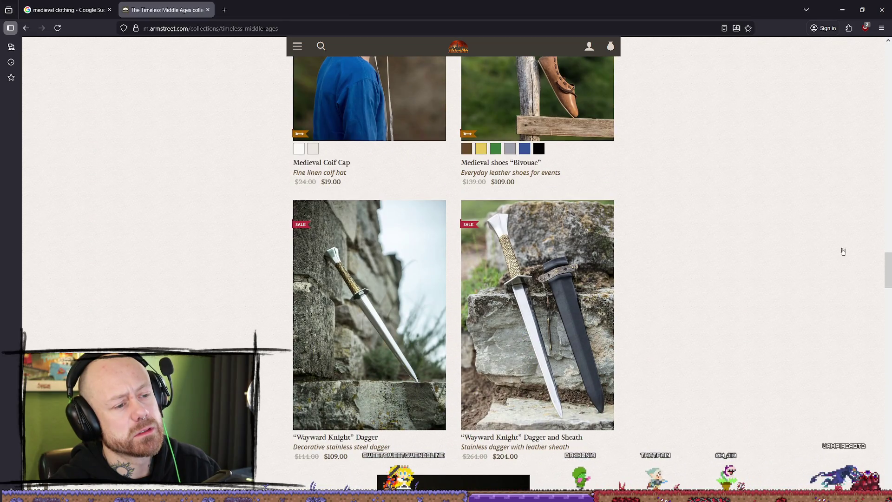
pyautogui.scroll(-1, 843, 252)
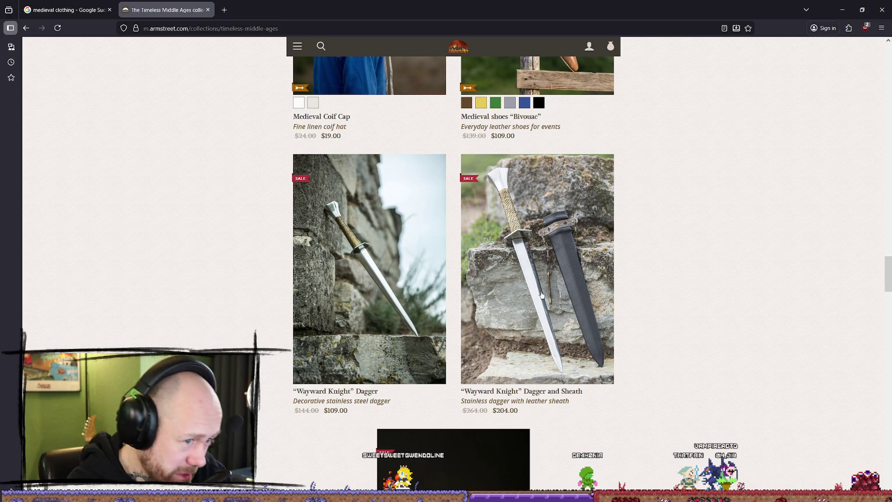
pyautogui.scroll(-4, 758, 248)
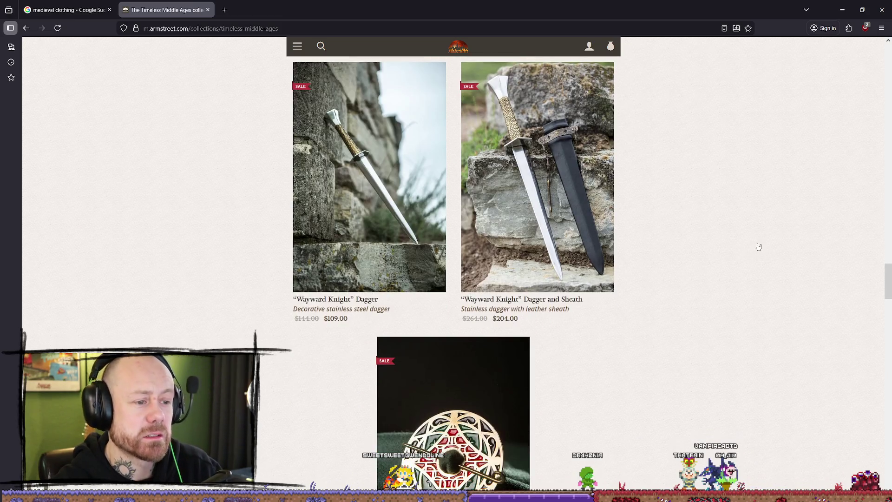
pyautogui.scroll(-10, 741, 200)
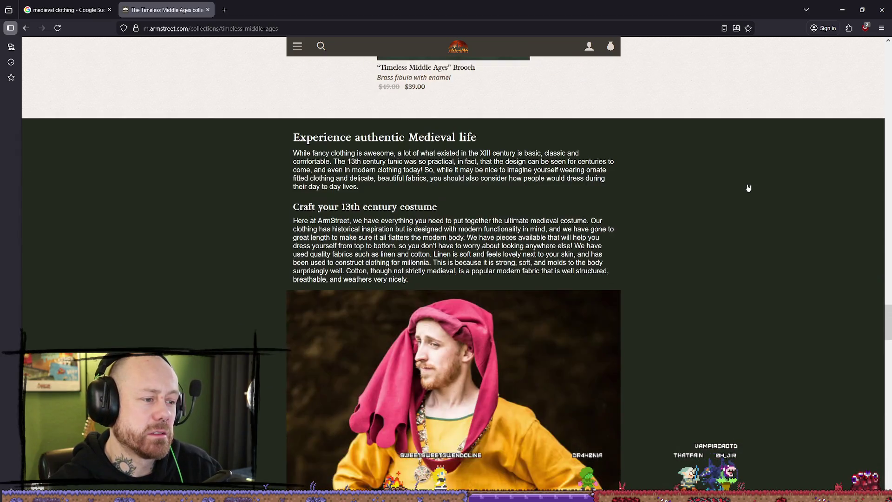
pyautogui.scroll(7, 767, 186)
pyautogui.scroll(3, 794, 187)
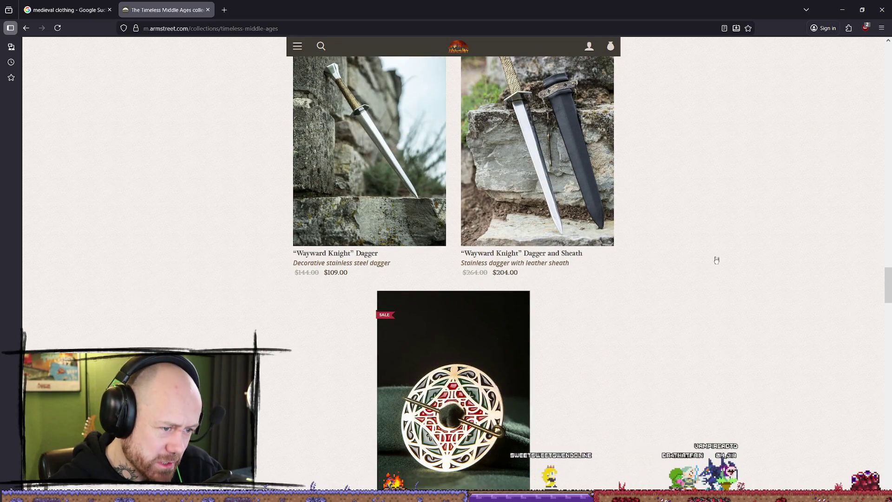
pyautogui.scroll(-20, 781, 233)
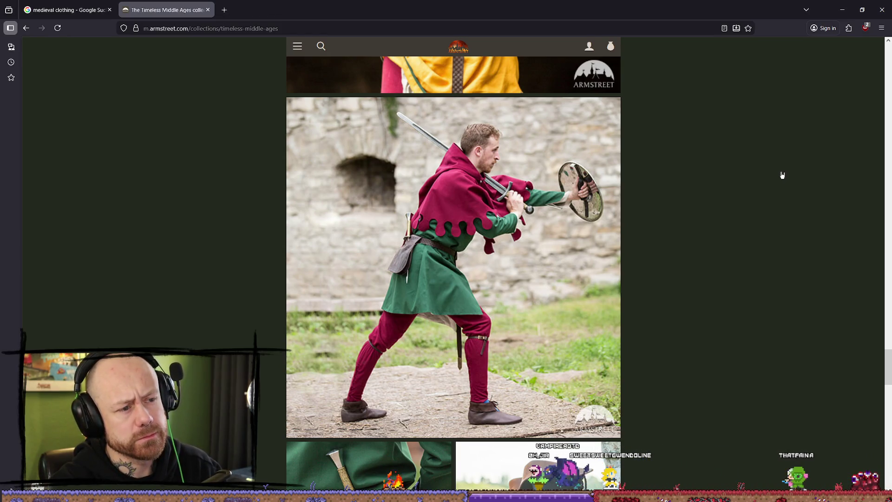
pyautogui.scroll(-7, 786, 173)
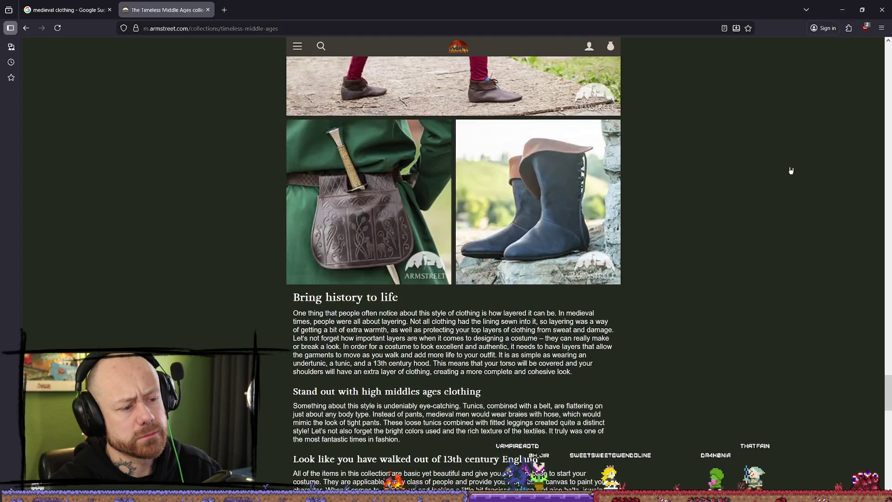
pyautogui.scroll(-15, 791, 171)
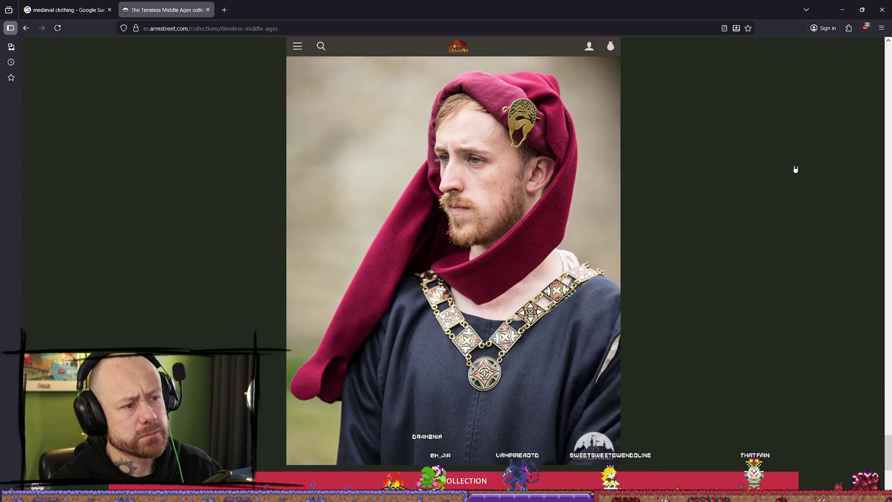
pyautogui.scroll(-6, 799, 167)
pyautogui.scroll(20, 811, 158)
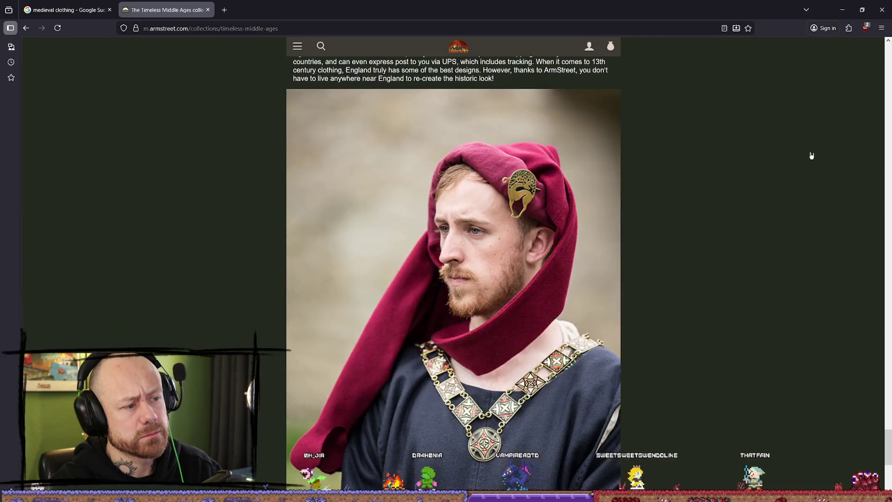
pyautogui.moveTo(886, 391); pyautogui.dragTo(886, 53)
pyautogui.scroll(-10, 713, 217)
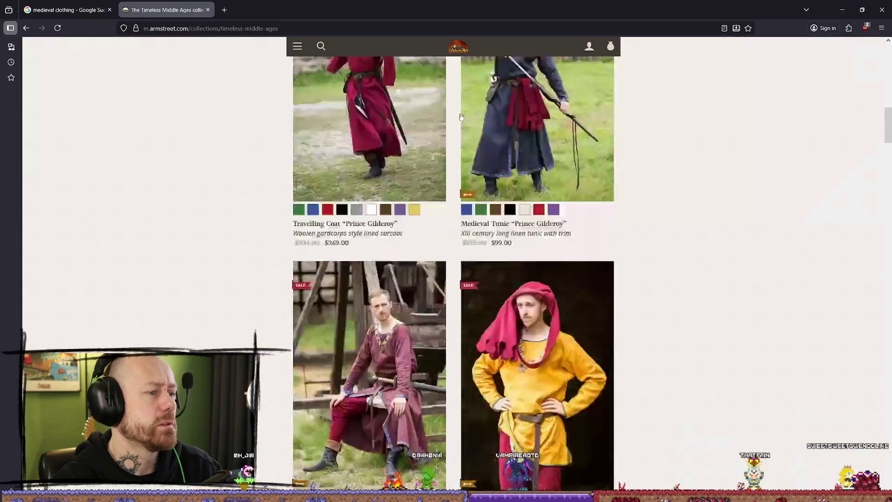
# Step: Scroll the collection and bring up options on the Prince Gilderoy tunic photo
pyautogui.scroll(4, 713, 217)
pyautogui.scroll(-4, 596, 231)
pyautogui.scroll(7, 763, 280)
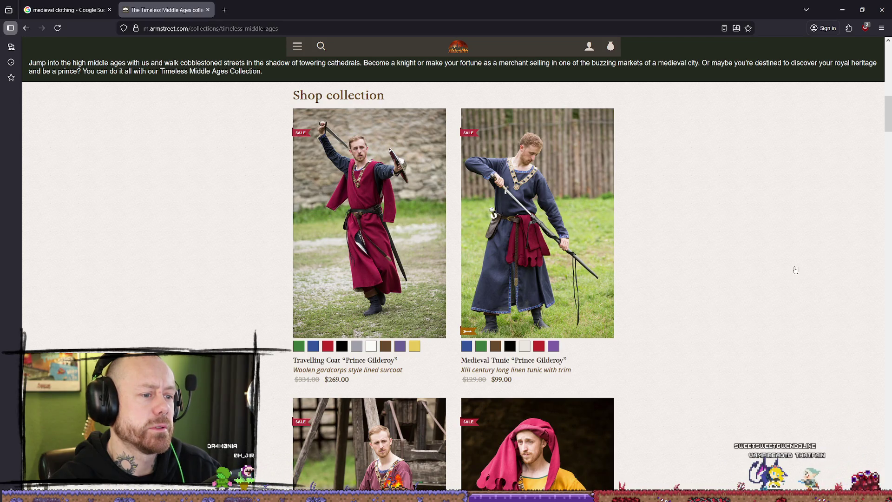
pyautogui.scroll(-1, 796, 270)
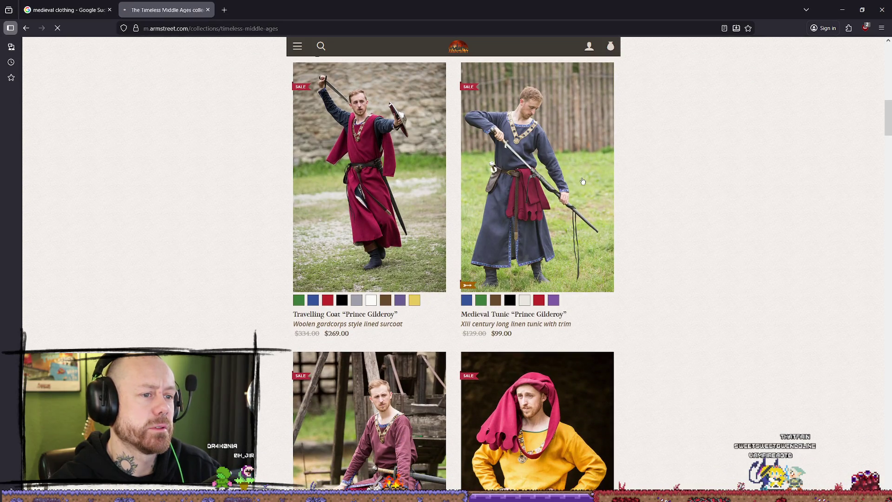
pyautogui.rightClick(551, 190)
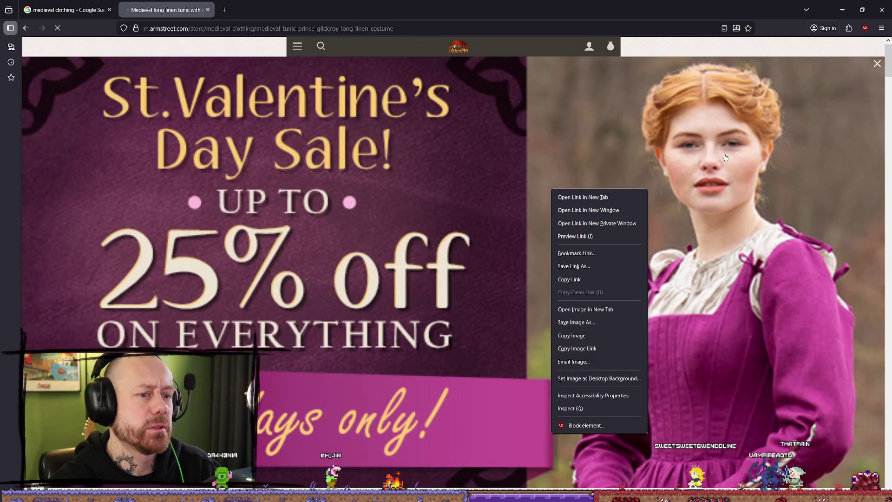
# Step: Scroll the sale listing, then return to the Prince Gilderoy tunic product page
pyautogui.scroll(-8, 724, 146)
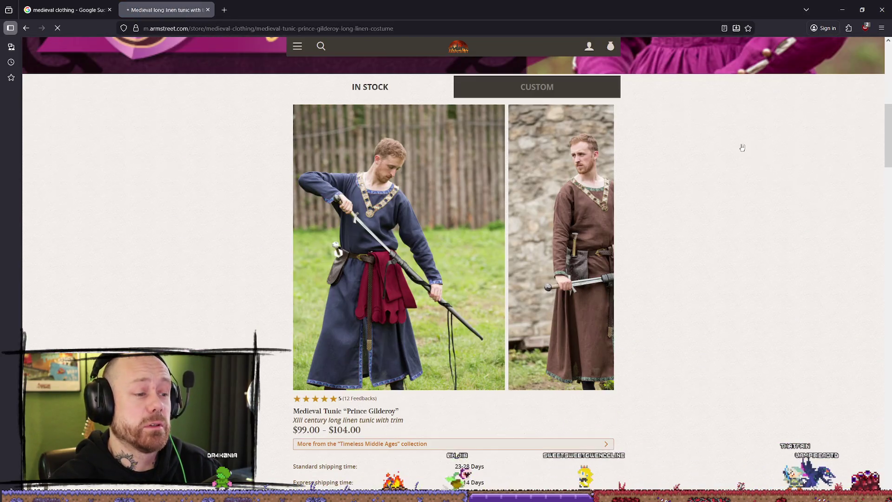
pyautogui.scroll(-15, 689, 201)
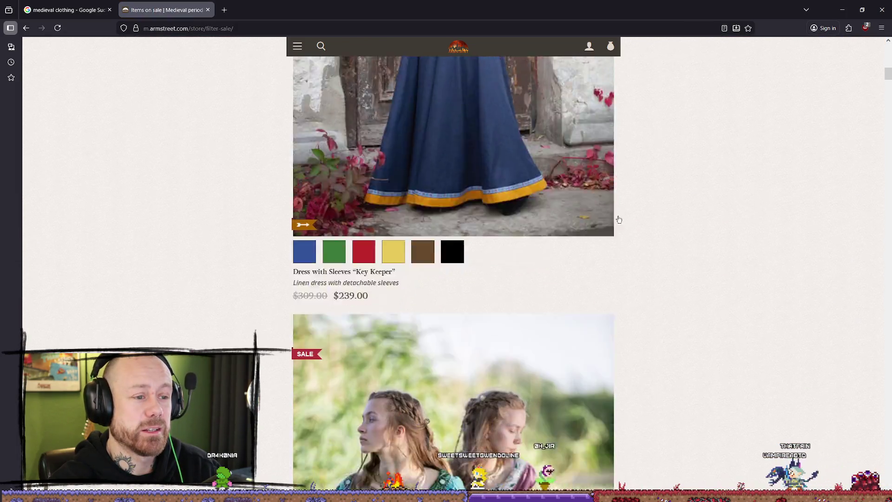
pyautogui.scroll(15, 725, 205)
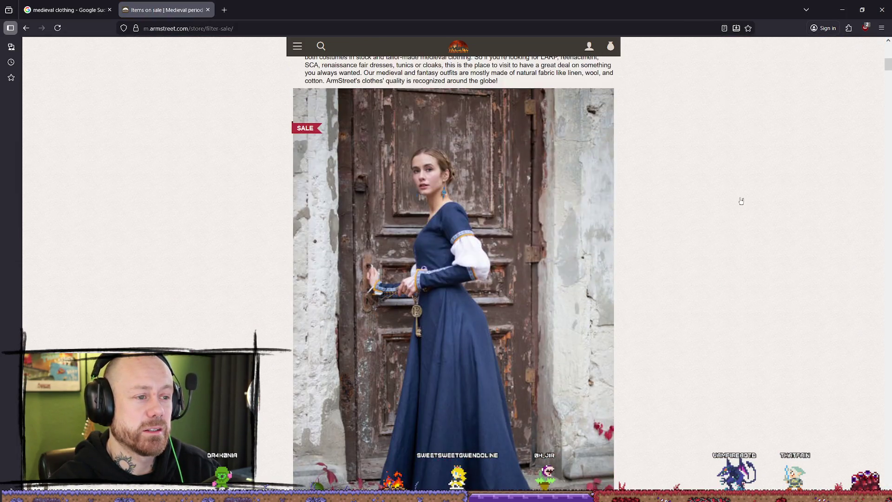
pyautogui.scroll(-20, 753, 198)
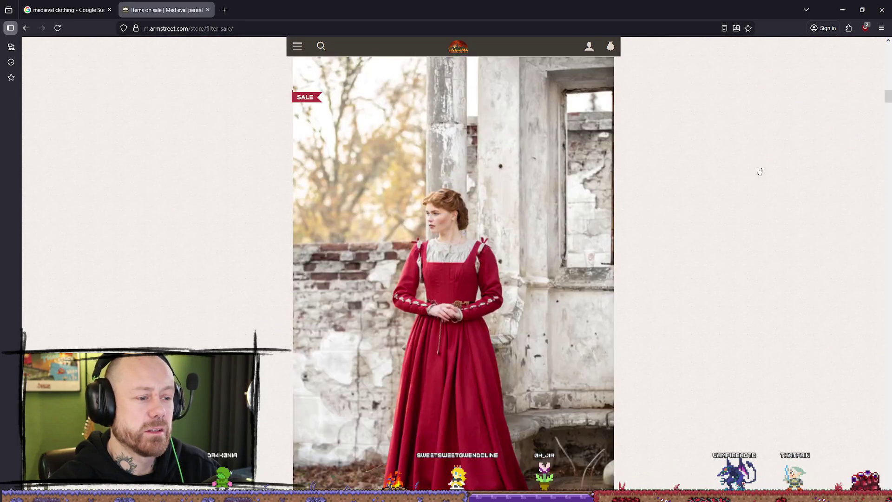
pyautogui.scroll(-10, 767, 167)
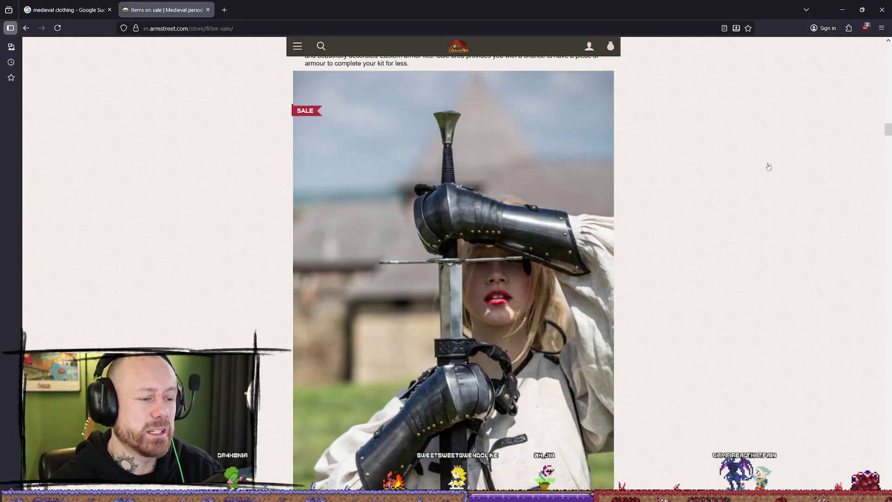
pyautogui.scroll(-15, 788, 157)
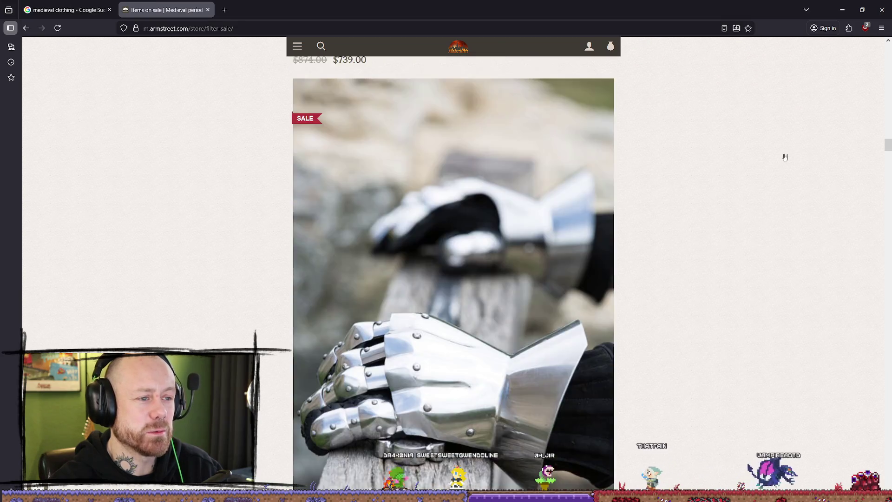
pyautogui.scroll(-13, 784, 157)
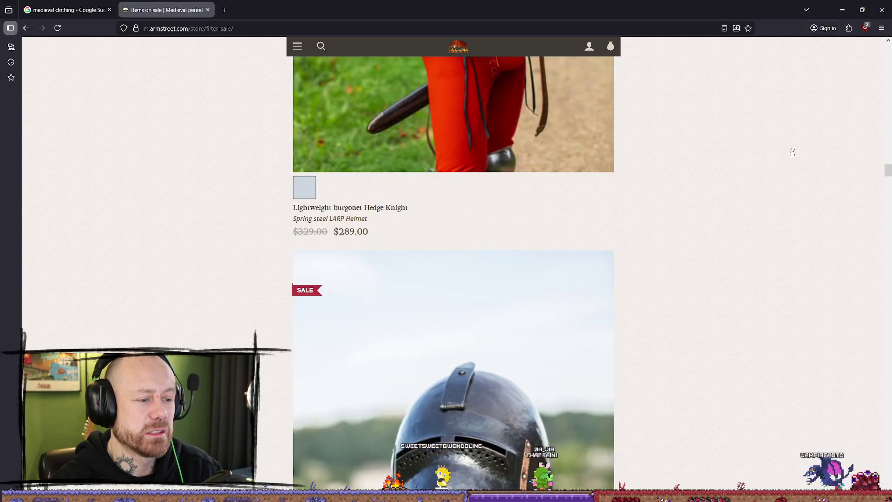
pyautogui.scroll(-12, 792, 152)
pyautogui.scroll(2, 807, 151)
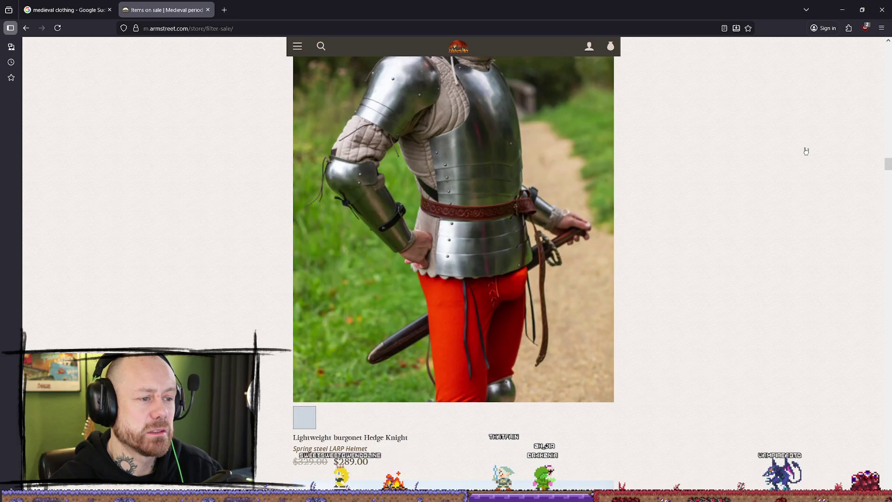
pyautogui.scroll(1, 808, 150)
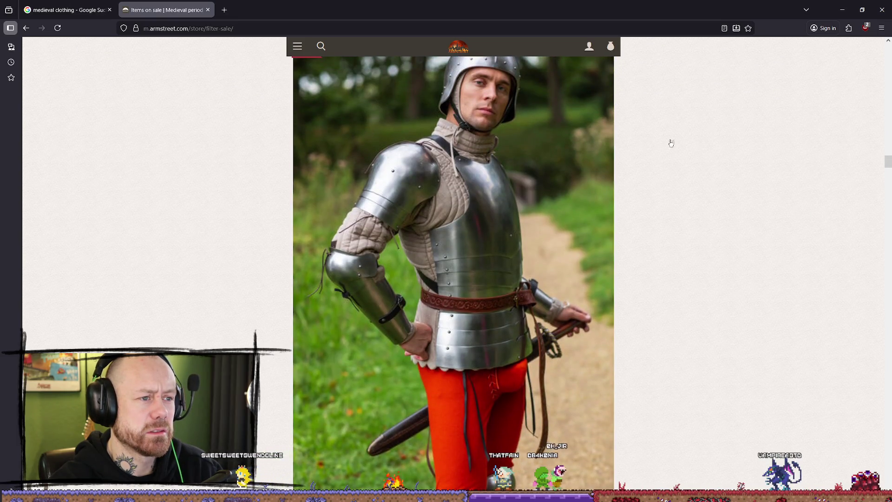
pyautogui.click(594, 149)
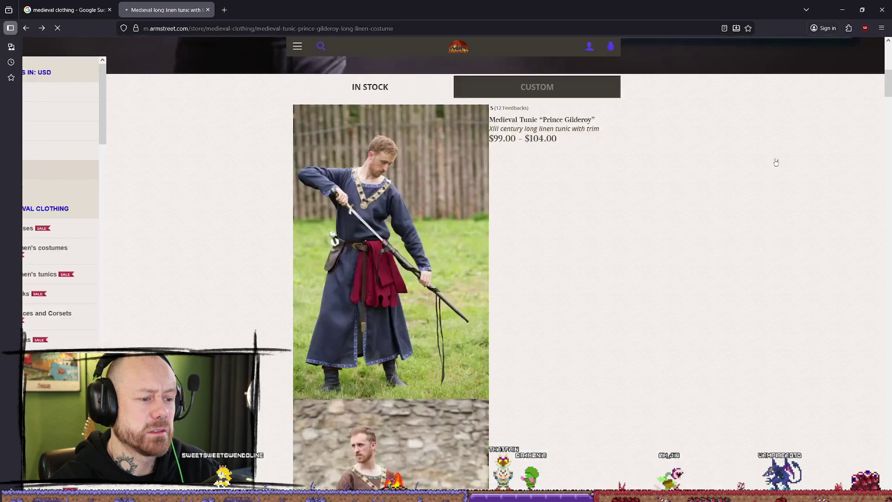
pyautogui.scroll(6, 815, 177)
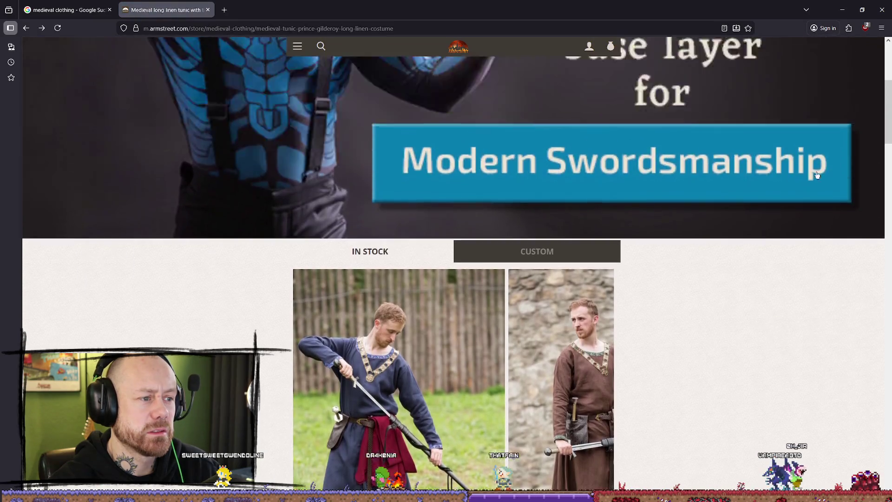
pyautogui.scroll(-6, 816, 166)
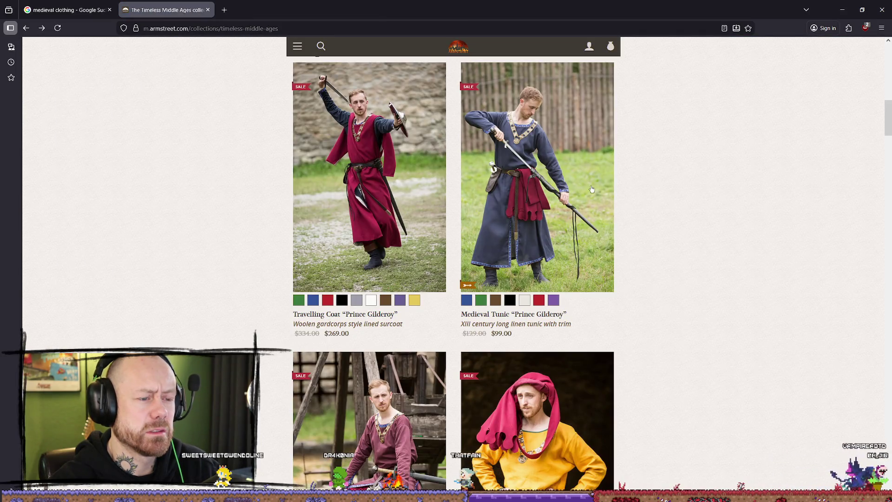
# Step: Skip the Prince Gilderoy photo and save the yellow tunic and red hood photo
pyautogui.rightClick(613, 181)
pyautogui.click(618, 321)
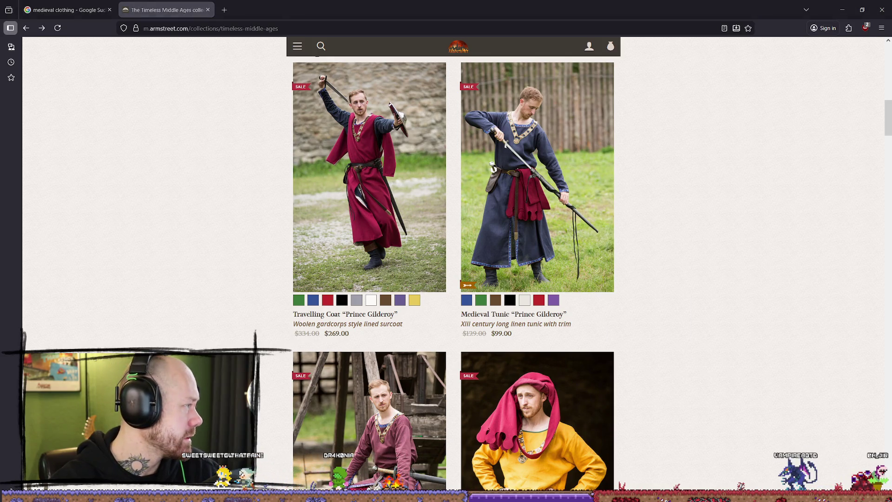
pyautogui.scroll(-3, 690, 299)
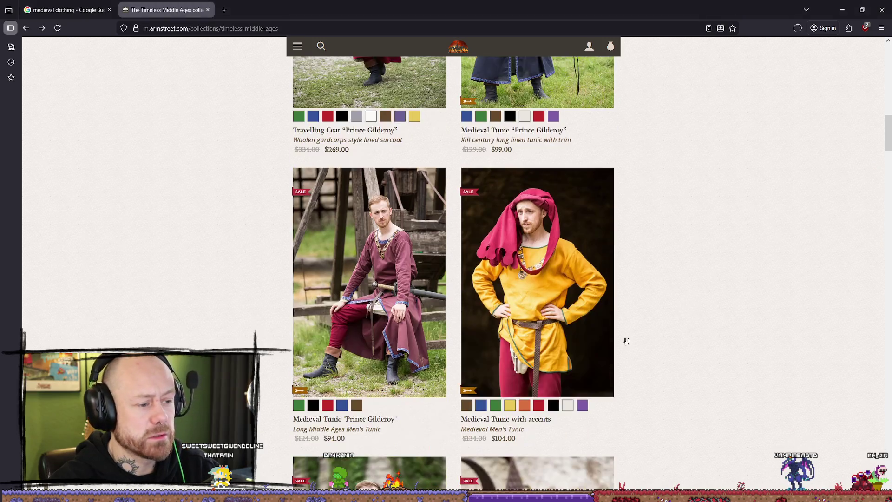
pyautogui.rightClick(539, 283)
pyautogui.click(568, 180)
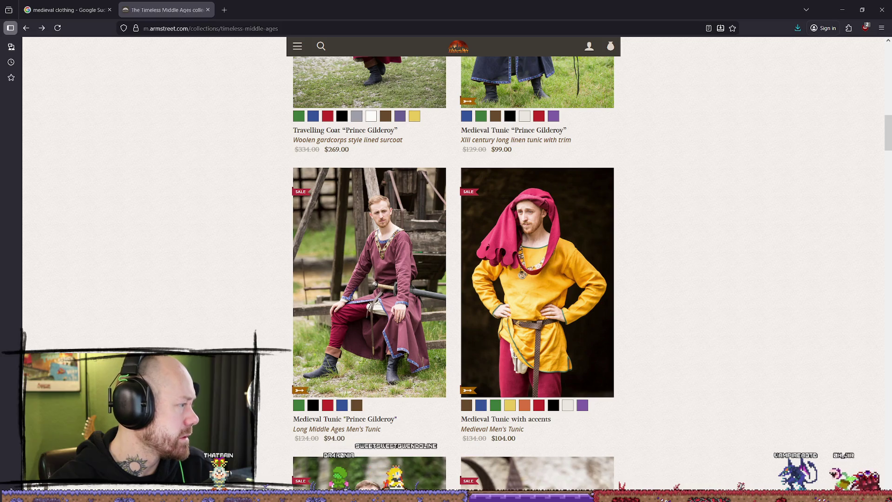
# Step: Scroll through the rest of the collection and go back to the Google redirect notice
pyautogui.scroll(-5, 816, 255)
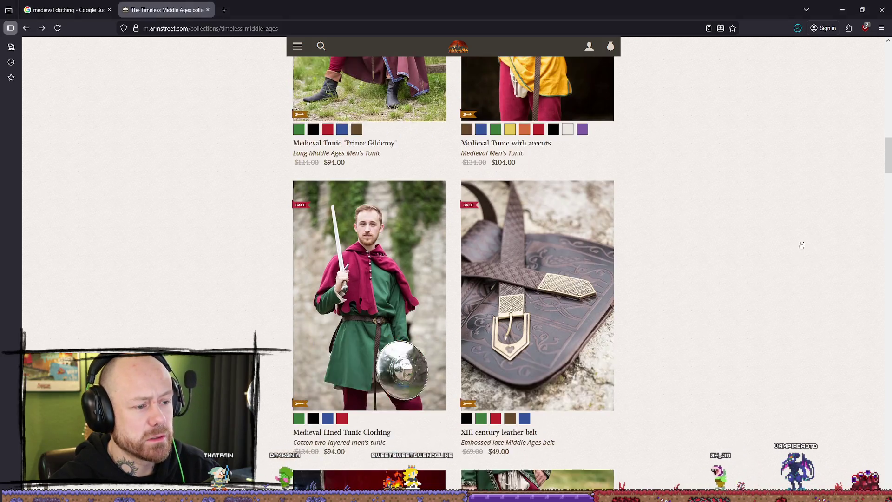
pyautogui.scroll(-6, 800, 242)
pyautogui.scroll(-6, 798, 242)
pyautogui.scroll(-5, 800, 240)
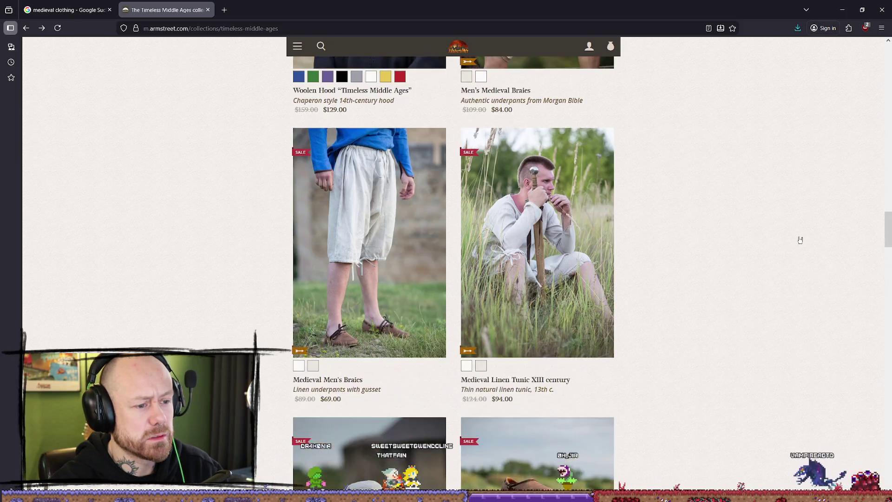
pyautogui.scroll(-12, 800, 240)
pyautogui.scroll(-4, 805, 236)
pyautogui.hotkey('alt', 'Left')
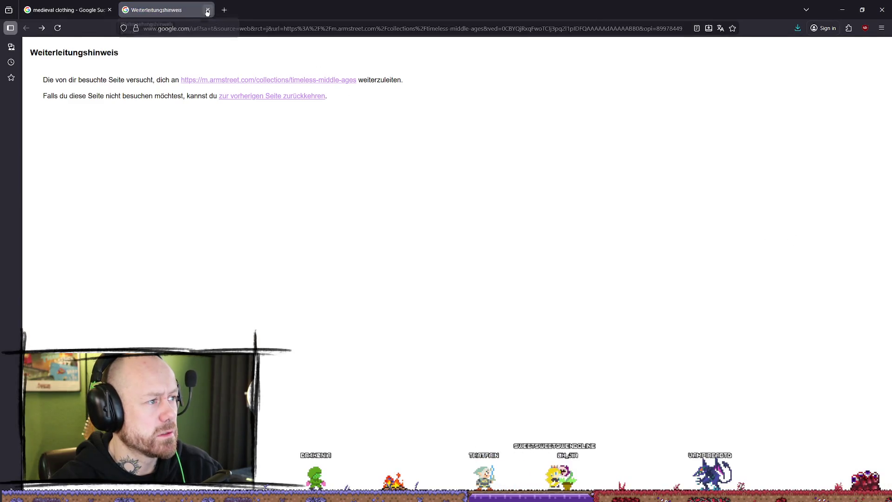
# Step: Close the redirect tab and preview the Burgschneider tunic image, using its context menu
pyautogui.click(208, 10)
pyautogui.click(479, 306)
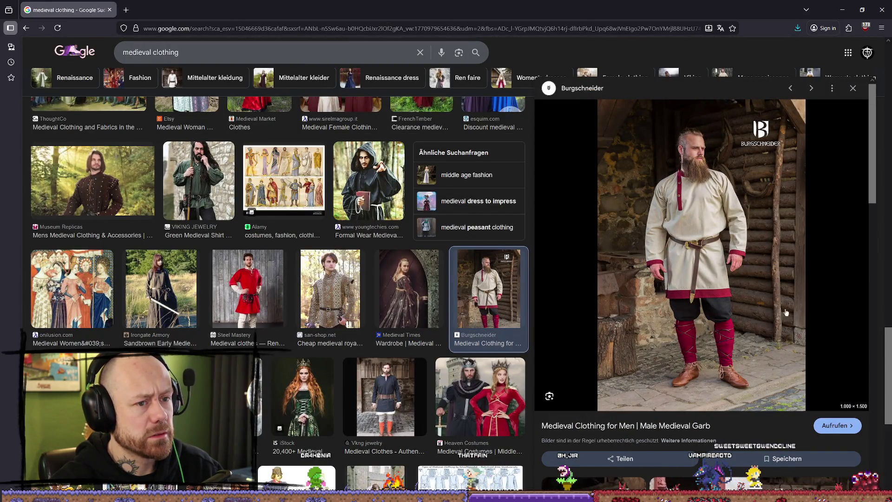
pyautogui.rightClick(750, 289)
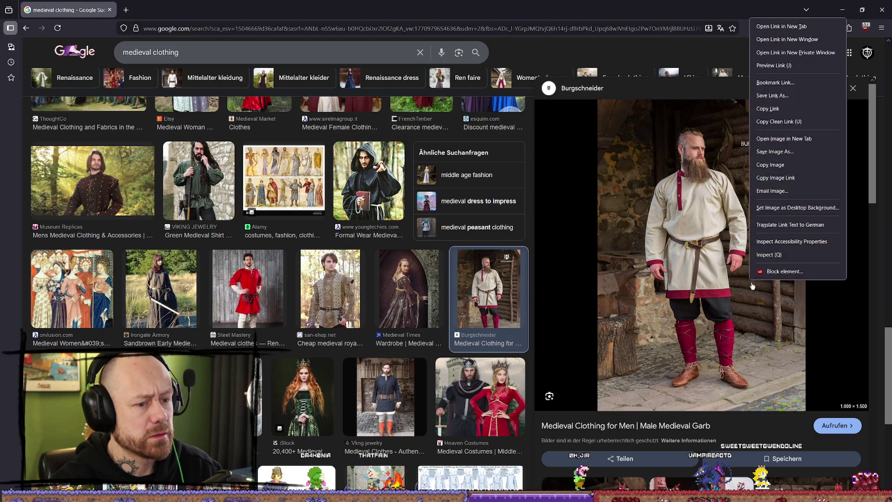
pyautogui.click(802, 160)
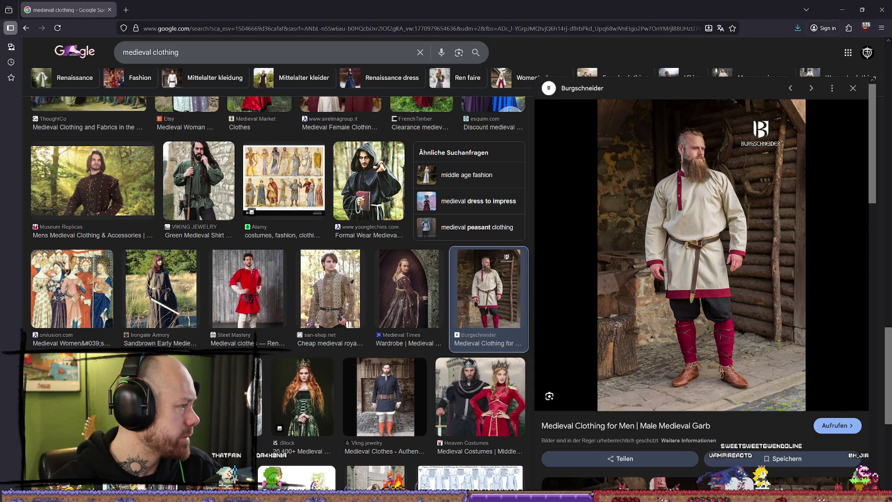
# Step: Preview the Burgschneider Mittelalter-Kleidung result and open its page in a new tab
pyautogui.scroll(6, 500, 257)
pyautogui.scroll(8, 500, 257)
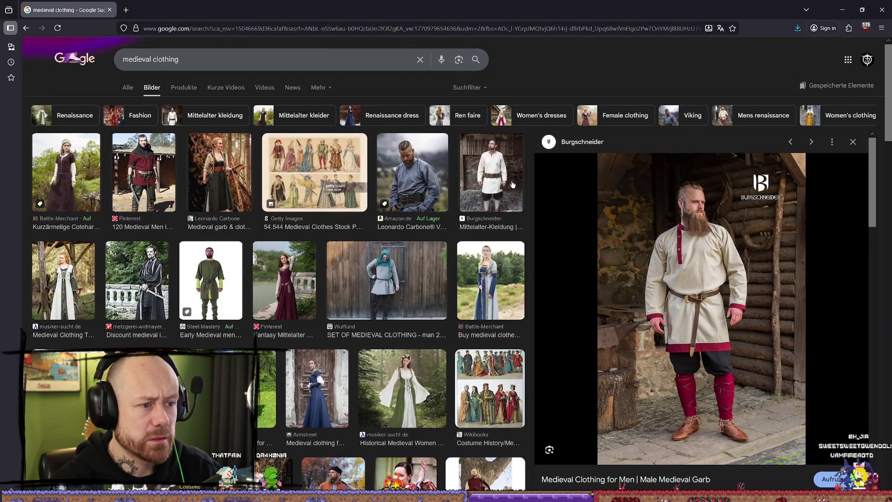
pyautogui.click(512, 185)
pyautogui.rightClick(717, 232)
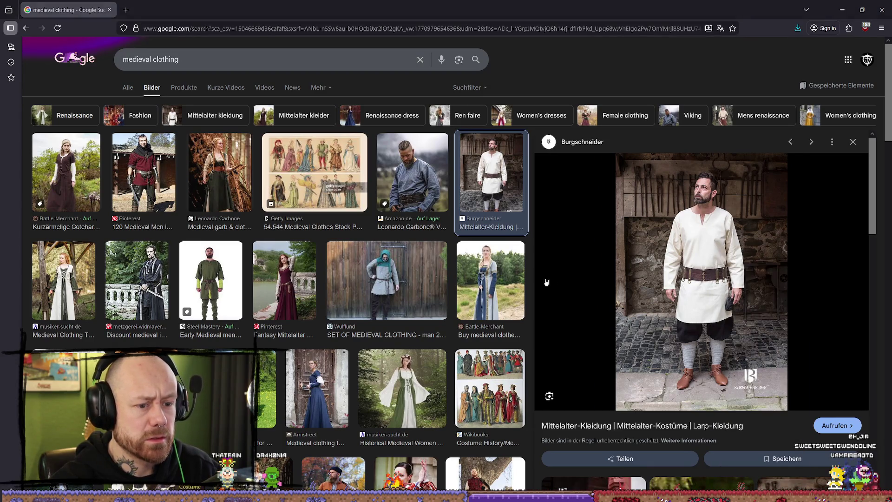
pyautogui.click(618, 269)
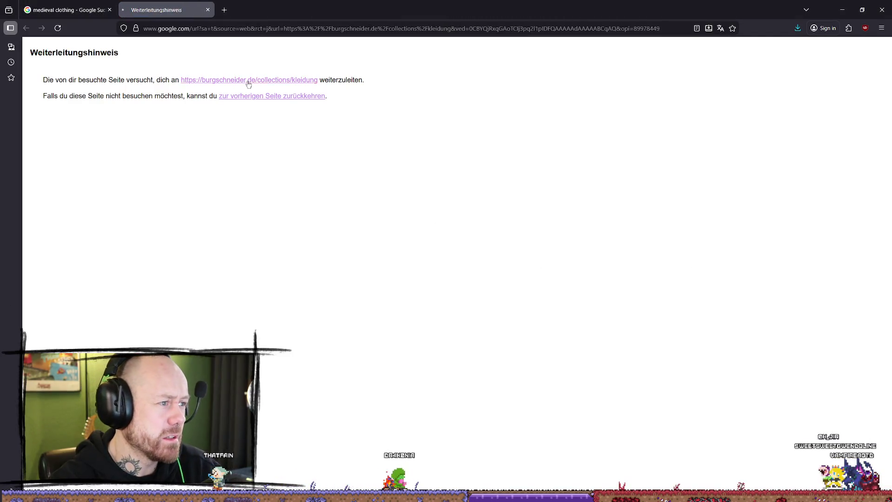
# Step: Continue to the Burgschneider clothing collection and decline translating the page
pyautogui.click(320, 85)
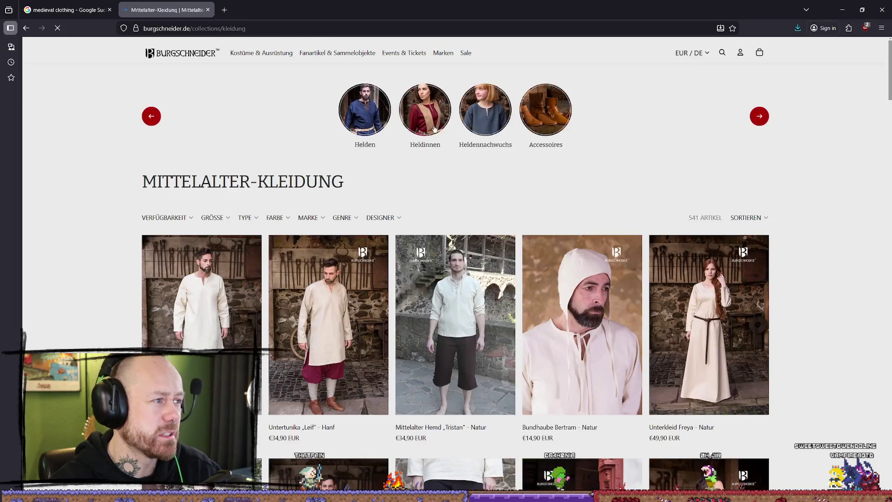
pyautogui.scroll(-2, 771, 206)
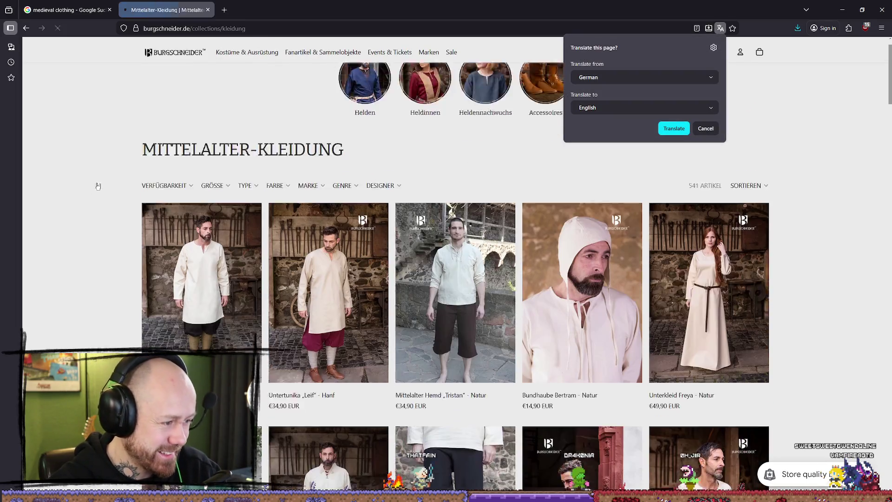
pyautogui.scroll(-3, 848, 226)
pyautogui.scroll(-6, 869, 228)
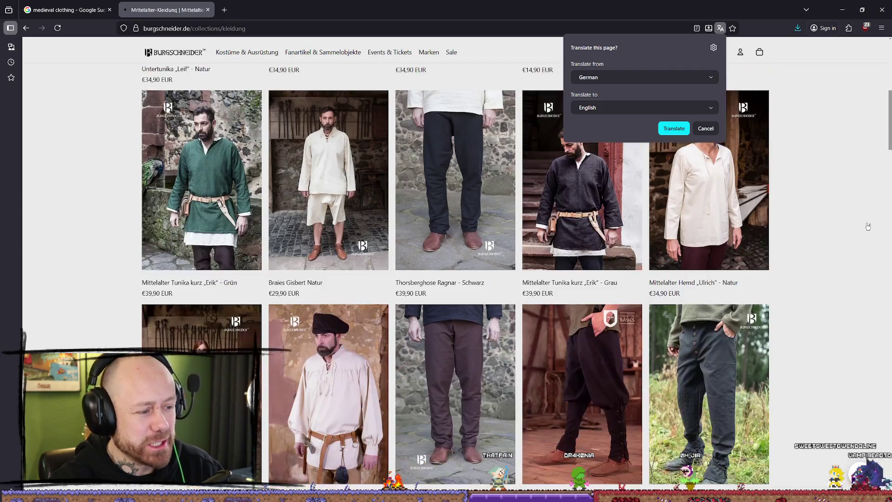
pyautogui.scroll(-2, 890, 229)
pyautogui.scroll(2, 417, 175)
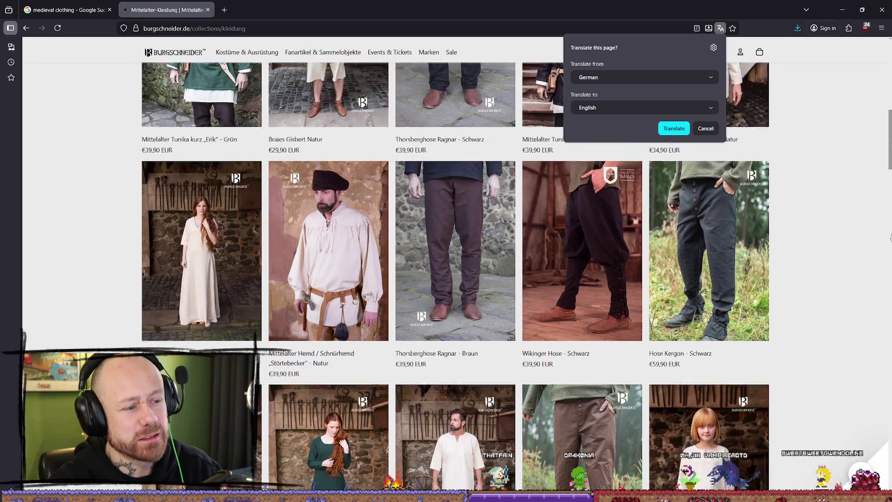
pyautogui.click(712, 132)
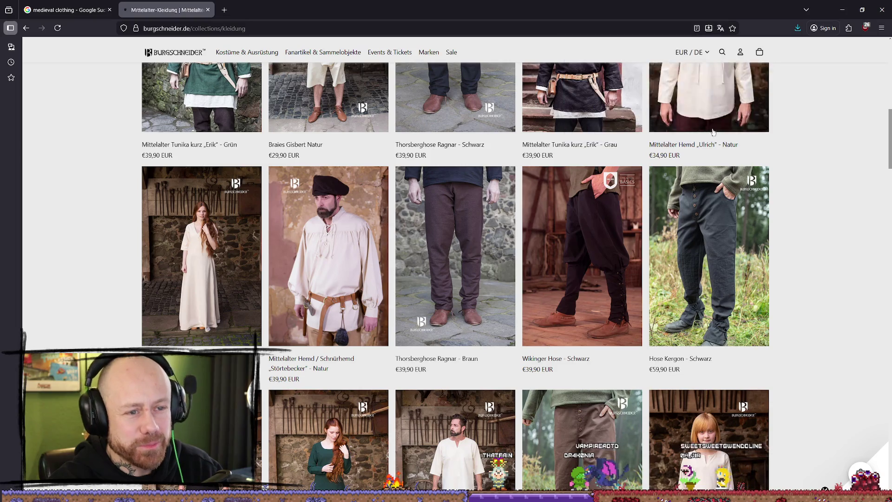
pyautogui.scroll(10, 838, 258)
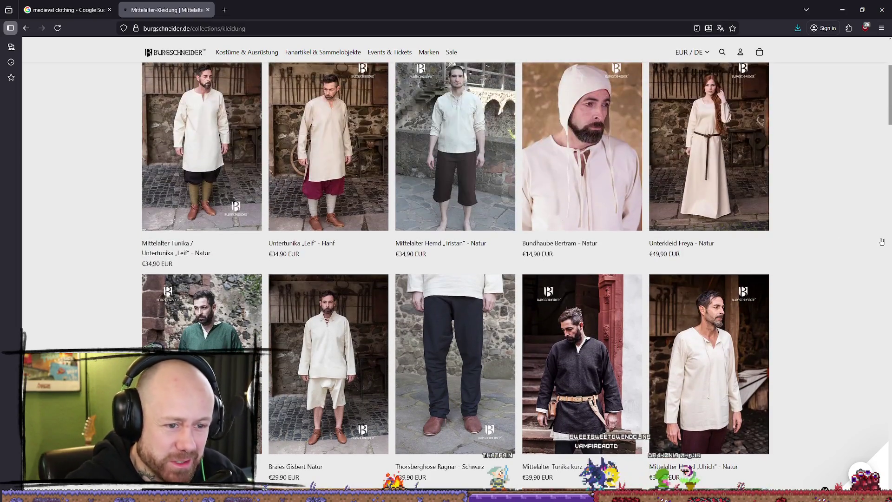
pyautogui.scroll(1, 885, 244)
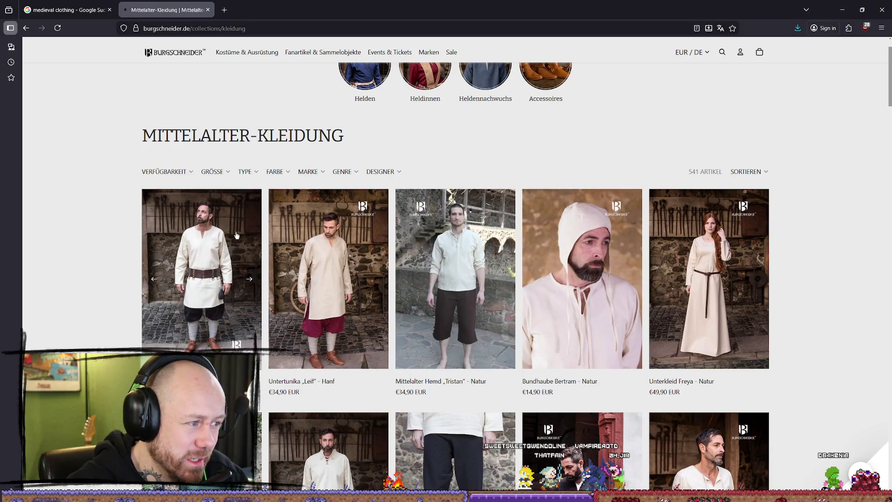
# Step: Scroll the Mittelalter-Kleidung product grid and go to page 2
pyautogui.scroll(-3, 891, 207)
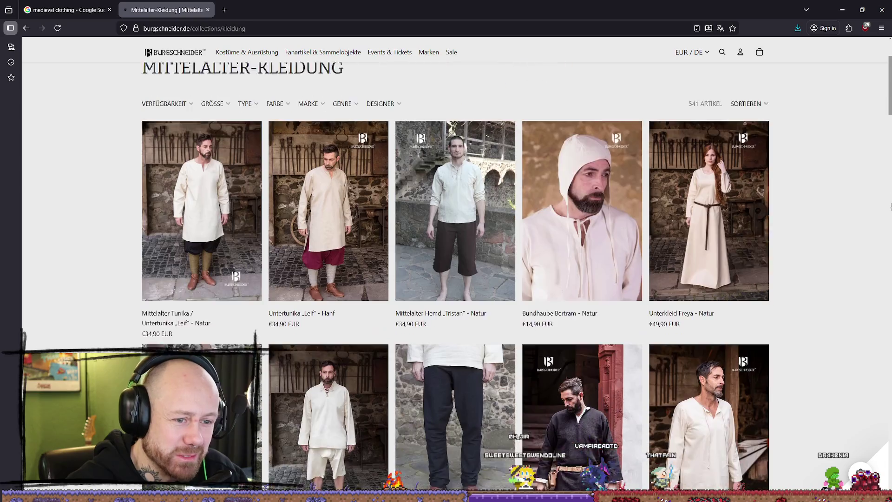
pyautogui.scroll(-2, 891, 206)
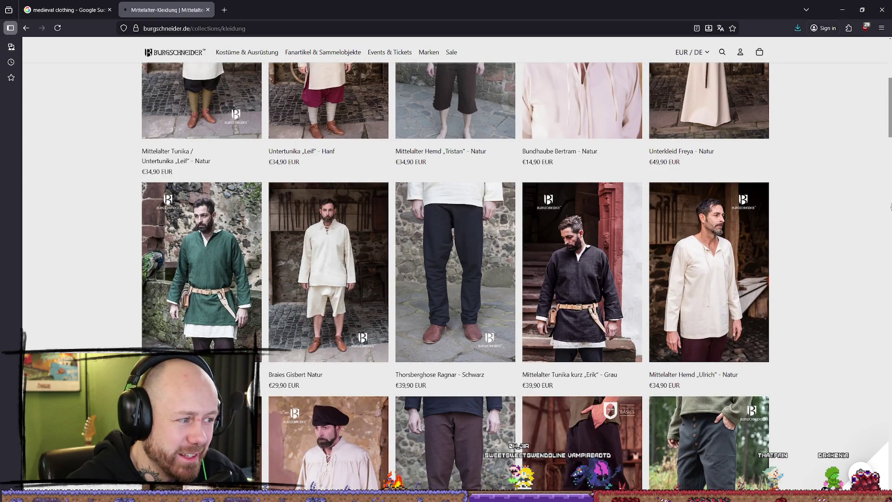
pyautogui.scroll(-7, 891, 207)
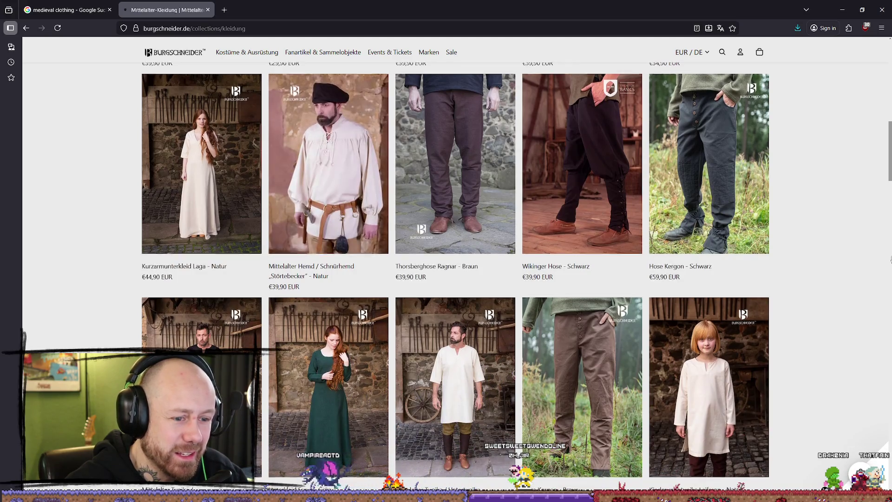
pyautogui.scroll(-3, 891, 263)
pyautogui.scroll(4, 891, 264)
pyautogui.scroll(-4, 891, 264)
pyautogui.scroll(-7, 891, 264)
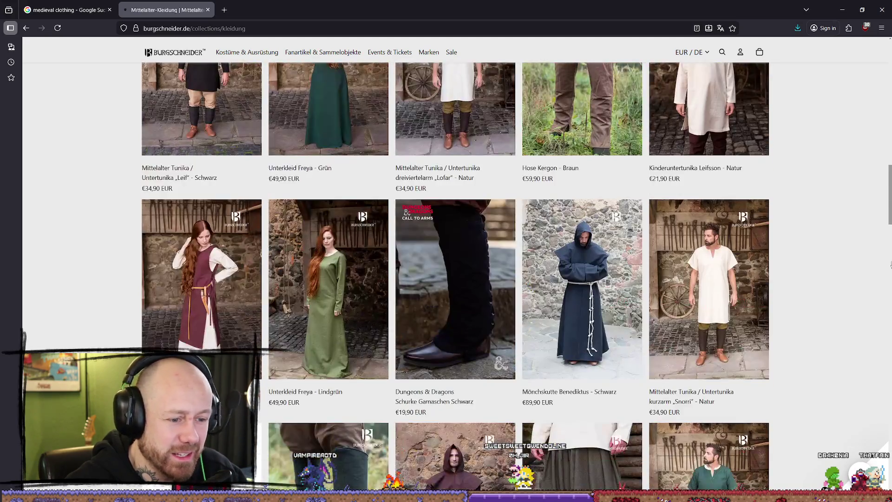
pyautogui.scroll(-7, 890, 267)
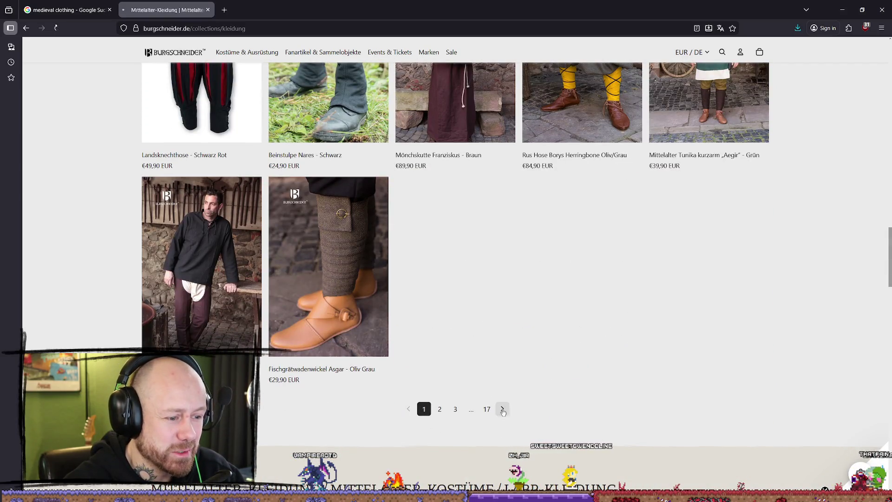
pyautogui.click(502, 411)
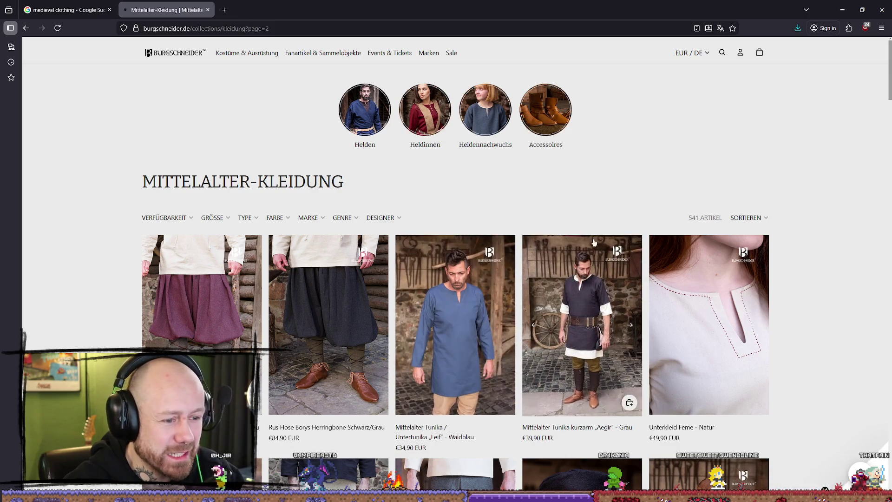
# Step: Scroll page 2 and briefly check the Wikinger Tunika link options
pyautogui.scroll(-5, 874, 176)
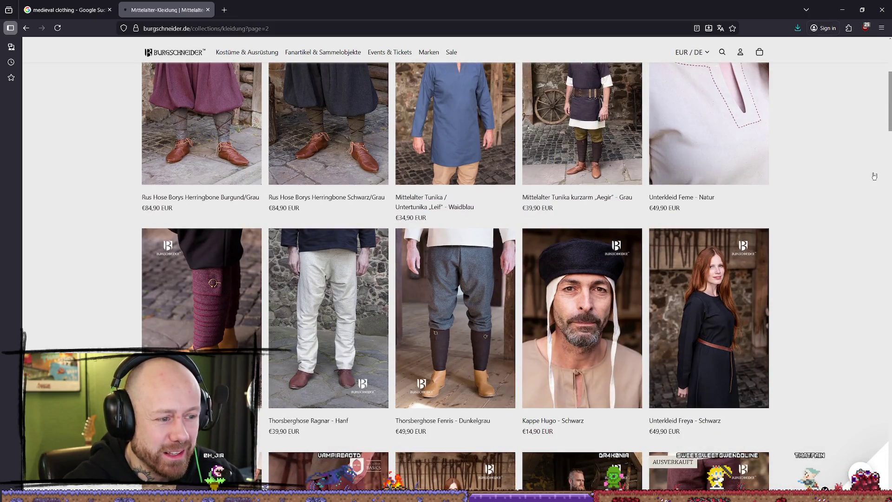
pyautogui.scroll(-7, 874, 176)
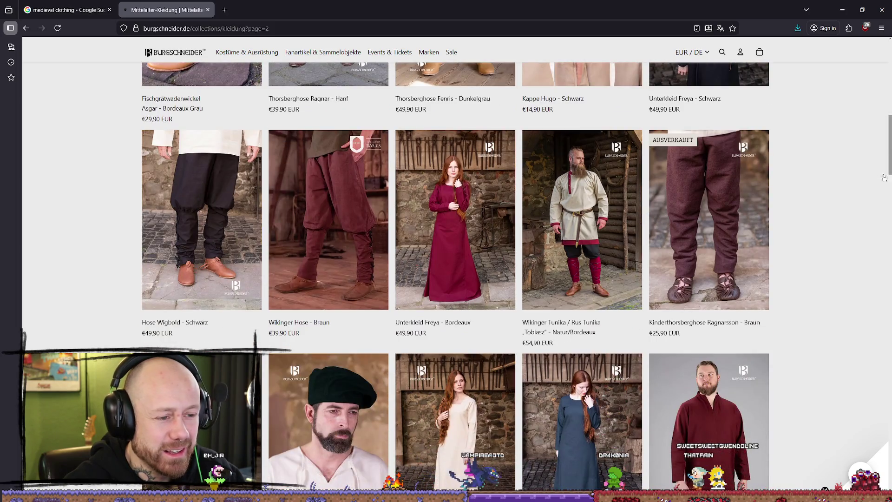
pyautogui.scroll(-3, 886, 178)
pyautogui.scroll(2, 875, 179)
pyautogui.rightClick(616, 175)
pyautogui.press('Escape')
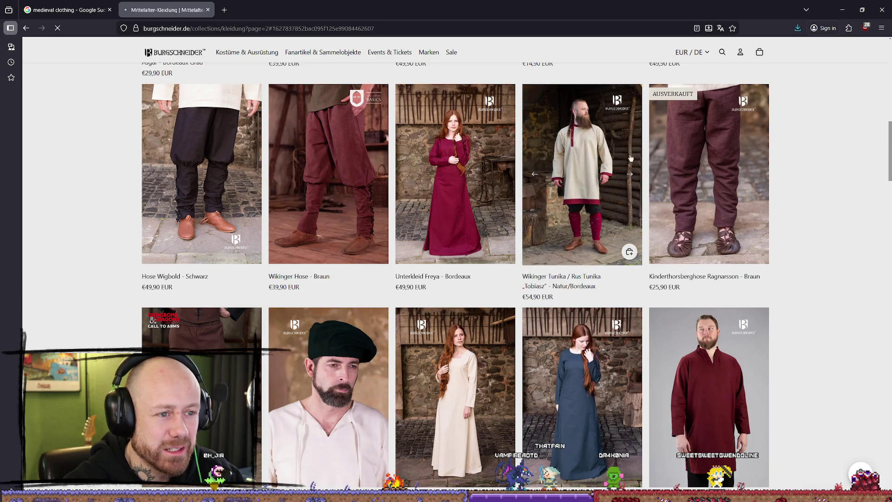
# Step: Open the Wikinger Tunika „Tobiasz“ product page
pyautogui.click(597, 148)
pyautogui.rightClick(269, 186)
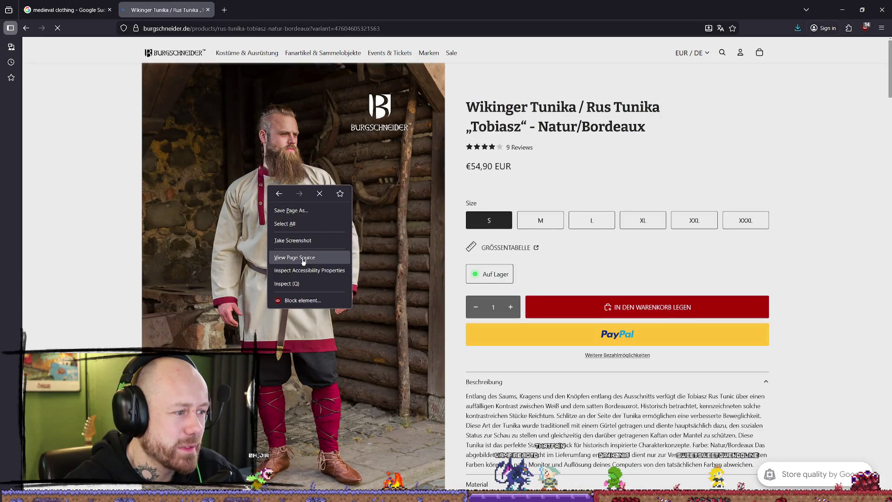
pyautogui.click(94, 192)
pyautogui.scroll(-3, 93, 192)
# Step: Capture a screenshot of the main tunic photo and download it
pyautogui.rightClick(291, 228)
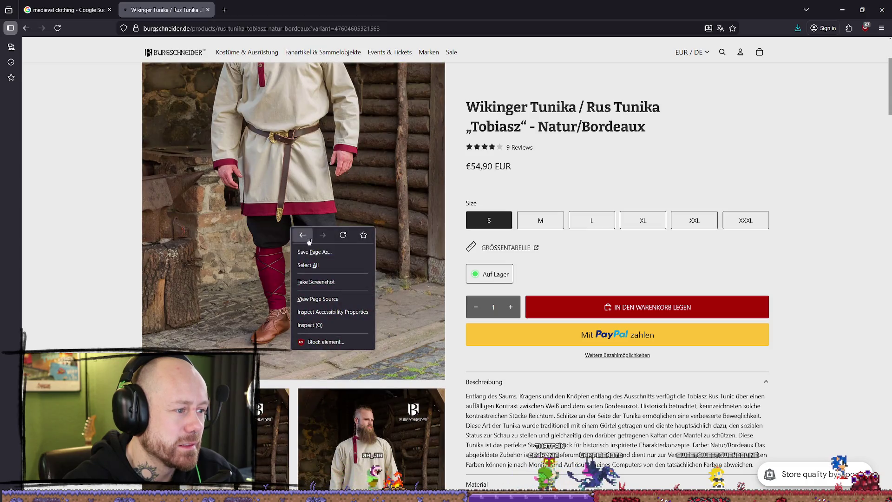
pyautogui.click(331, 282)
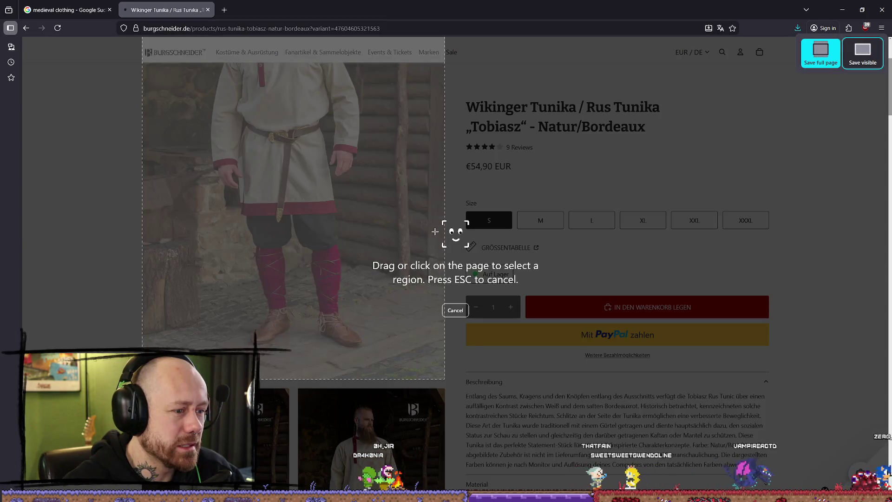
pyautogui.click(332, 186)
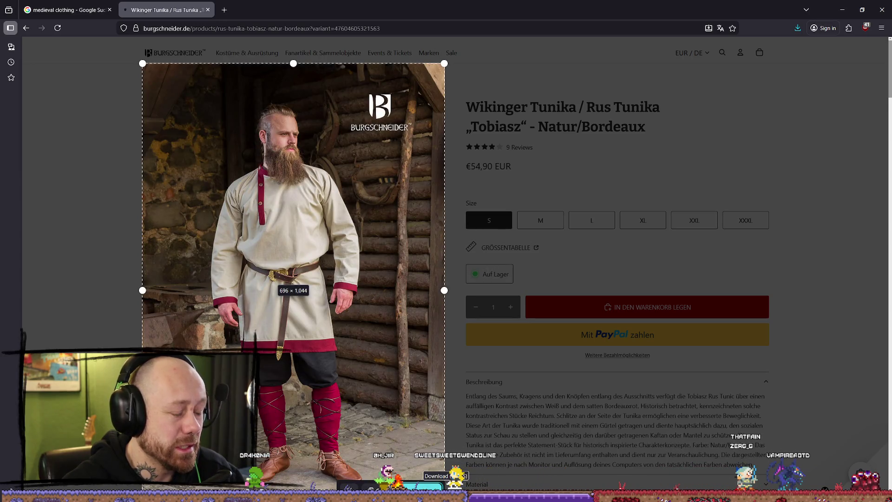
pyautogui.click(429, 486)
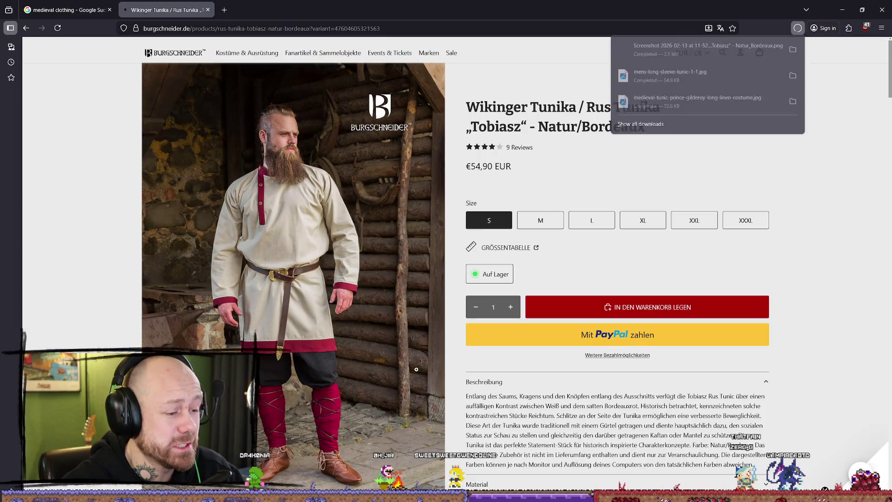
pyautogui.click(794, 52)
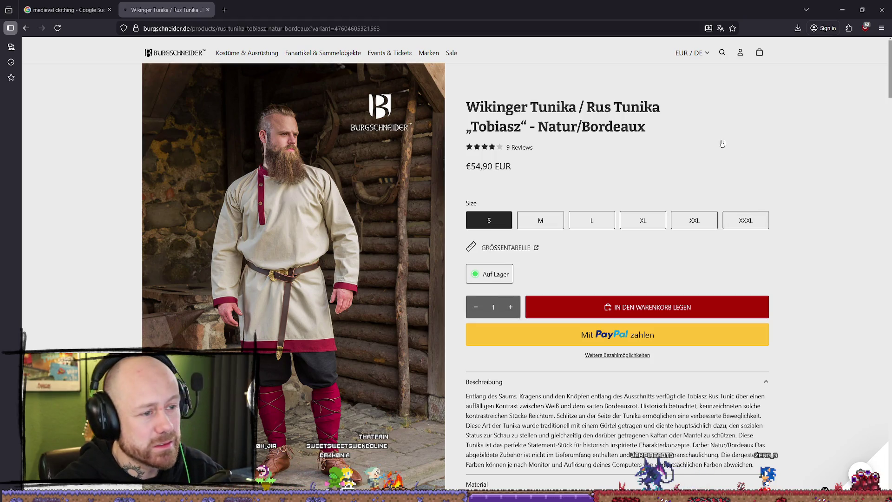
# Step: Go back to page 2 of the Burgschneider Mittelalter-Kleidung collection and scroll down
pyautogui.hotkey('alt', 'Left')
pyautogui.scroll(-6, 808, 247)
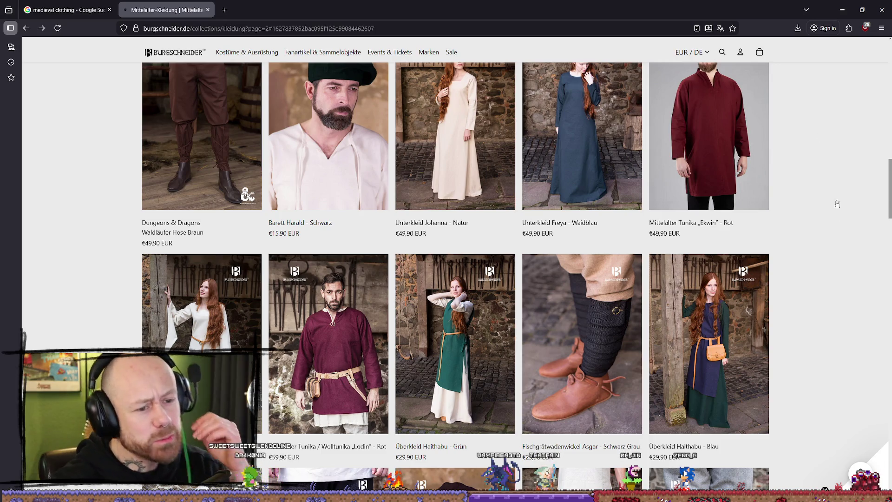
# Step: Browse the Mittelalter-Kleidung listing products and move on to page 4
pyautogui.scroll(15, 842, 225)
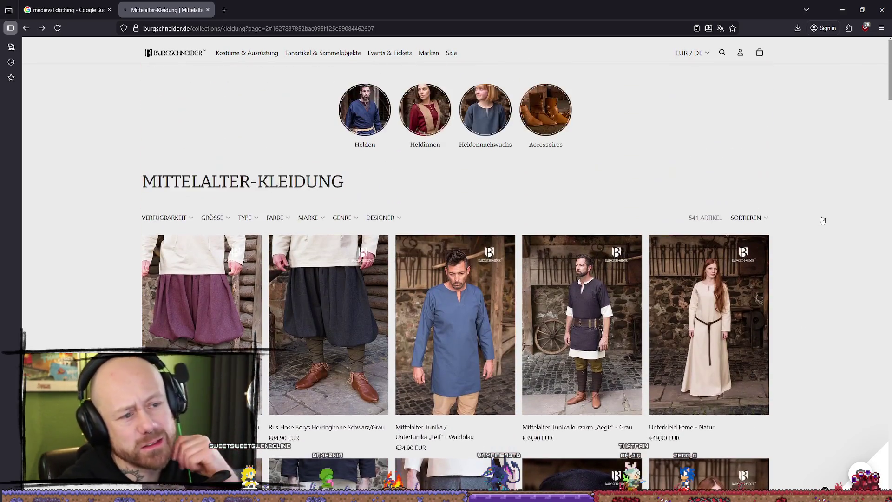
pyautogui.scroll(-3, 829, 237)
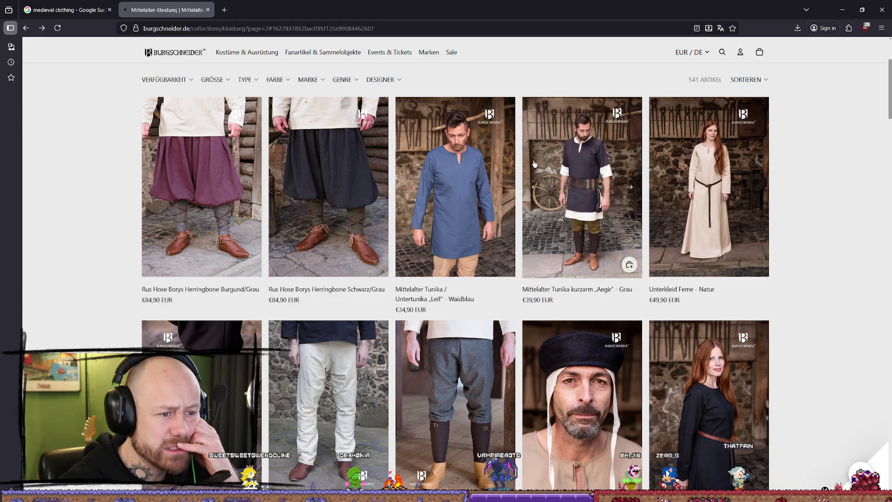
pyautogui.scroll(3, 378, 200)
pyautogui.scroll(-12, 686, 213)
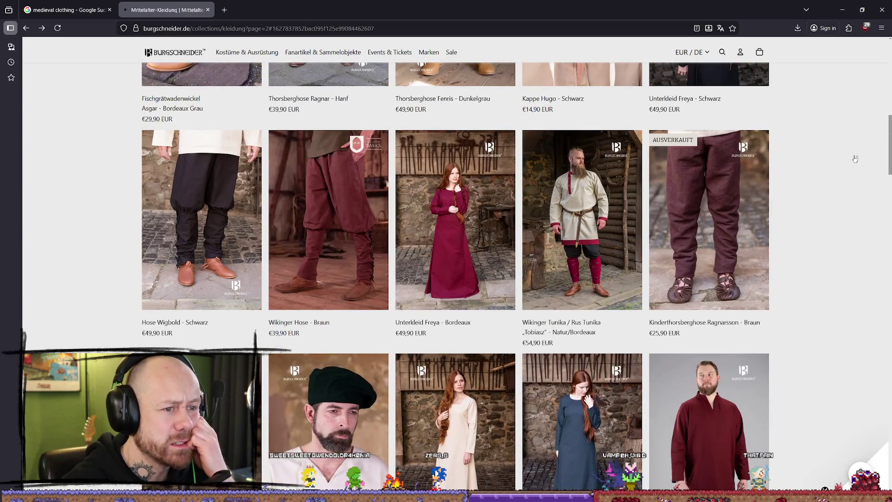
pyautogui.scroll(-10, 831, 159)
pyautogui.scroll(-5, 817, 161)
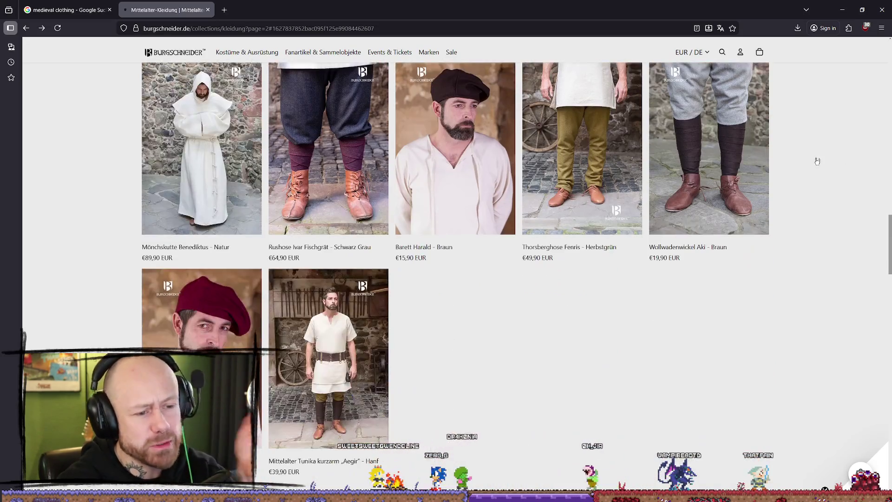
pyautogui.scroll(-2, 784, 223)
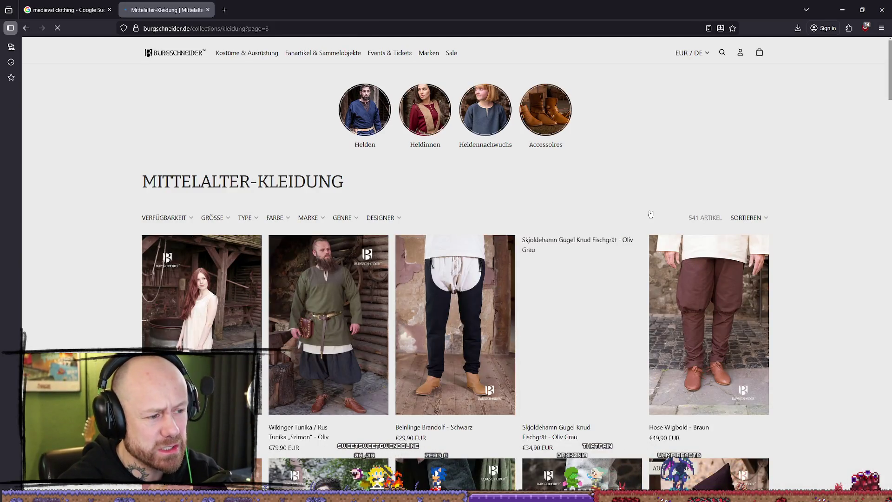
pyautogui.scroll(-6, 850, 165)
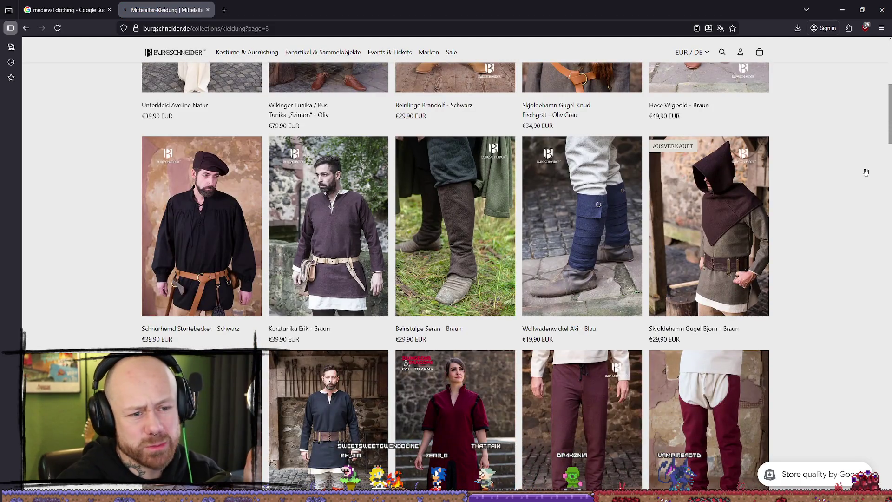
pyautogui.scroll(-3, 864, 174)
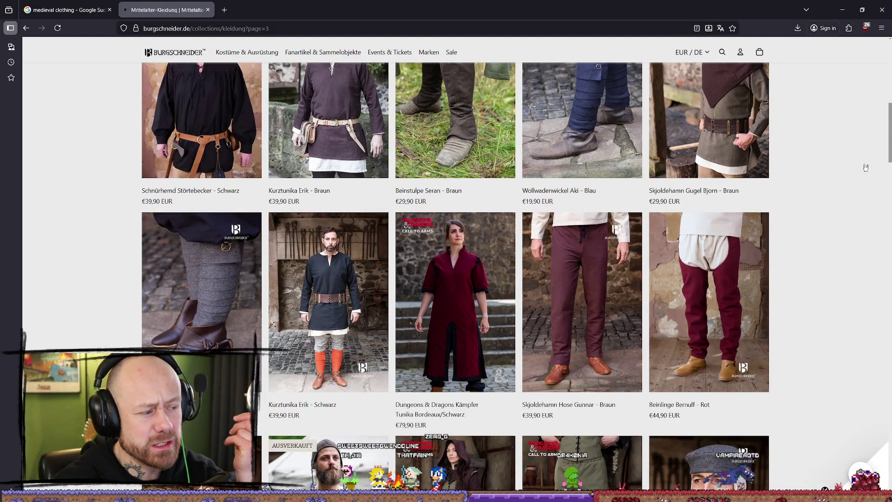
pyautogui.scroll(3, 864, 165)
pyautogui.scroll(-4, 832, 156)
pyautogui.scroll(-10, 826, 153)
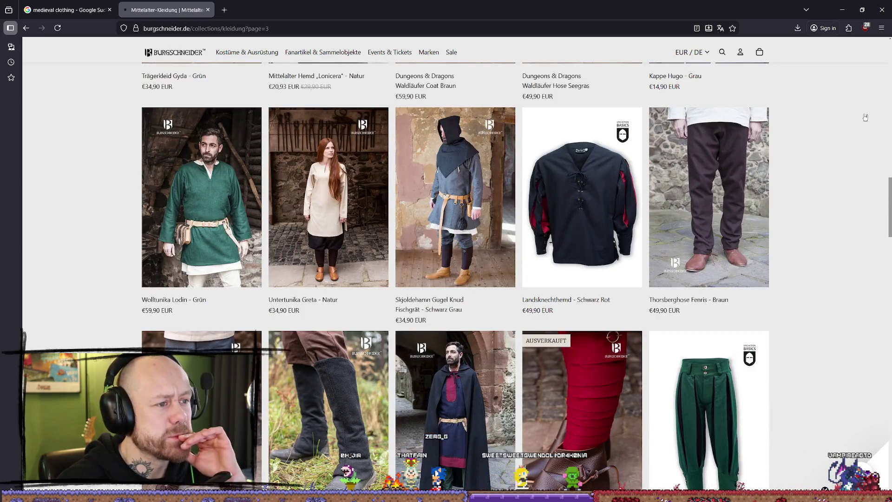
pyautogui.scroll(-2, 866, 117)
pyautogui.scroll(-7, 865, 117)
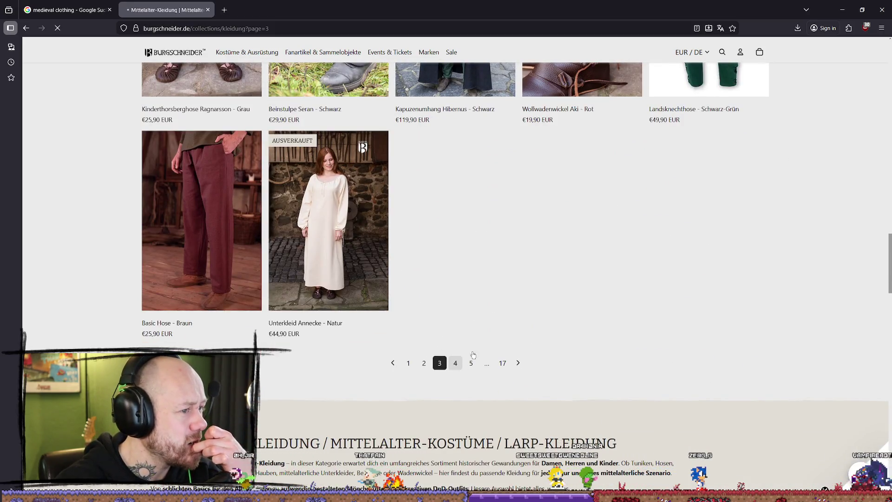
pyautogui.click(457, 365)
# Step: Scroll through page 4 of the listing down to the pagination bar
pyautogui.scroll(-3, 747, 164)
pyautogui.scroll(-3, 842, 144)
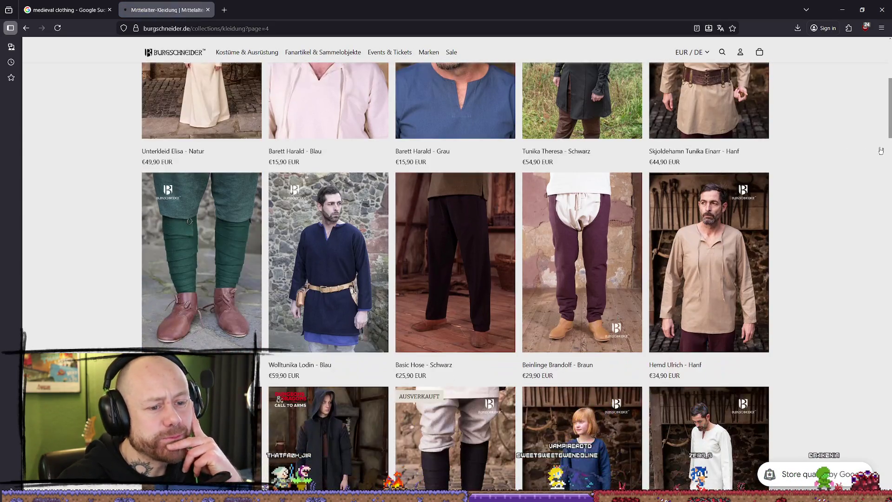
pyautogui.scroll(-3, 869, 153)
pyautogui.scroll(-4, 870, 154)
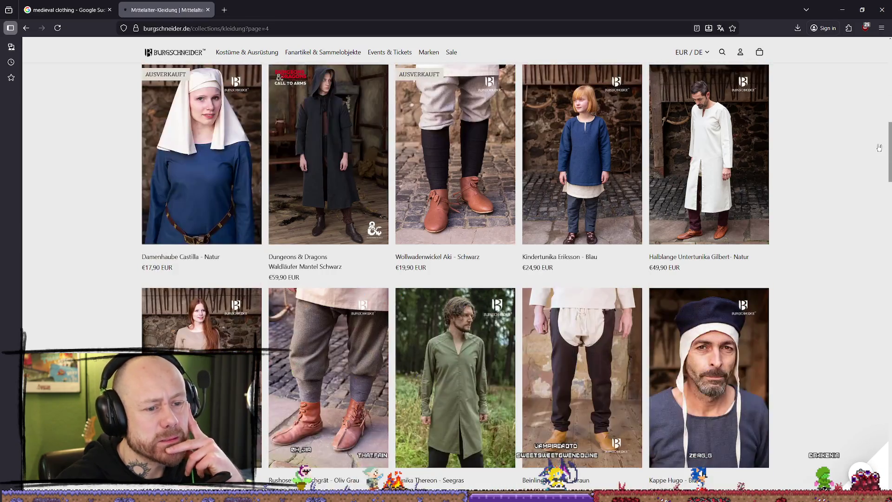
pyautogui.scroll(-4, 880, 148)
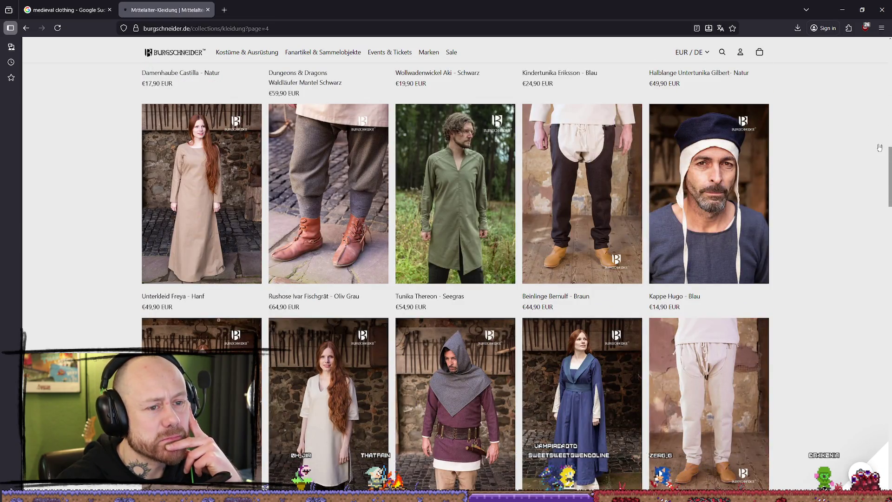
pyautogui.scroll(-3, 879, 148)
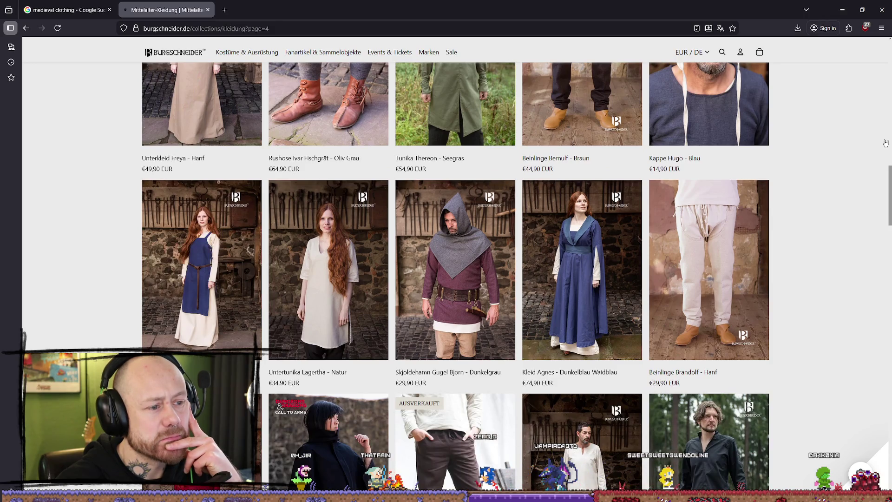
pyautogui.scroll(-3, 886, 143)
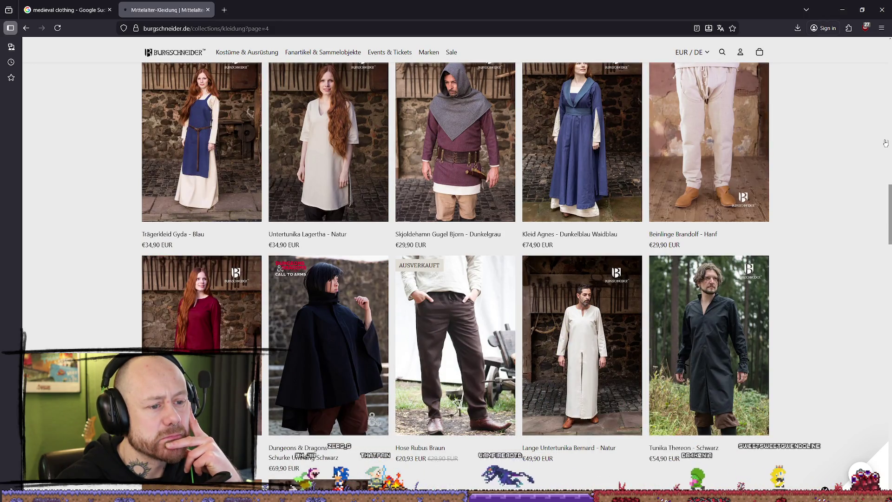
pyautogui.scroll(-4, 885, 143)
pyautogui.scroll(-3, 886, 144)
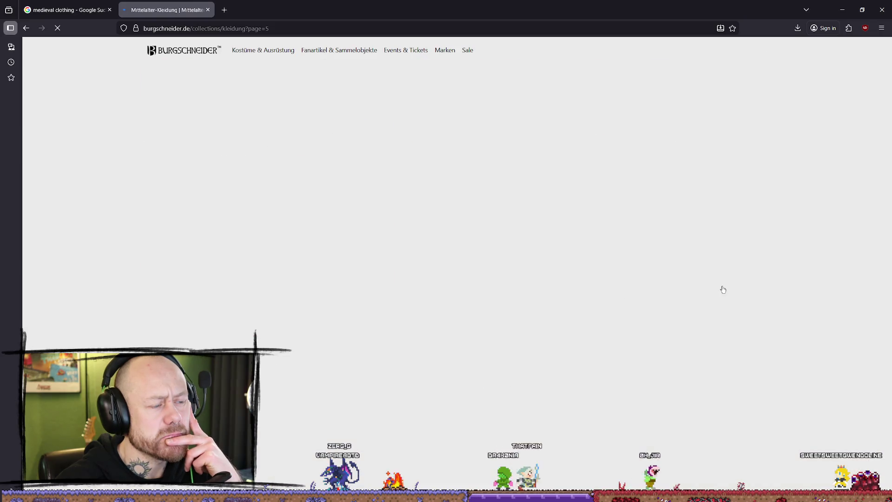
# Step: Review the products on page 5 of the listing and move on to page 6
pyautogui.scroll(-6, 801, 169)
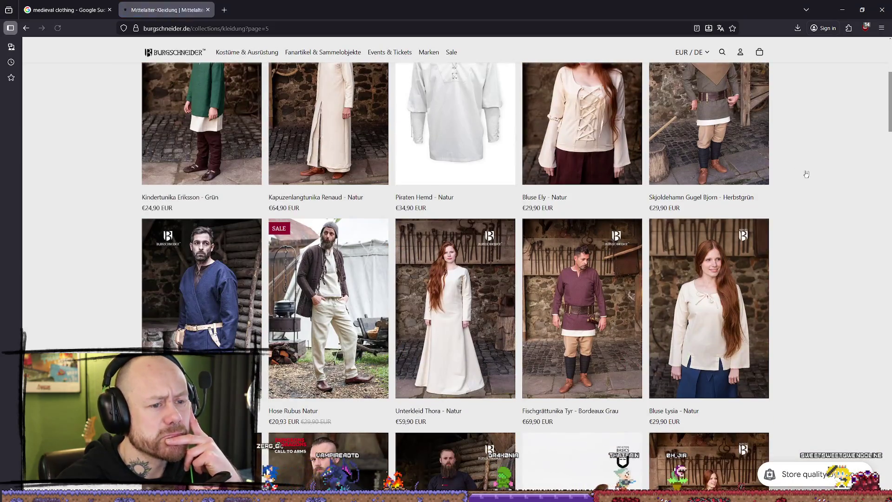
pyautogui.scroll(-2, 806, 175)
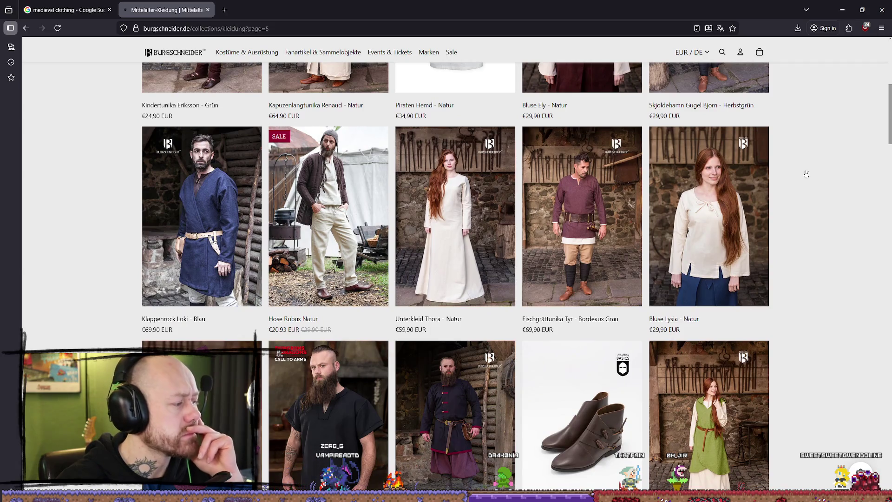
pyautogui.scroll(-2, 806, 175)
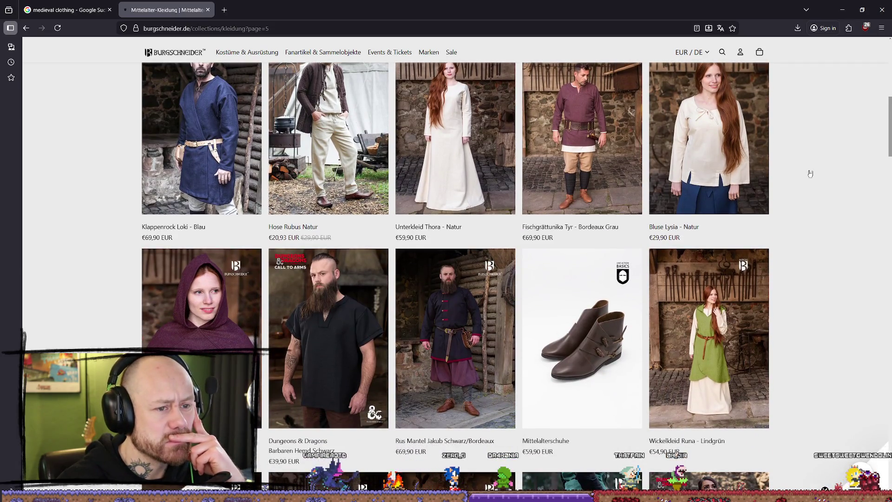
pyautogui.scroll(2, 806, 174)
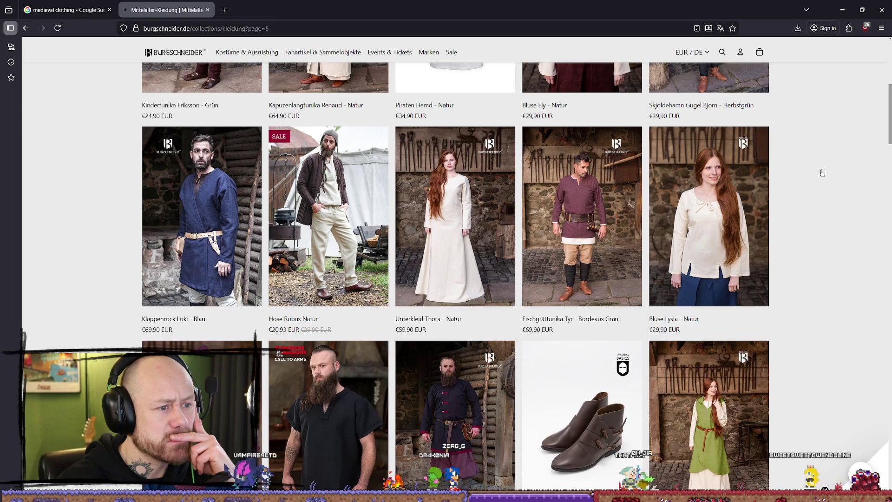
pyautogui.scroll(2, 823, 173)
pyautogui.scroll(2, 835, 173)
pyautogui.scroll(-3, 835, 173)
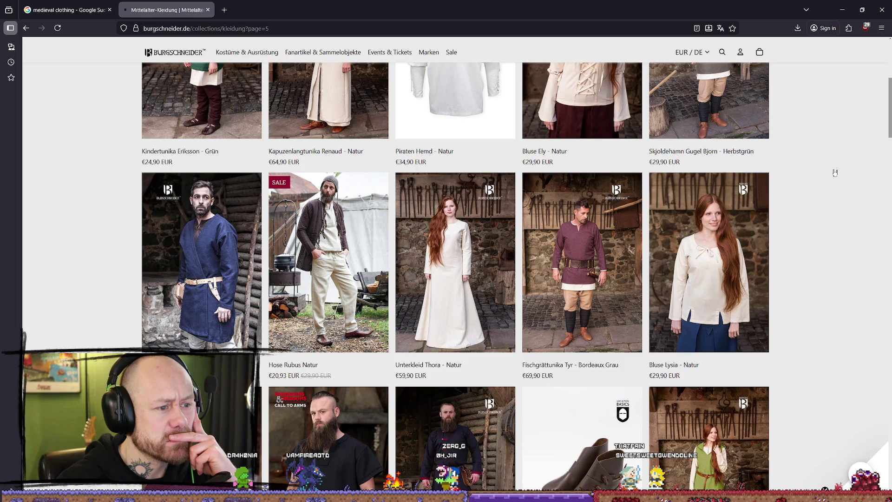
pyautogui.scroll(-7, 835, 173)
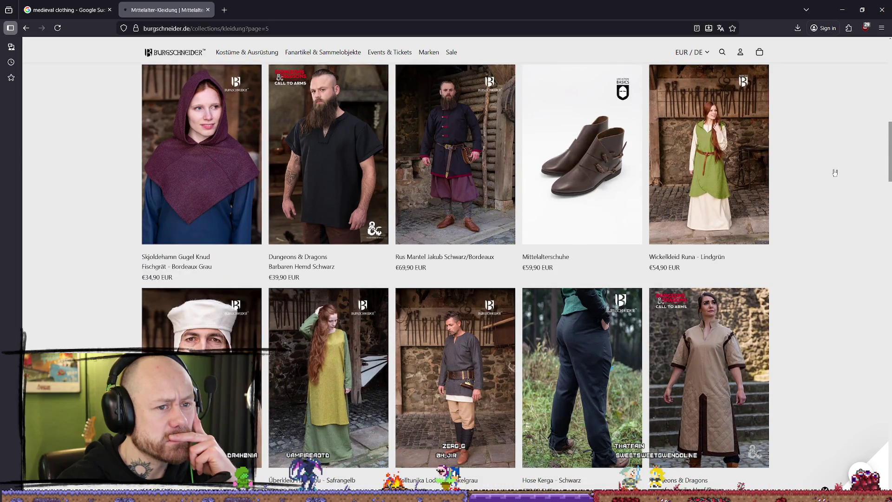
pyautogui.scroll(-3, 835, 173)
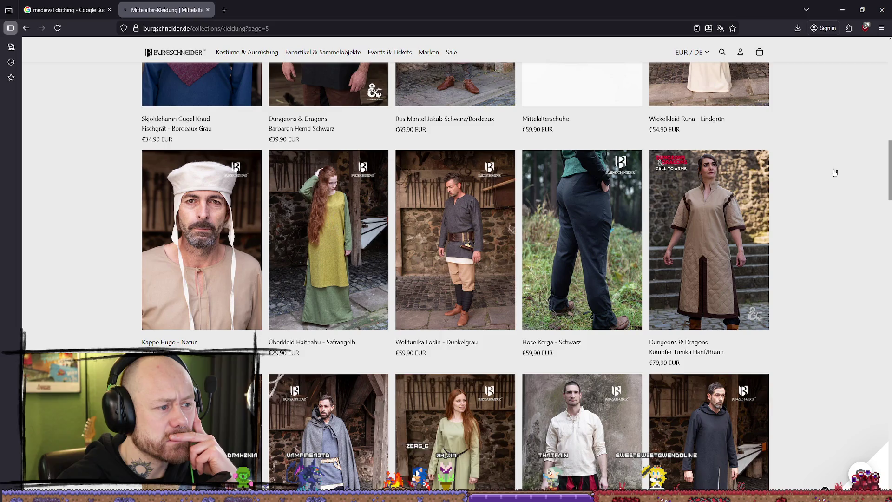
pyautogui.scroll(-5, 835, 173)
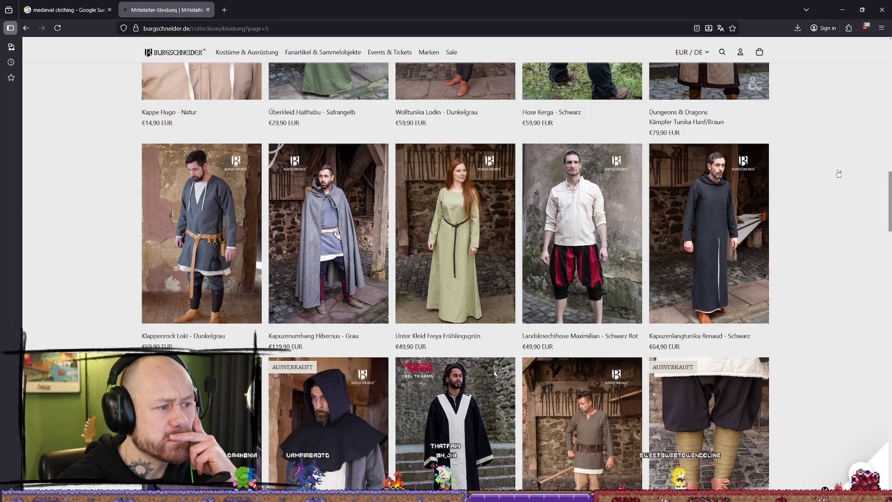
pyautogui.scroll(-3, 840, 173)
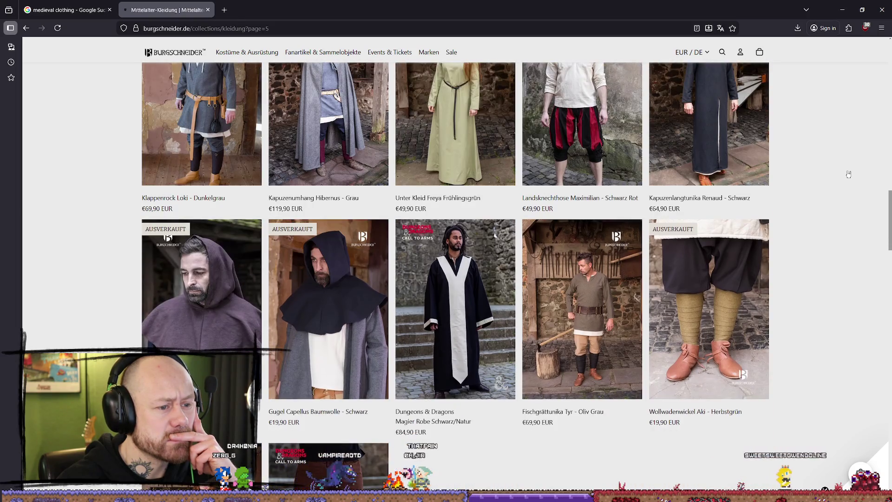
pyautogui.scroll(-6, 849, 174)
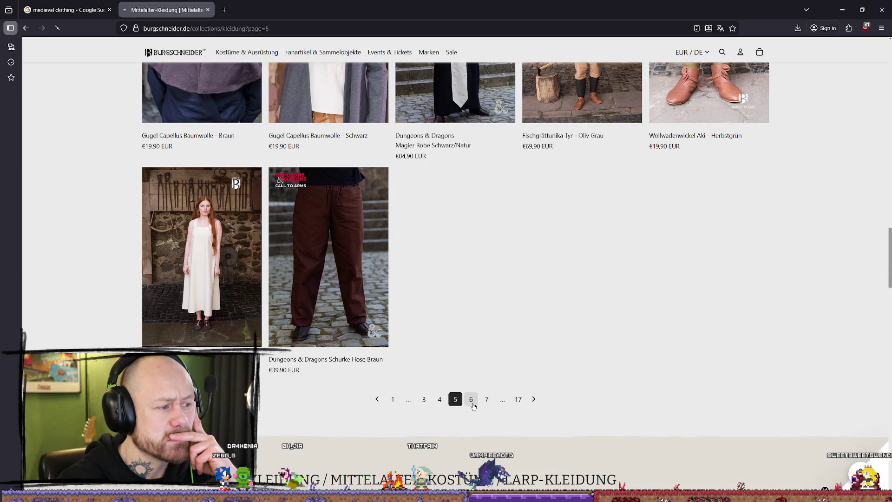
pyautogui.click(472, 401)
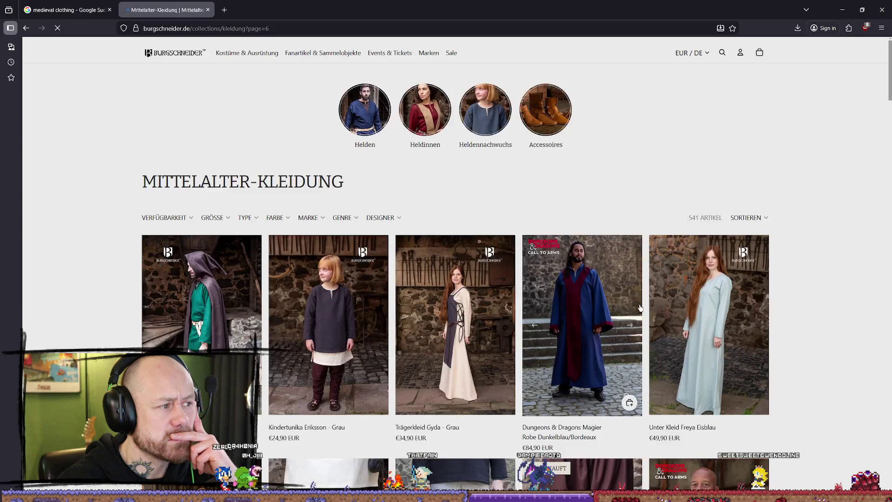
# Step: Scroll through the listing's later pages down to the bottom of the product grid
pyautogui.scroll(-3, 796, 191)
pyautogui.scroll(-6, 889, 180)
pyautogui.scroll(-9, 889, 177)
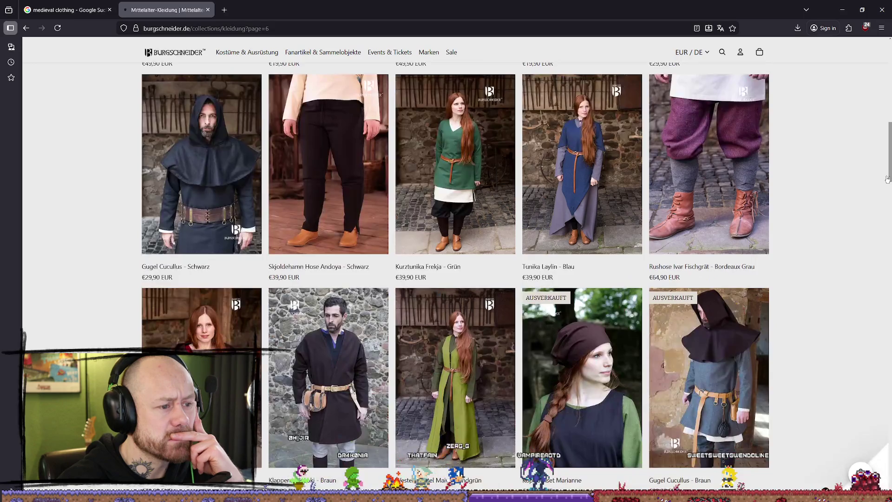
pyautogui.scroll(-10, 887, 142)
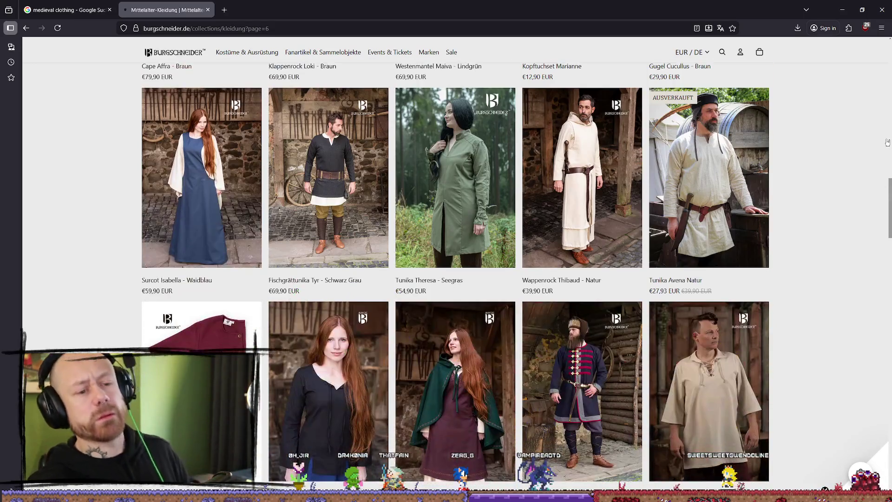
pyautogui.scroll(3, 697, 232)
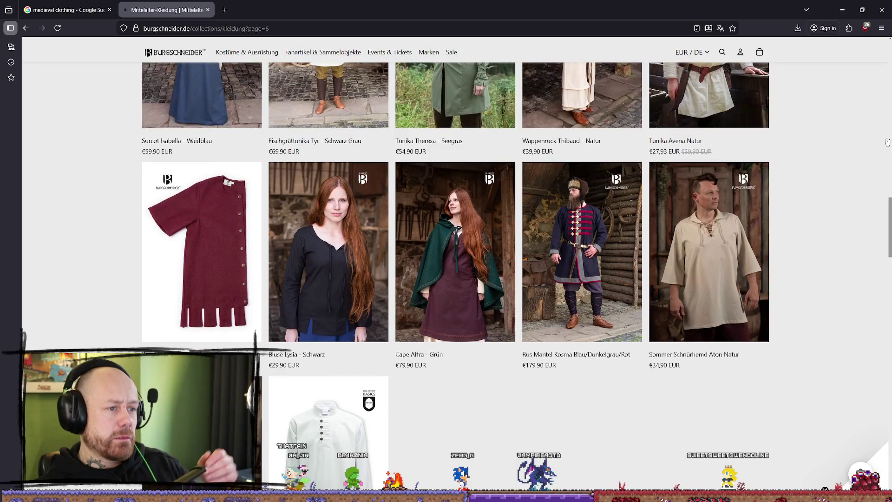
pyautogui.scroll(-4, 521, 346)
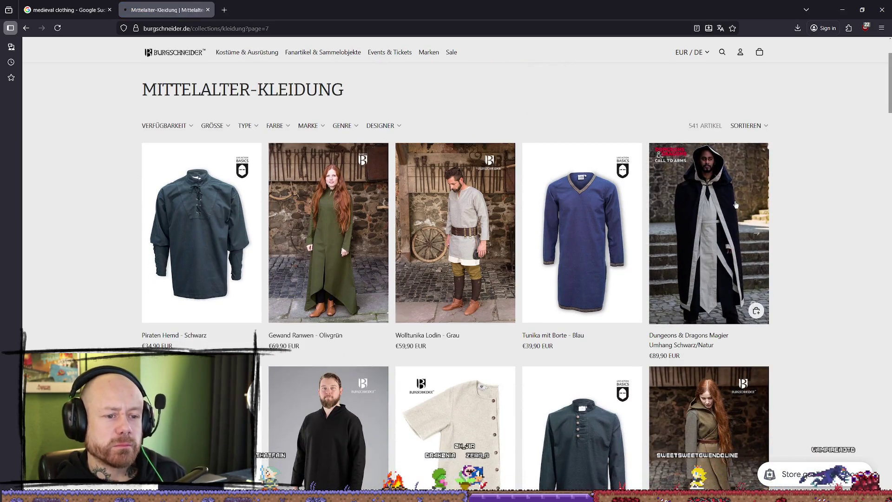
pyautogui.scroll(-5, 837, 228)
pyautogui.scroll(-5, 864, 228)
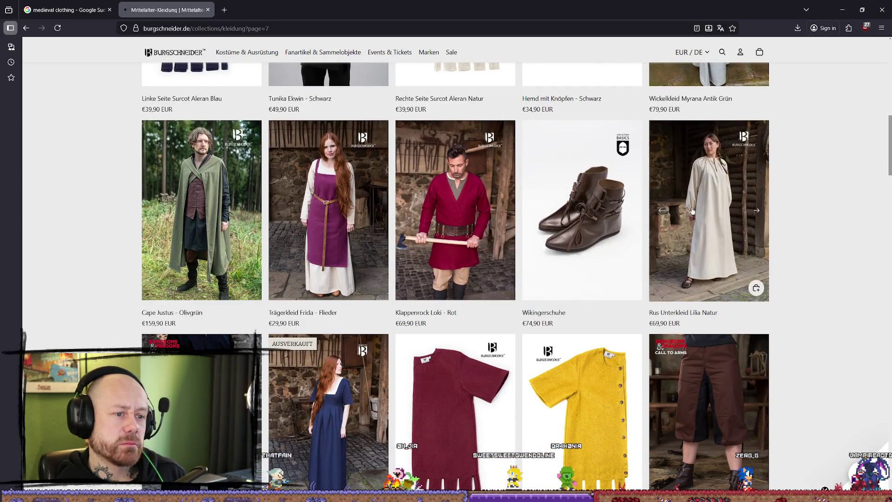
pyautogui.scroll(-3, 839, 210)
pyautogui.scroll(-3, 845, 211)
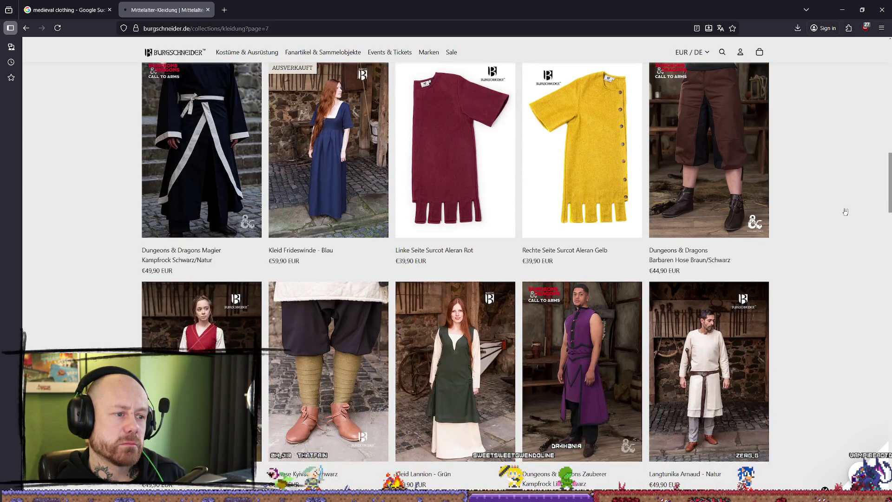
pyautogui.scroll(-3, 845, 212)
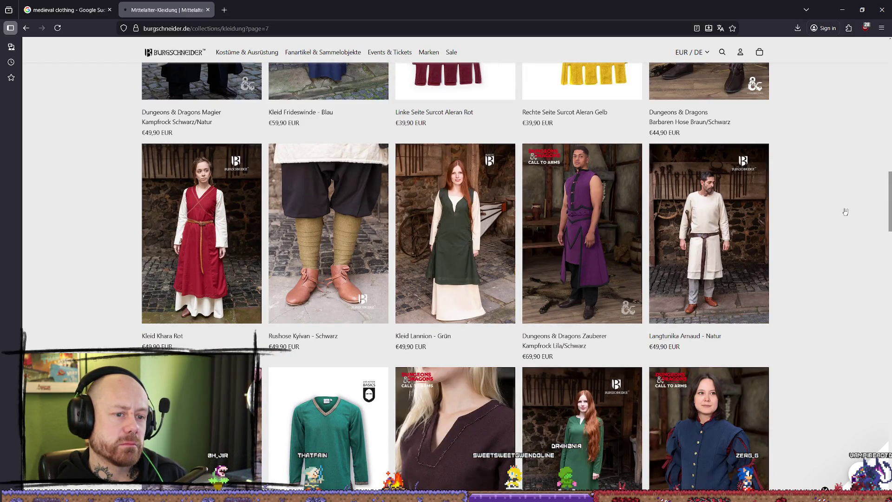
pyautogui.scroll(-9, 846, 212)
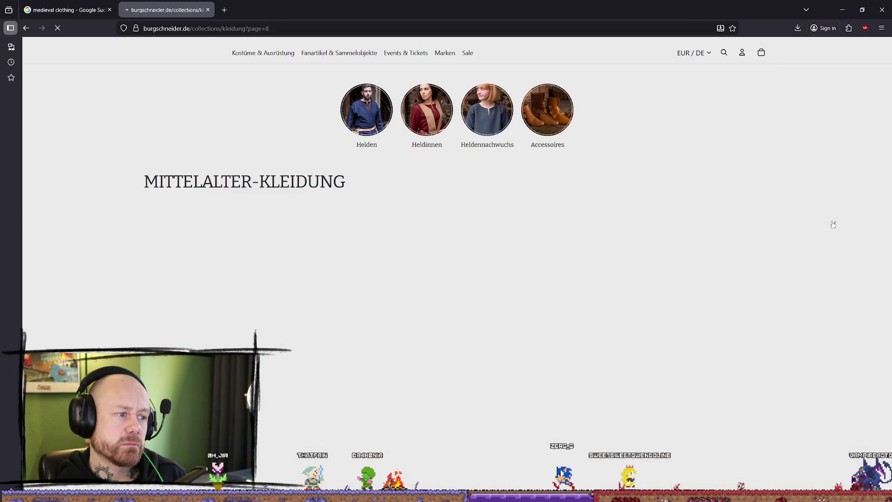
# Step: Scroll through listing pages 8–10 and jump to page 11
pyautogui.scroll(-2, 823, 196)
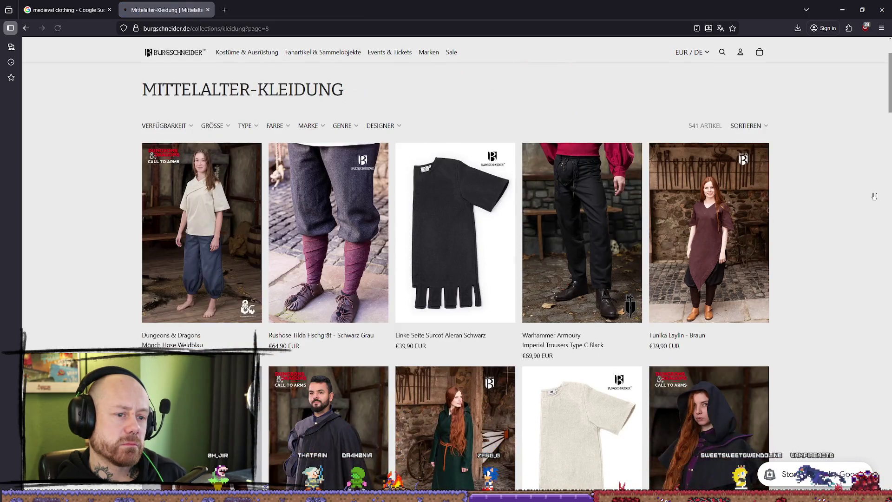
pyautogui.scroll(-3, 865, 195)
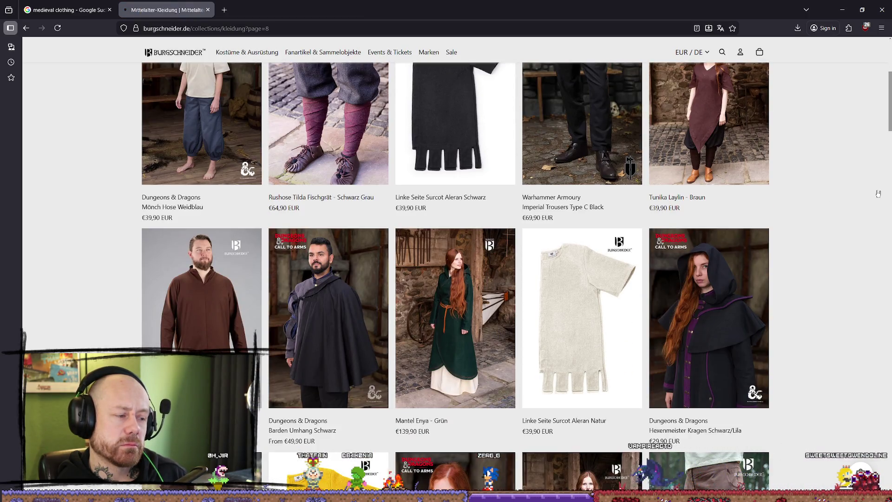
pyautogui.scroll(-10, 878, 194)
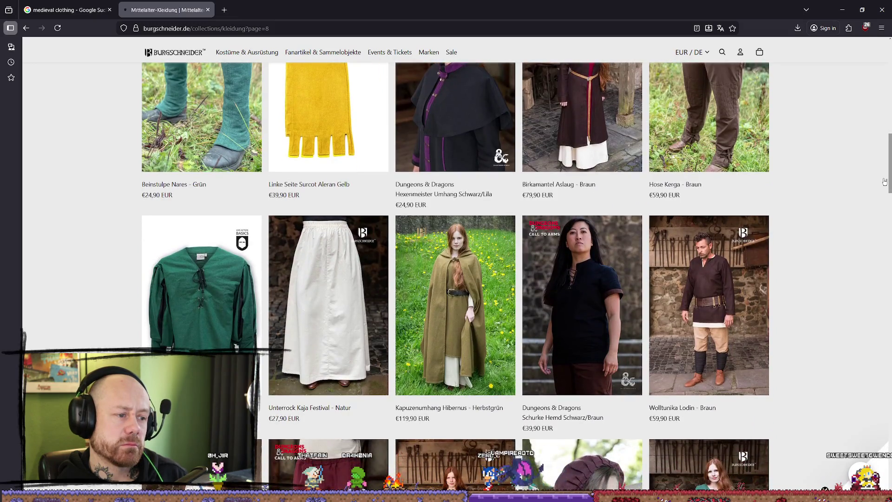
pyautogui.scroll(-13, 885, 181)
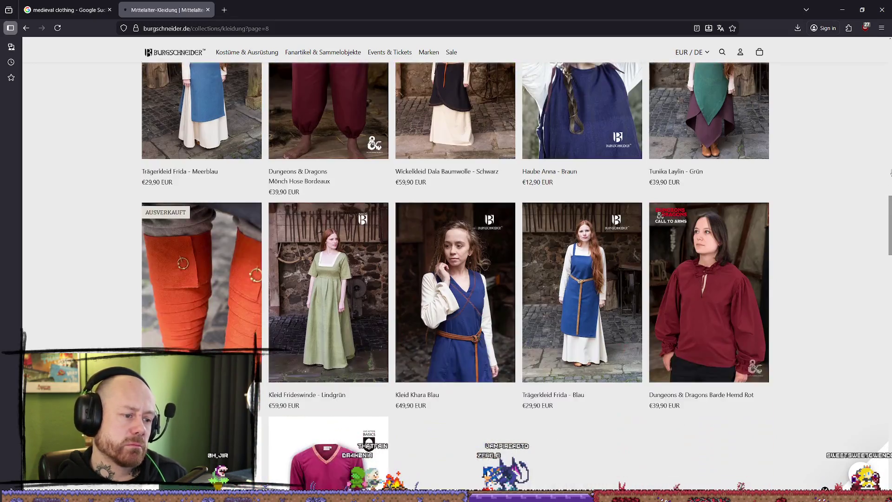
pyautogui.scroll(-6, 891, 171)
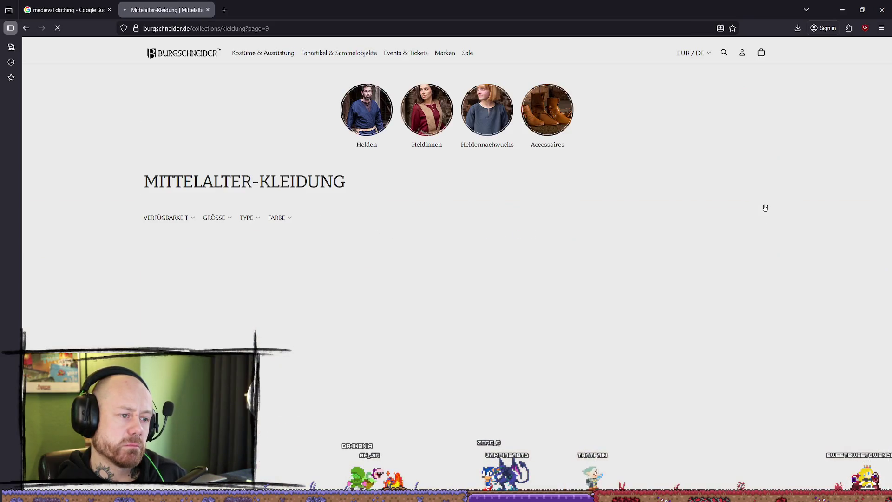
pyautogui.scroll(-1, 807, 190)
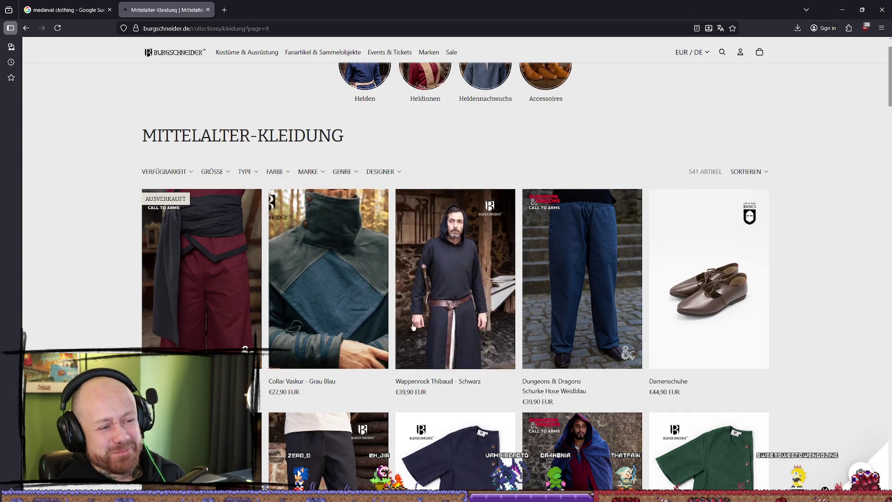
pyautogui.scroll(-7, 832, 226)
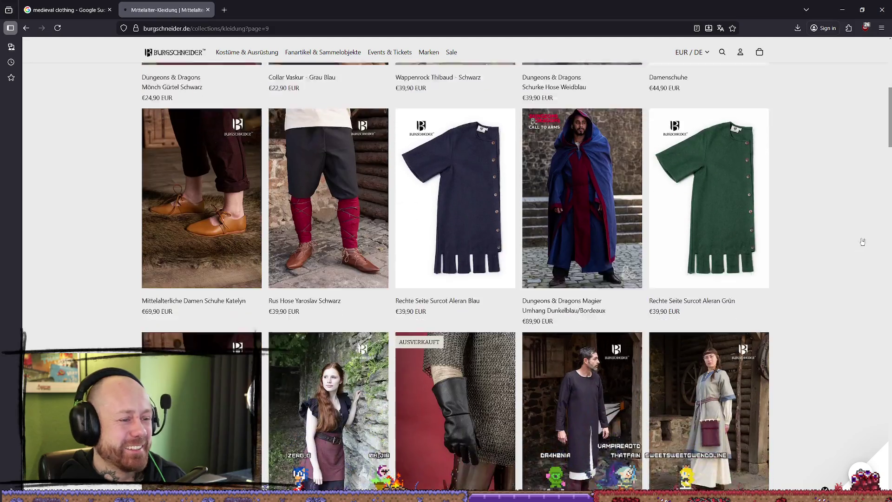
pyautogui.scroll(-8, 863, 236)
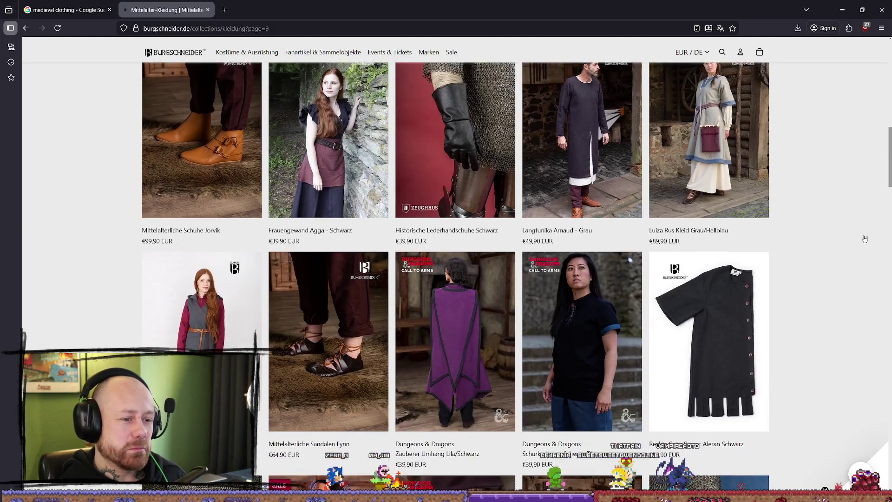
pyautogui.scroll(-4, 868, 242)
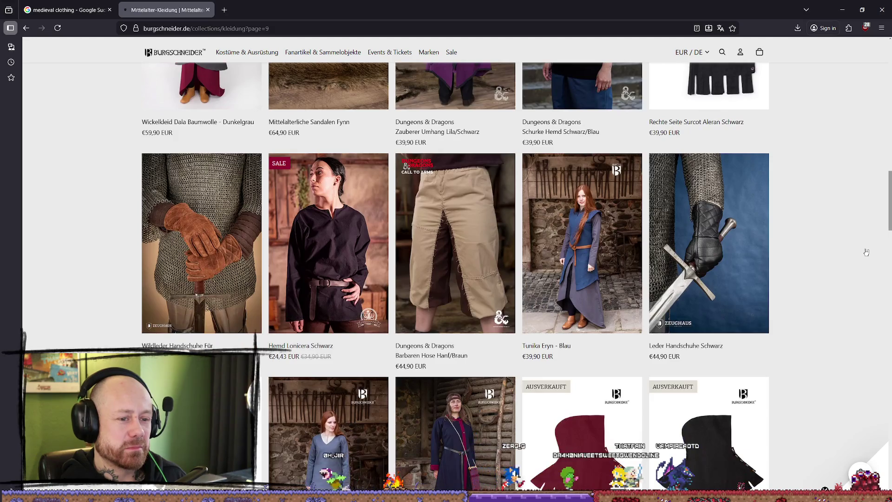
pyautogui.scroll(-3, 867, 251)
pyautogui.scroll(-4, 869, 246)
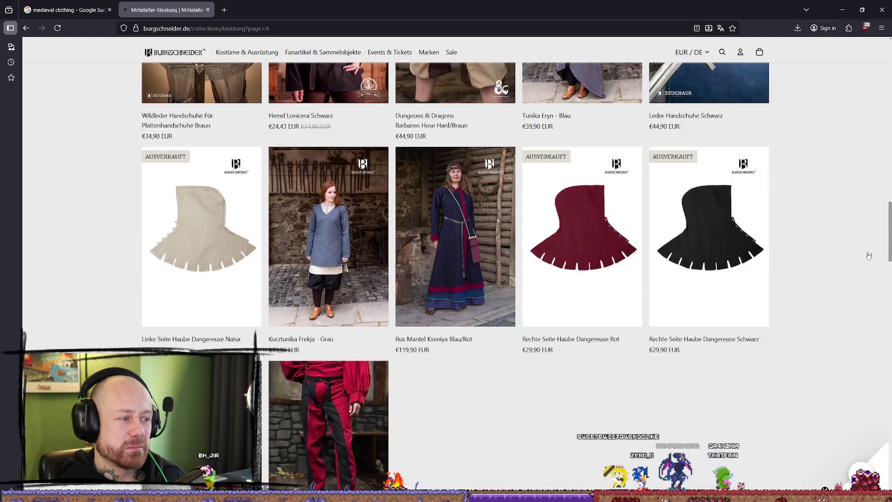
pyautogui.scroll(-3, 880, 229)
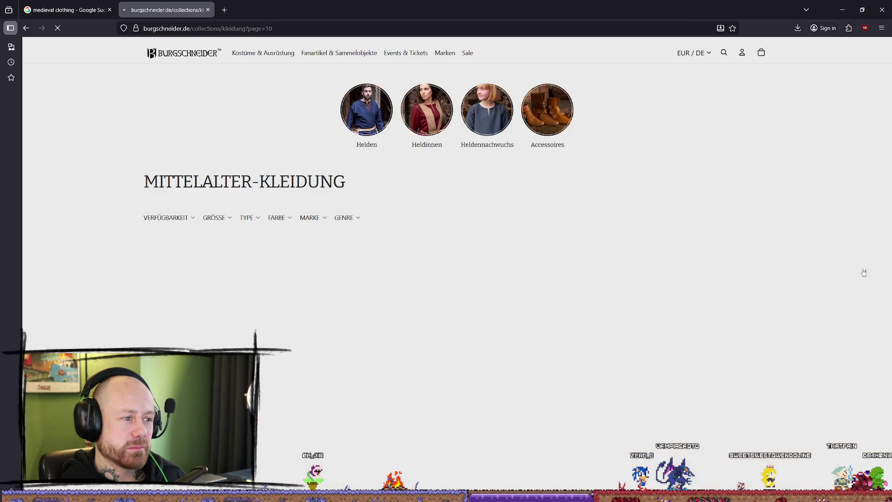
pyautogui.scroll(-3, 823, 209)
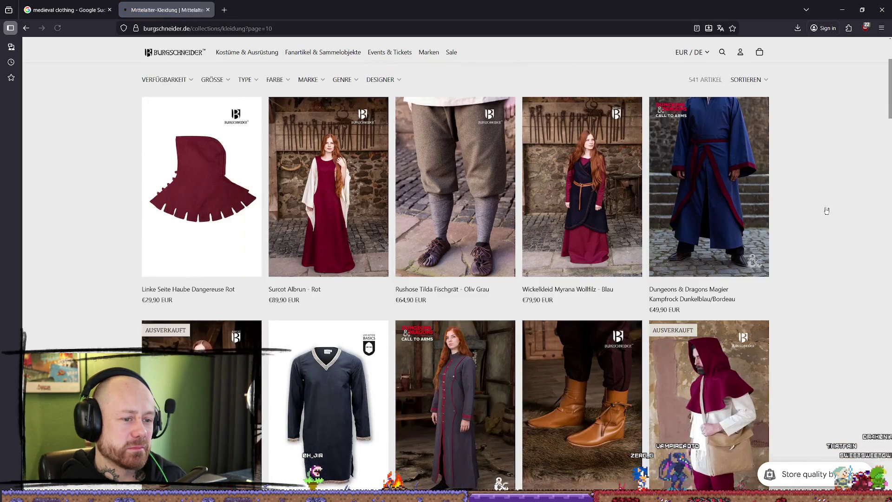
pyautogui.scroll(-10, 831, 214)
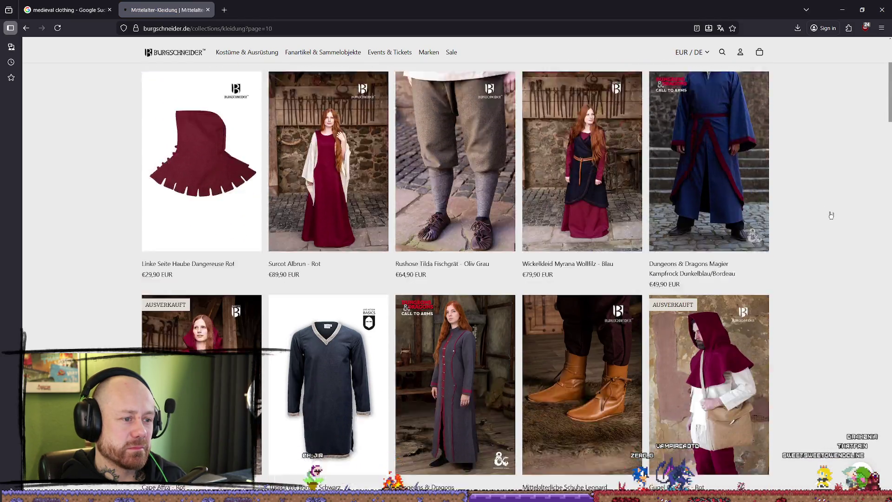
pyautogui.scroll(-3, 833, 217)
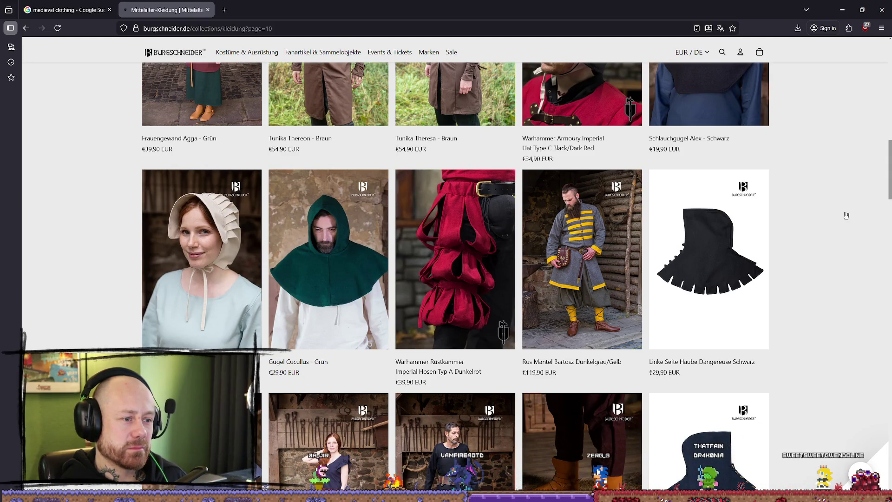
pyautogui.scroll(-4, 846, 216)
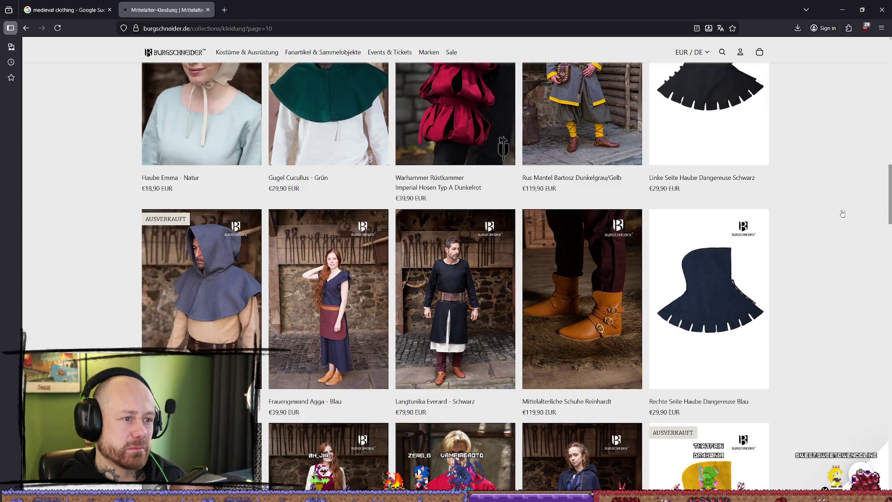
pyautogui.scroll(-5, 842, 213)
pyautogui.scroll(-4, 842, 214)
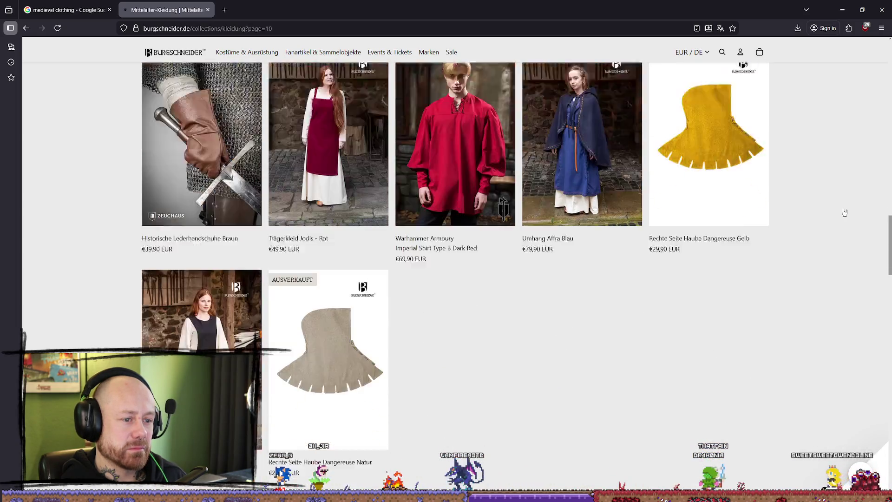
pyautogui.click(472, 462)
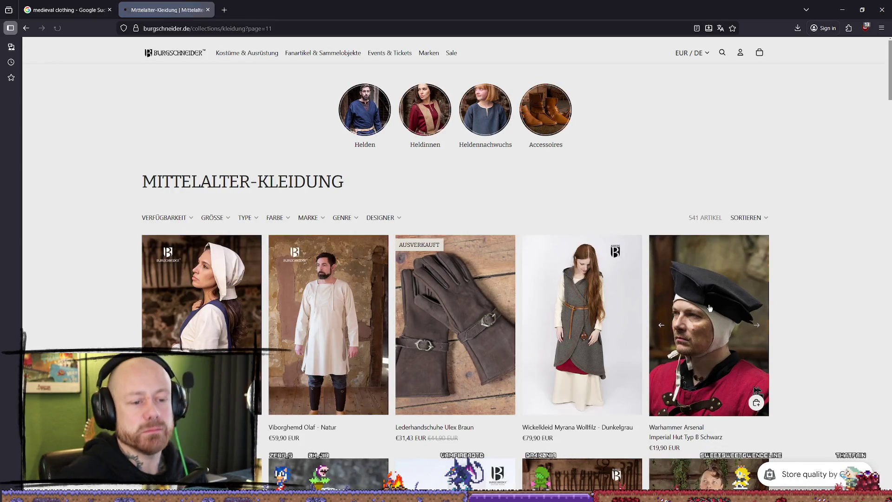
# Step: Open the Schlauchgugel Noah – Schwarz cowl (€29,90) in a new tab
pyautogui.scroll(-6, 845, 285)
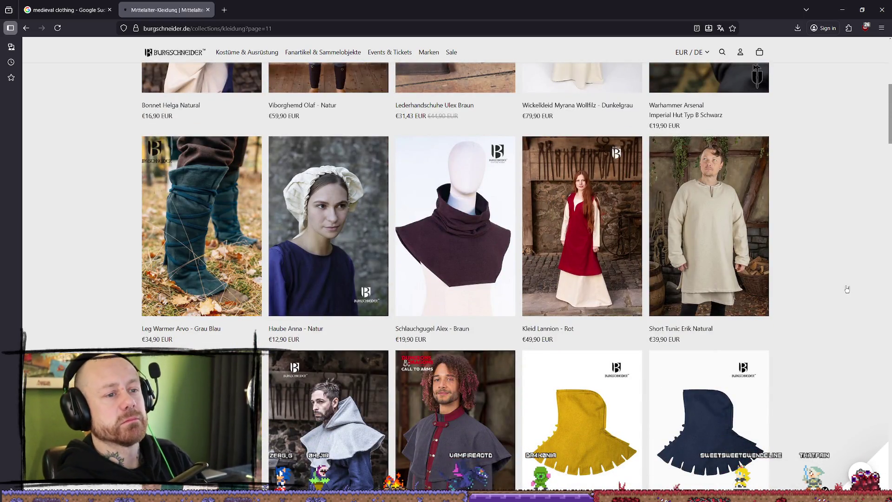
pyautogui.scroll(-6, 866, 273)
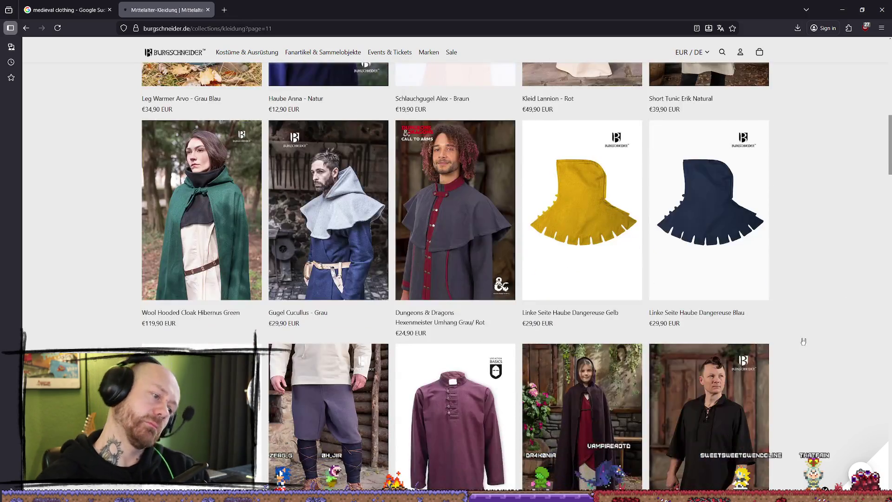
pyautogui.scroll(-6, 818, 272)
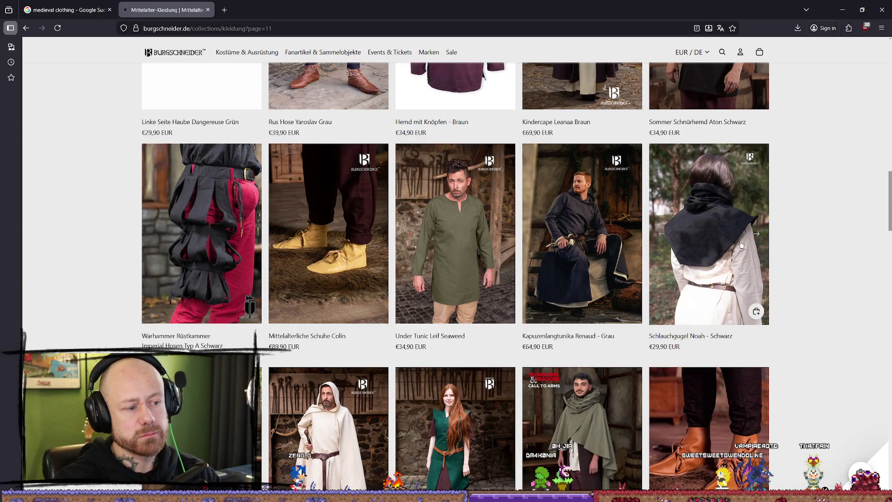
pyautogui.rightClick(733, 215)
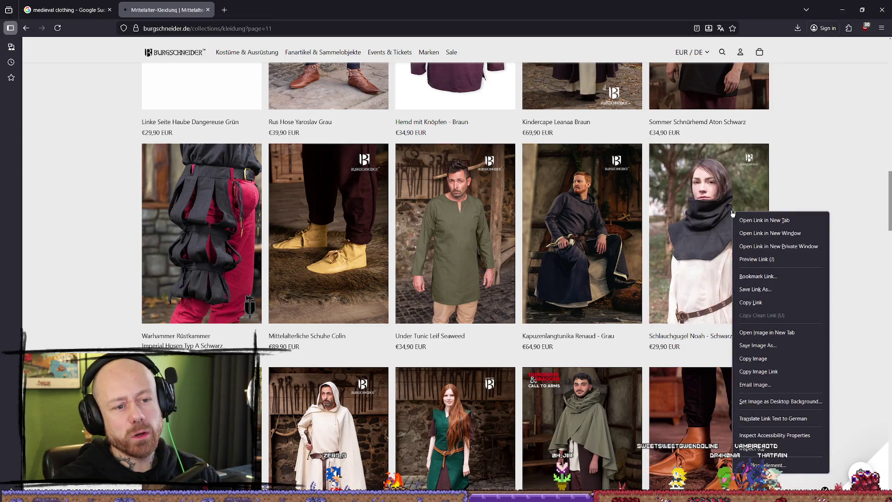
pyautogui.click(773, 221)
# Step: View the Schlauchgugel Noah product page and inspect its hood photo enlarged
pyautogui.hotkey('ctrl', 'Tab')
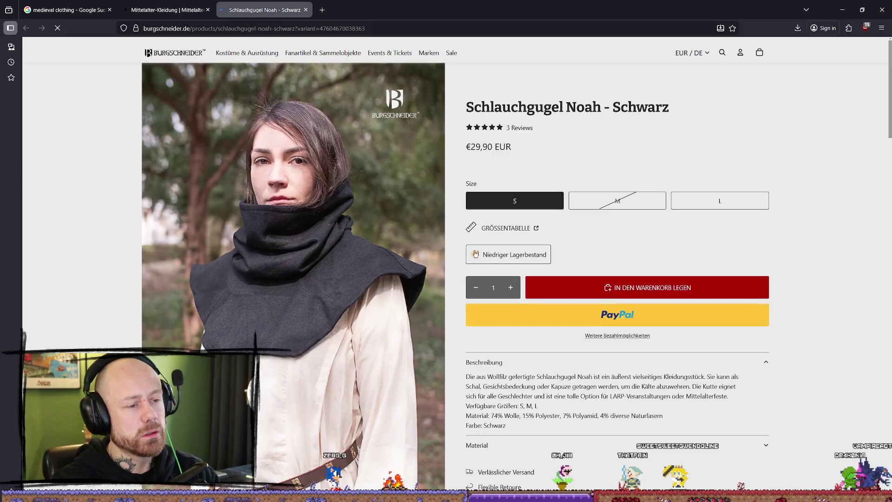
pyautogui.scroll(-7, 285, 221)
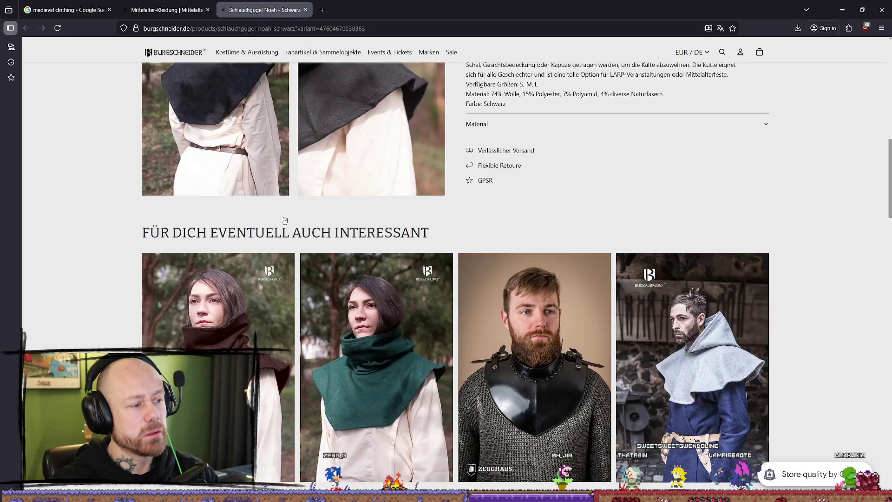
pyautogui.scroll(-3, 284, 221)
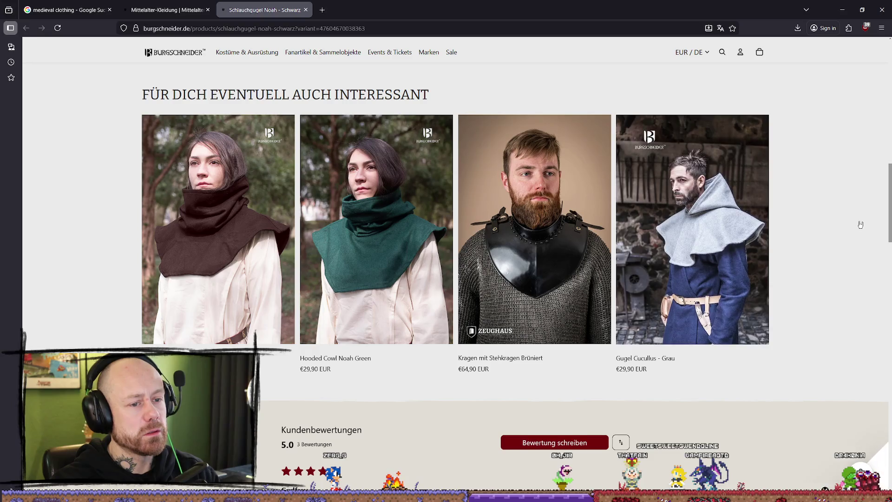
pyautogui.scroll(10, 860, 225)
pyautogui.rightClick(311, 191)
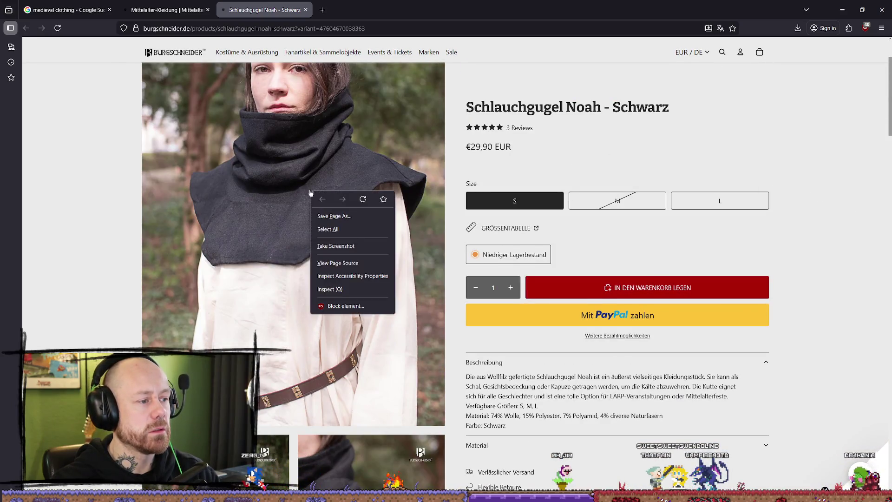
pyautogui.click(282, 217)
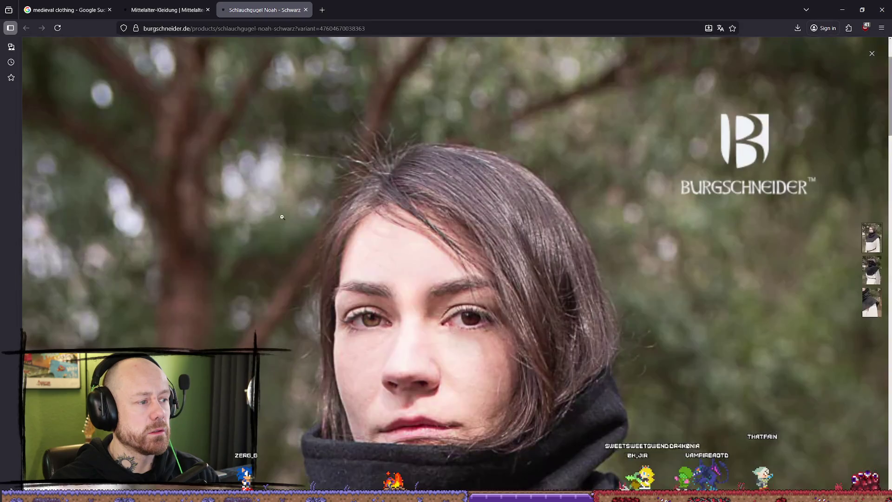
pyautogui.scroll(-5, 282, 217)
pyautogui.rightClick(474, 204)
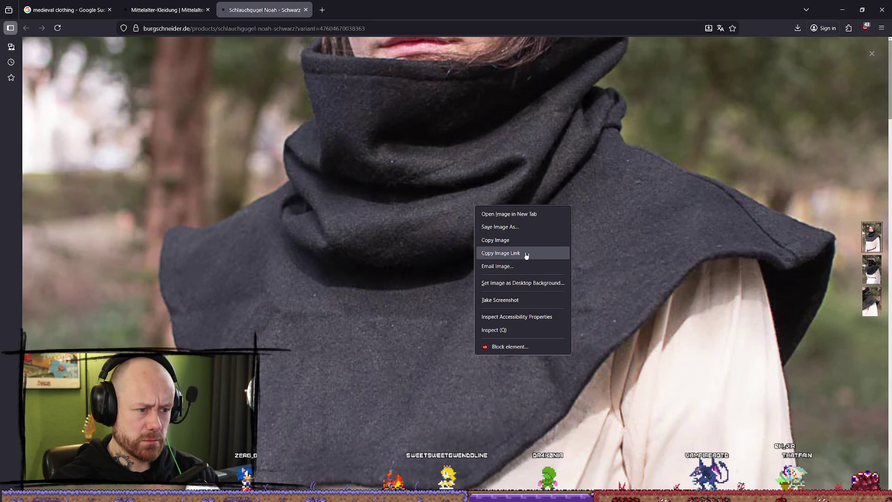
pyautogui.click(526, 229)
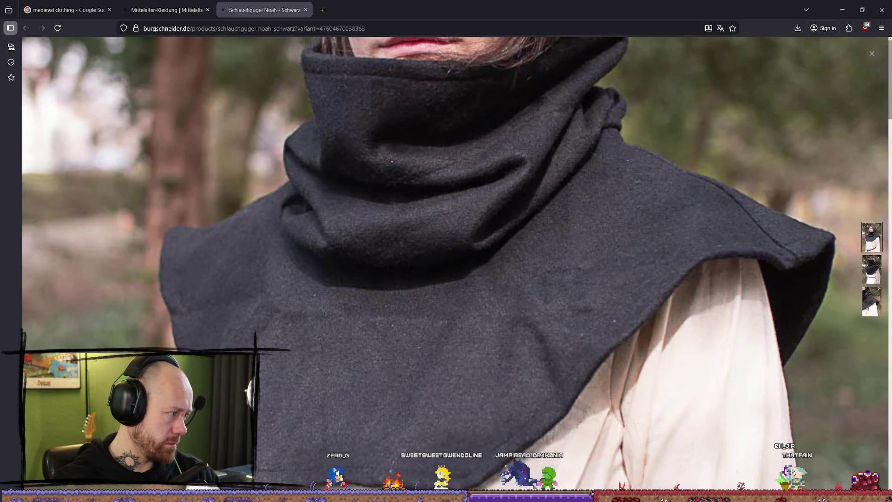
pyautogui.click(335, 228)
# Step: Save a screenshot of the hood product photo as a reference image
pyautogui.rightClick(126, 155)
pyautogui.press('Escape')
pyautogui.rightClick(339, 215)
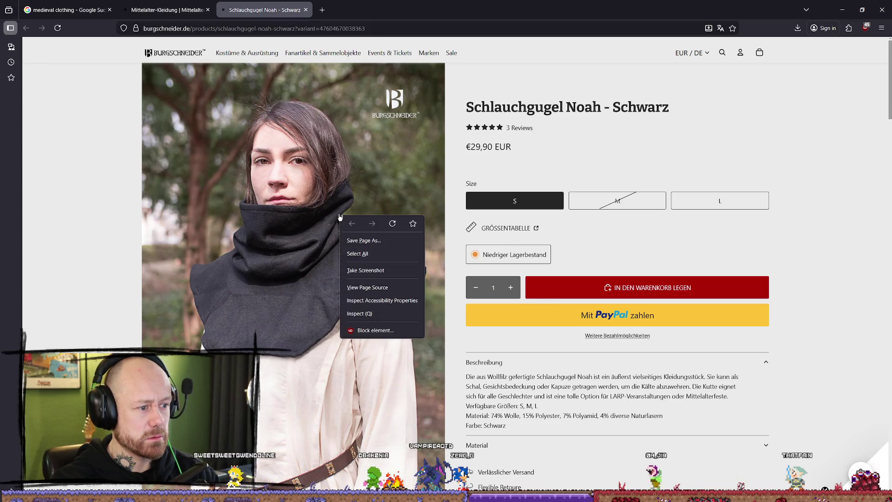
pyautogui.click(368, 270)
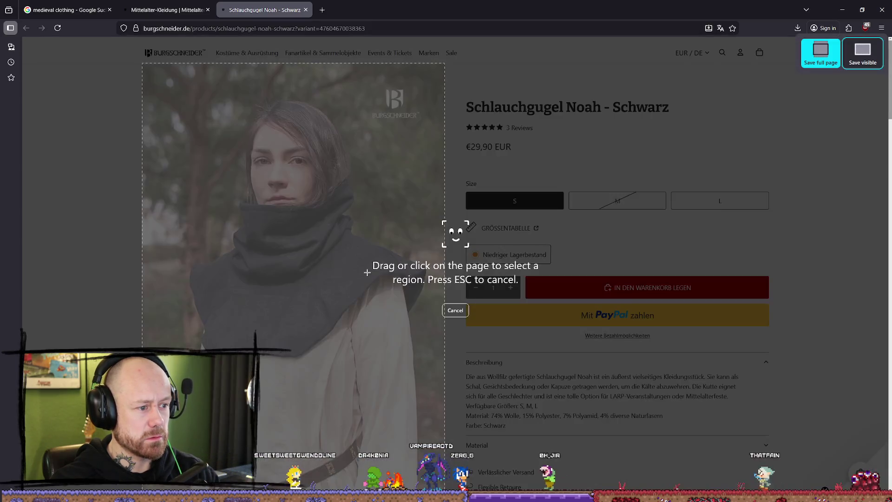
pyautogui.click(303, 224)
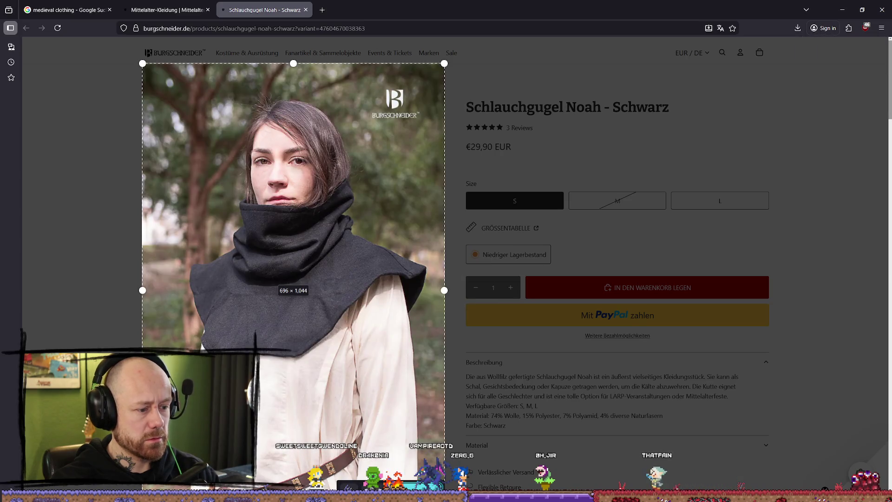
pyautogui.press('Return')
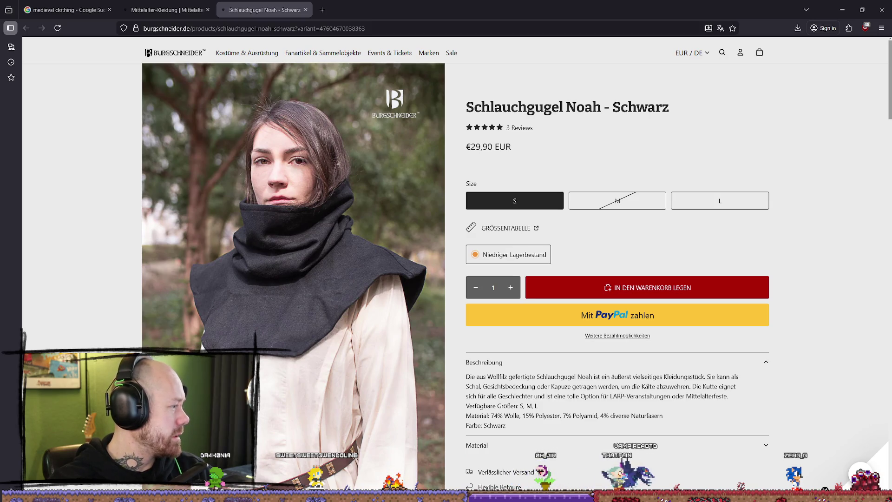
# Step: Switch back to the Union Bytes Painter character texture project
pyautogui.scroll(-5, 317, 263)
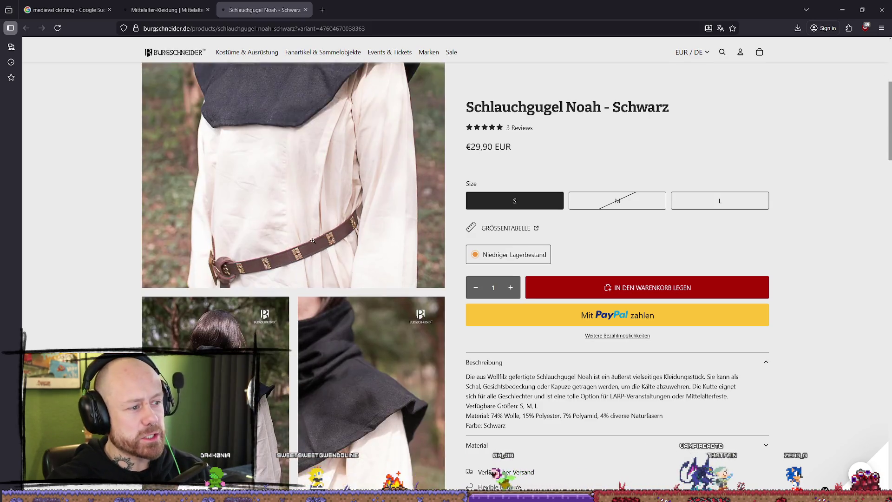
pyautogui.scroll(3, 318, 264)
pyautogui.hotkey('alt', 'Tab')
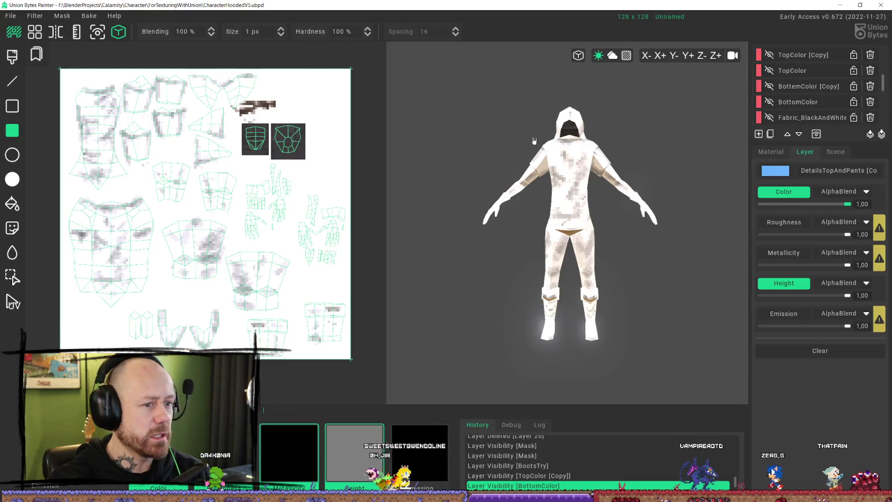
# Step: Turn the character slightly and place the painter in a smaller window over the hood page
pyautogui.moveTo(582, 172)
pyautogui.mouseDown(button='right')
pyautogui.moveTo(564, 139)
pyautogui.moveTo(612, 148)
pyautogui.moveTo(597, 165)
pyautogui.moveTo(651, 177)
pyautogui.moveTo(599, 170)
pyautogui.moveTo(656, 190)
pyautogui.moveTo(587, 175)
pyautogui.mouseUp(button='right')
pyautogui.moveTo(637, 5)
pyautogui.mouseDown()
pyautogui.moveTo(669, 31)
pyautogui.moveTo(228, 44)
pyautogui.moveTo(3, 74)
pyautogui.moveTo(670, 63)
pyautogui.moveTo(592, 264)
pyautogui.moveTo(553, 118)
pyautogui.mouseUp()
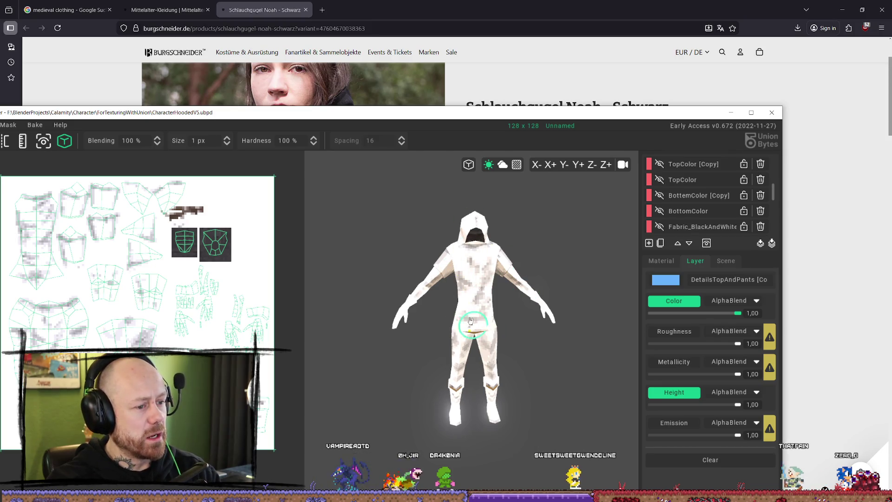
pyautogui.moveTo(461, 121); pyautogui.dragTo(501, 173)
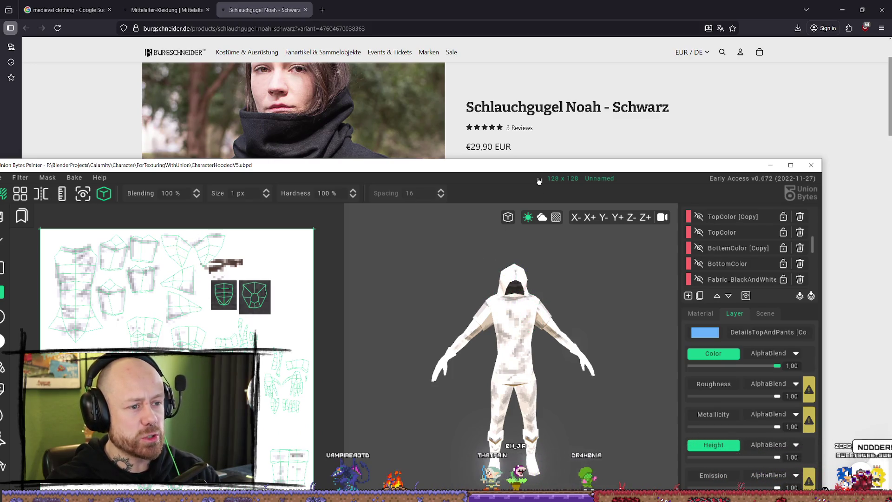
pyautogui.moveTo(540, 169)
pyautogui.mouseDown()
pyautogui.moveTo(603, 187)
pyautogui.moveTo(601, 222)
pyautogui.mouseUp()
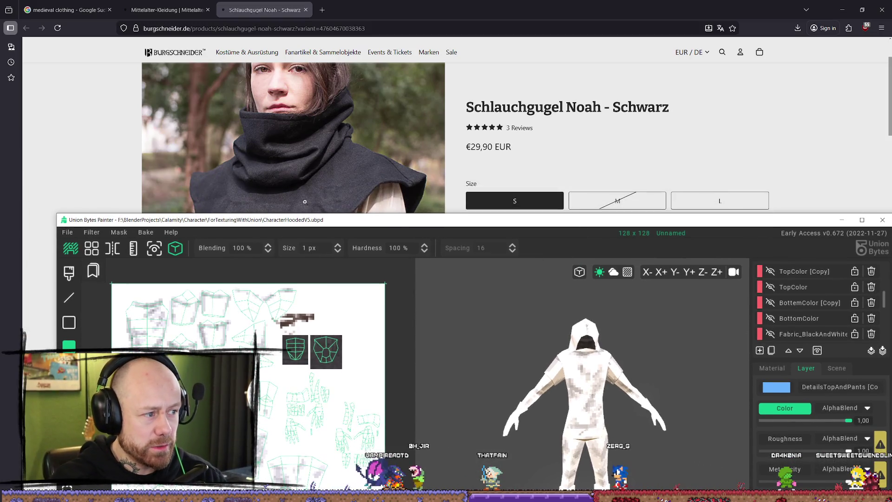
pyautogui.moveTo(563, 227)
pyautogui.mouseDown()
pyautogui.moveTo(529, 172)
pyautogui.moveTo(552, 90)
pyautogui.moveTo(516, 438)
pyautogui.moveTo(510, 126)
pyautogui.moveTo(471, 62)
pyautogui.mouseUp()
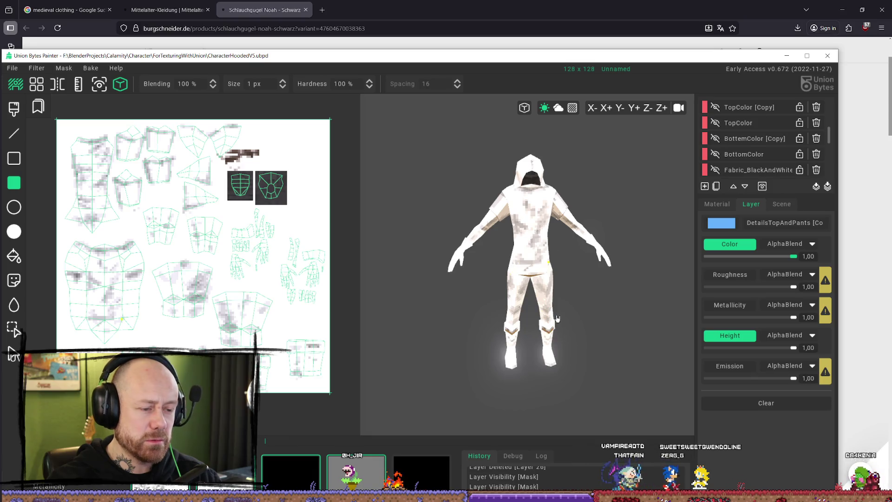
# Step: Orbit to the character's back, then minimize the painter to reveal the hood page
pyautogui.moveTo(586, 293)
pyautogui.mouseDown(button='middle')
pyautogui.moveTo(478, 215)
pyautogui.moveTo(438, 211)
pyautogui.moveTo(409, 259)
pyautogui.moveTo(584, 267)
pyautogui.moveTo(523, 292)
pyautogui.mouseUp(button='middle')
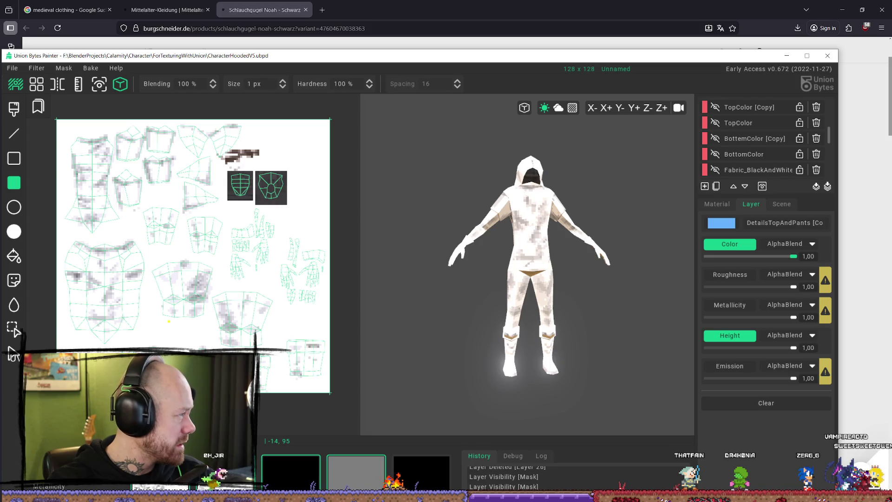
pyautogui.click(787, 57)
pyautogui.scroll(-6, 708, 198)
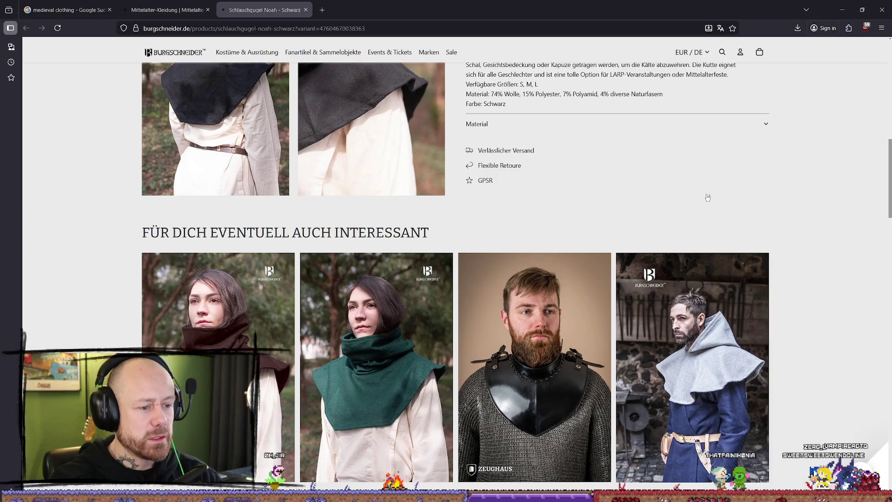
# Step: Return to the Mittelalter-Kleidung tab and page through listing pages 12 and 13
pyautogui.click(167, 10)
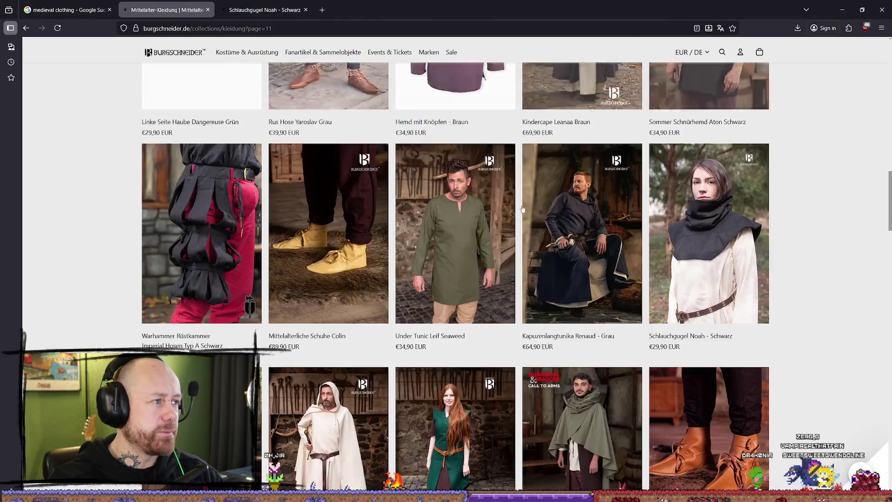
pyautogui.scroll(-2, 834, 204)
pyautogui.scroll(-4, 841, 199)
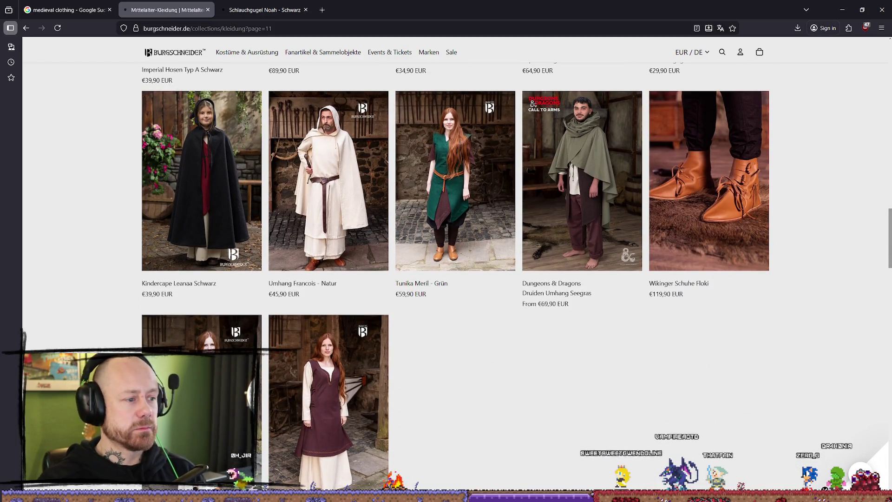
pyautogui.scroll(-3, 455, 274)
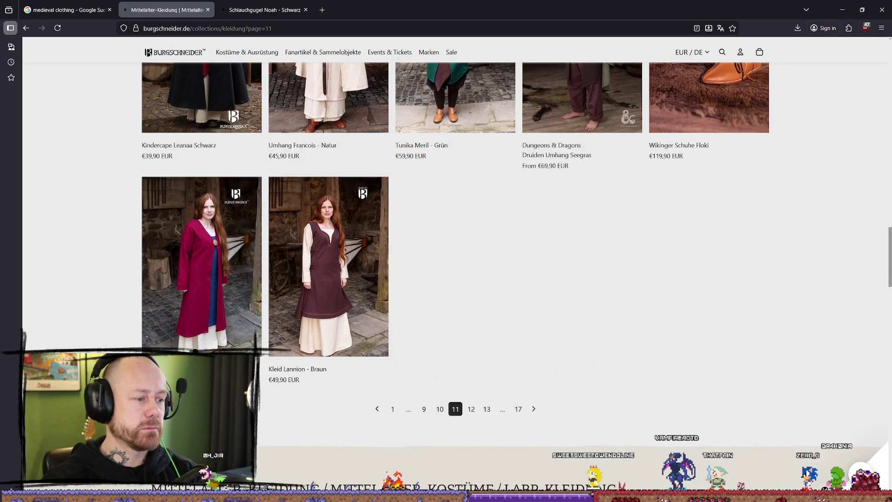
pyautogui.click(470, 410)
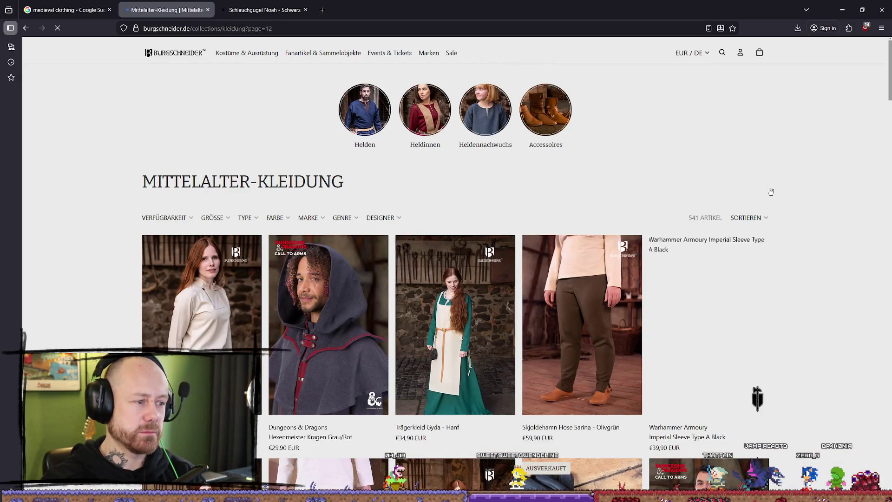
pyautogui.scroll(-8, 808, 174)
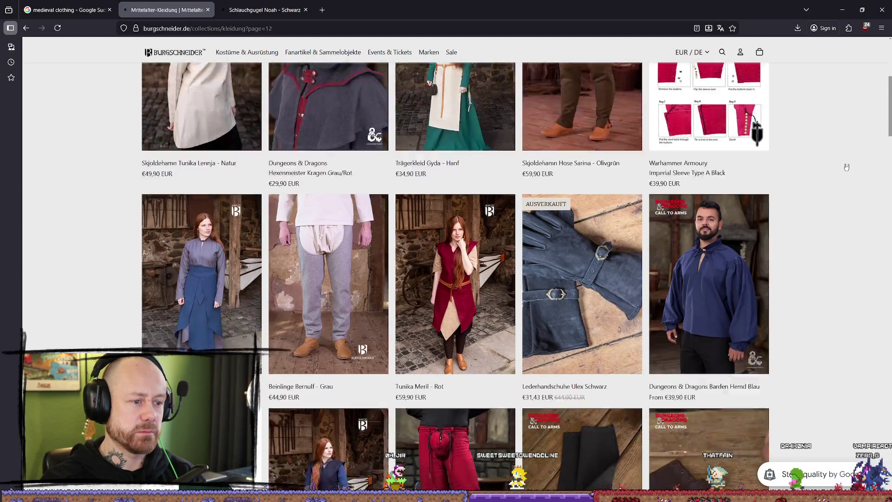
pyautogui.scroll(-8, 846, 167)
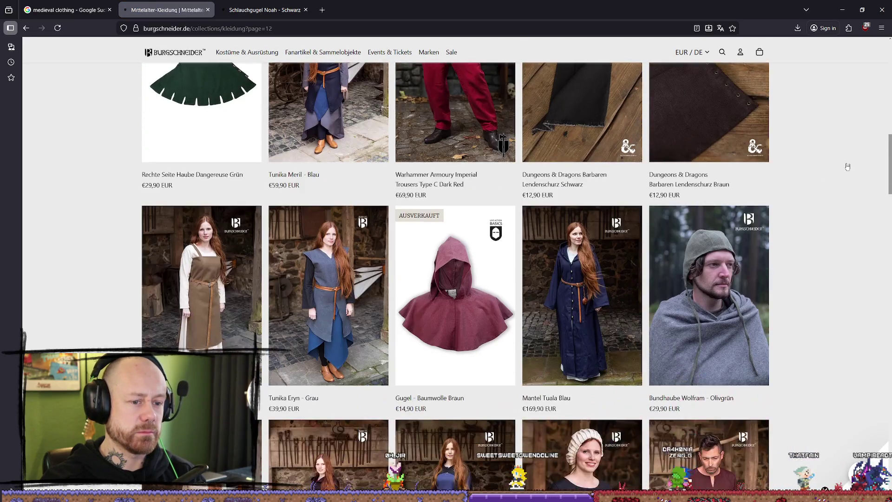
pyautogui.scroll(-2, 848, 166)
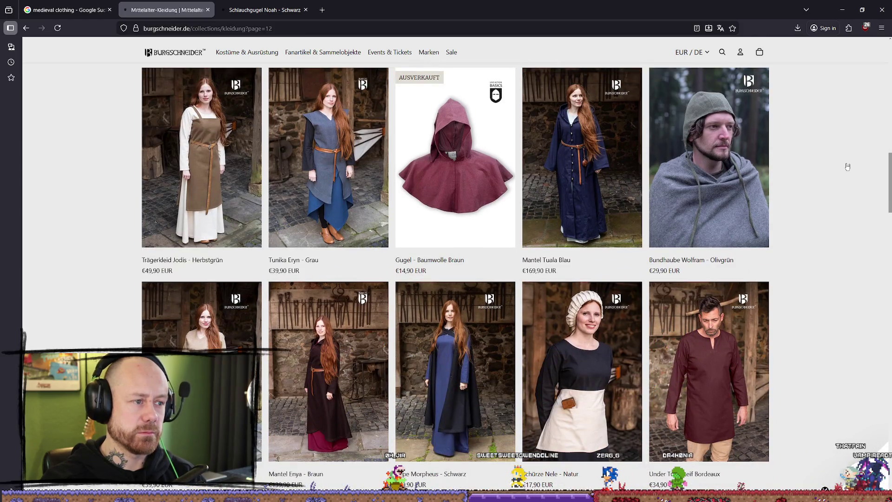
pyautogui.scroll(-10, 848, 166)
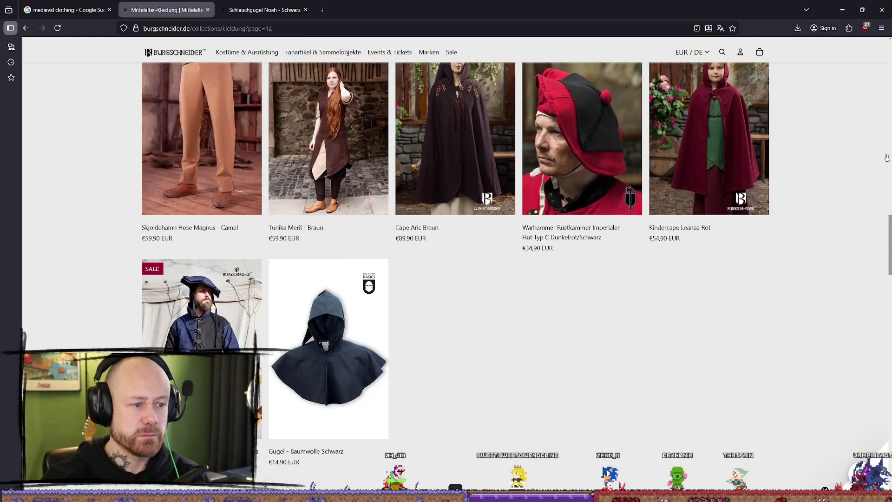
pyautogui.scroll(-1, 545, 301)
pyautogui.click(477, 449)
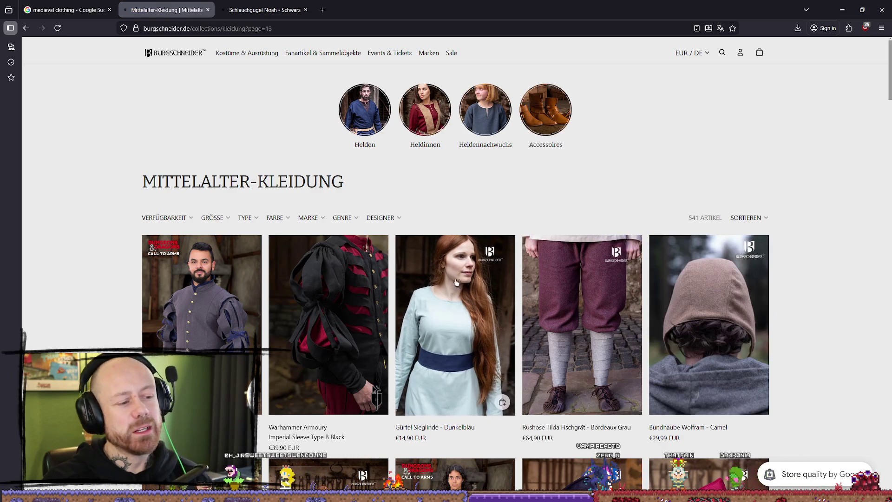
# Step: Scroll through page 13 and move on to page 14
pyautogui.scroll(-10, 774, 241)
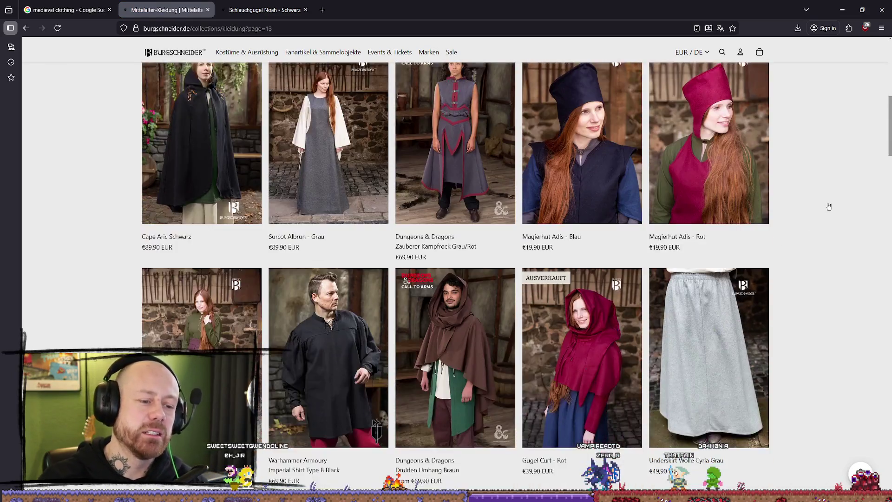
pyautogui.scroll(-5, 889, 167)
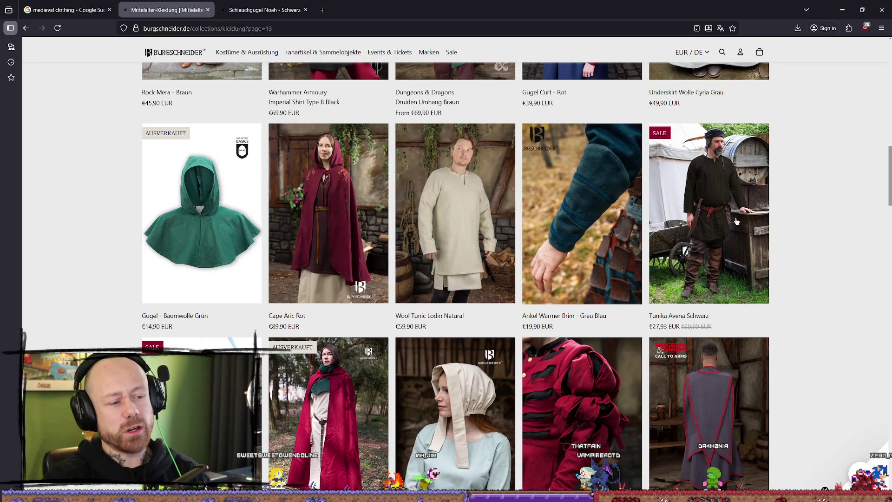
pyautogui.scroll(-2, 499, 249)
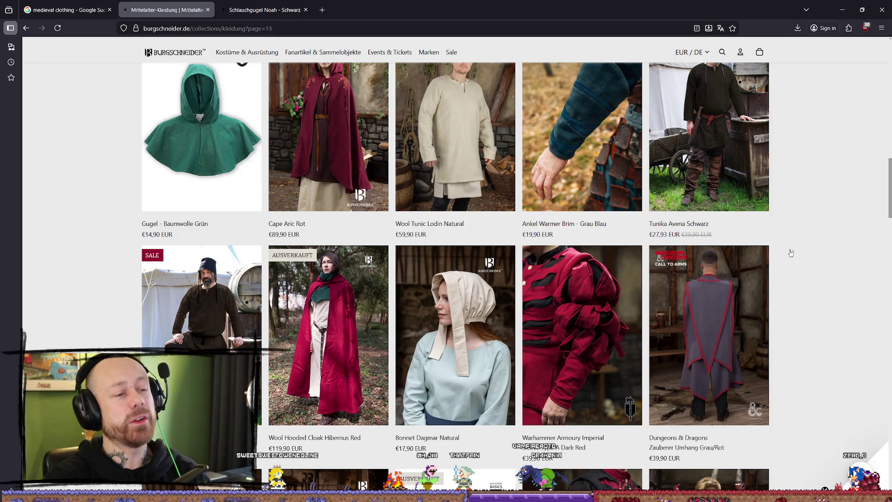
pyautogui.scroll(-6, 791, 253)
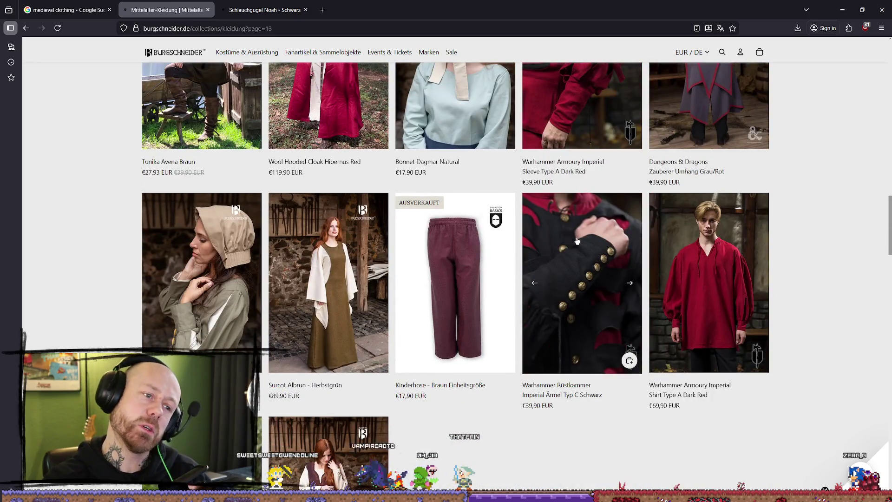
pyautogui.scroll(-4, 576, 241)
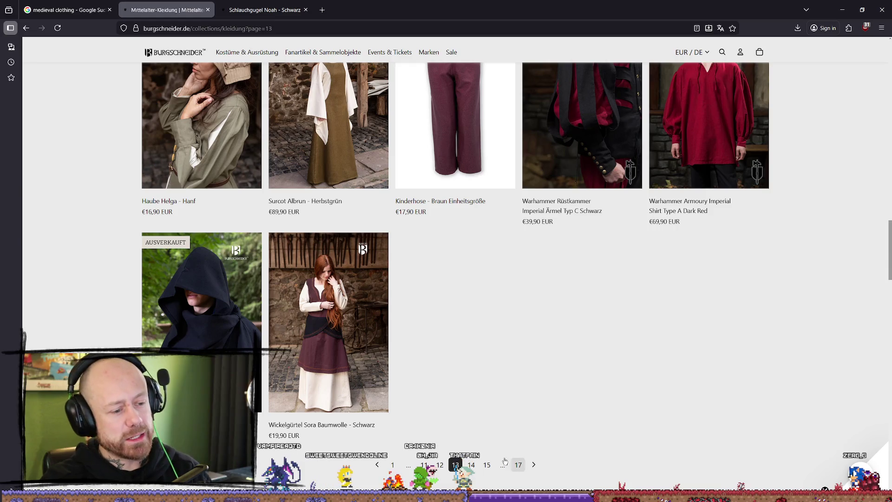
pyautogui.click(477, 470)
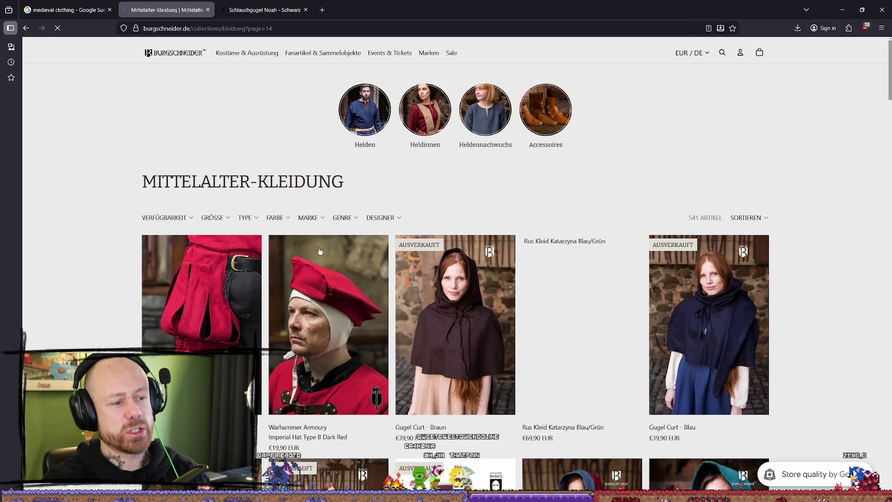
# Step: Scroll through the products on page 14 of the clothing listing
pyautogui.scroll(-5, 800, 140)
pyautogui.scroll(-6, 858, 309)
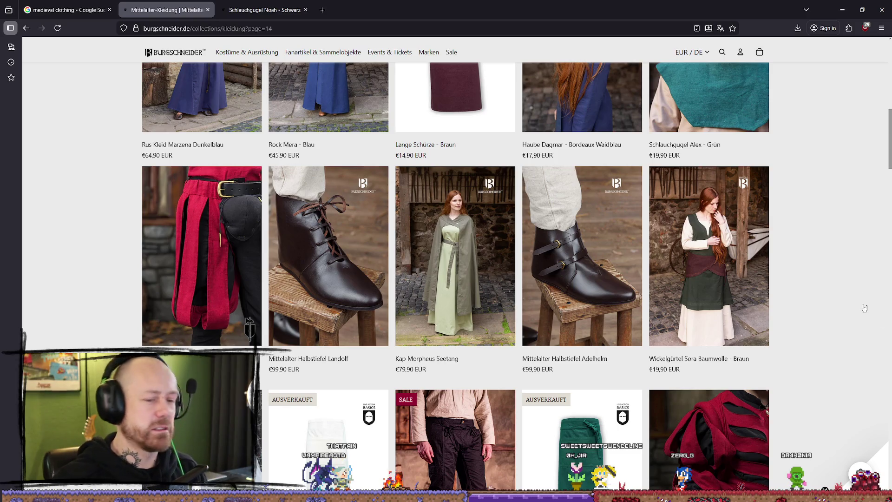
pyautogui.scroll(-8, 837, 293)
pyautogui.scroll(-2, 833, 291)
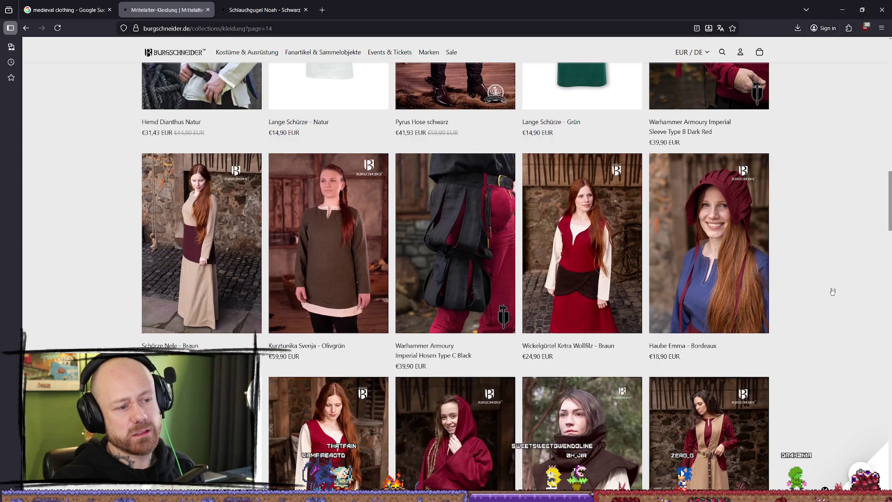
pyautogui.scroll(3, 856, 255)
pyautogui.scroll(-6, 831, 181)
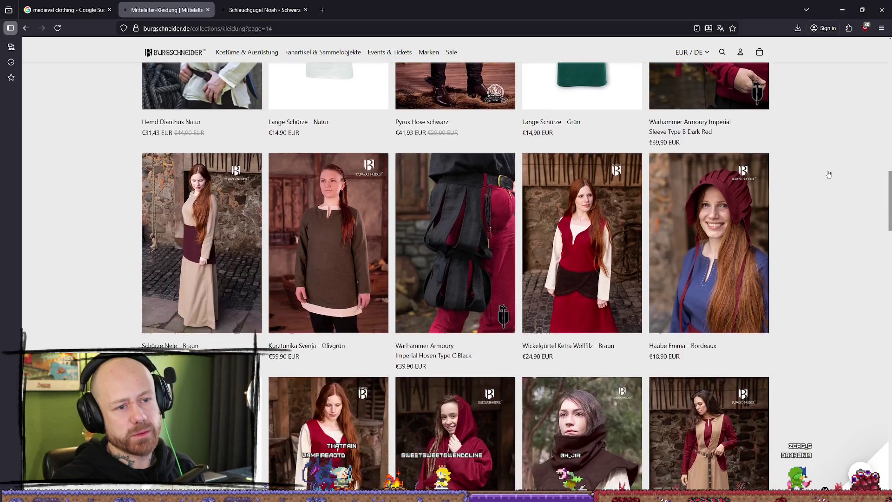
pyautogui.scroll(10, 835, 173)
# Step: Open the Warhammer Armoury Imperial Sleeve Type B Dark Red product in a new tab and view it
pyautogui.middleClick(725, 297)
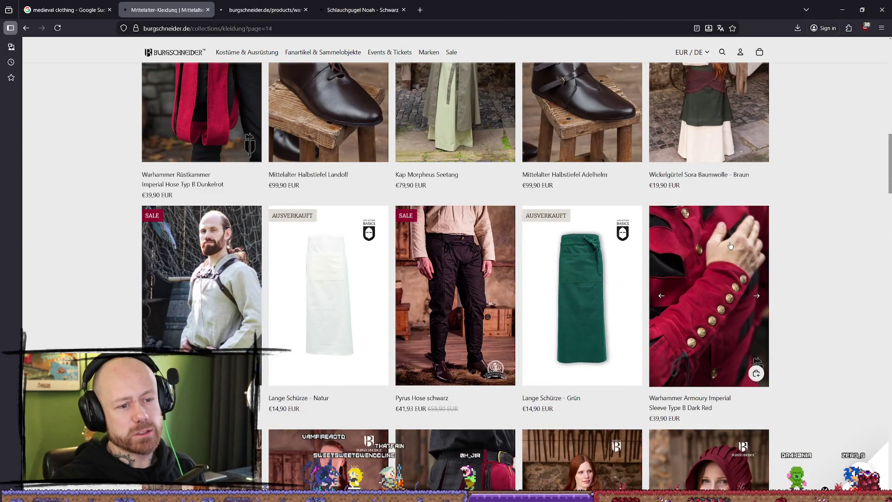
pyautogui.click(298, 14)
pyautogui.scroll(-2, 323, 244)
pyautogui.scroll(-10, 323, 244)
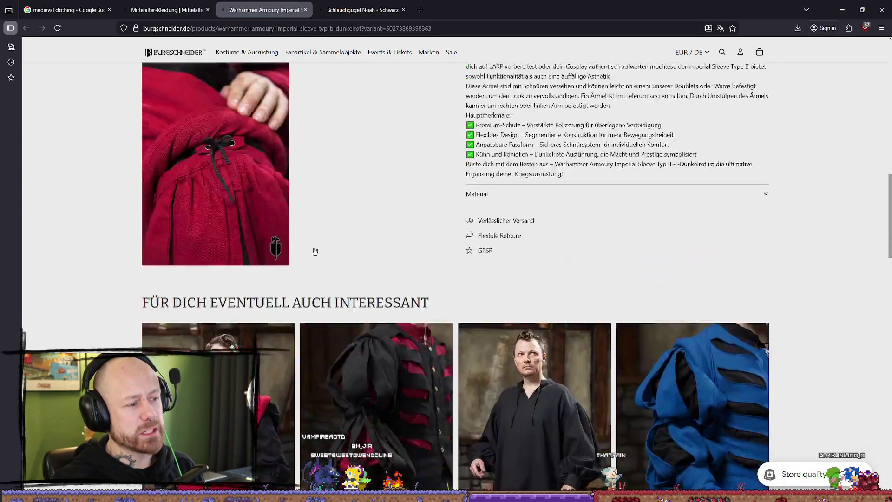
pyautogui.scroll(2, 236, 139)
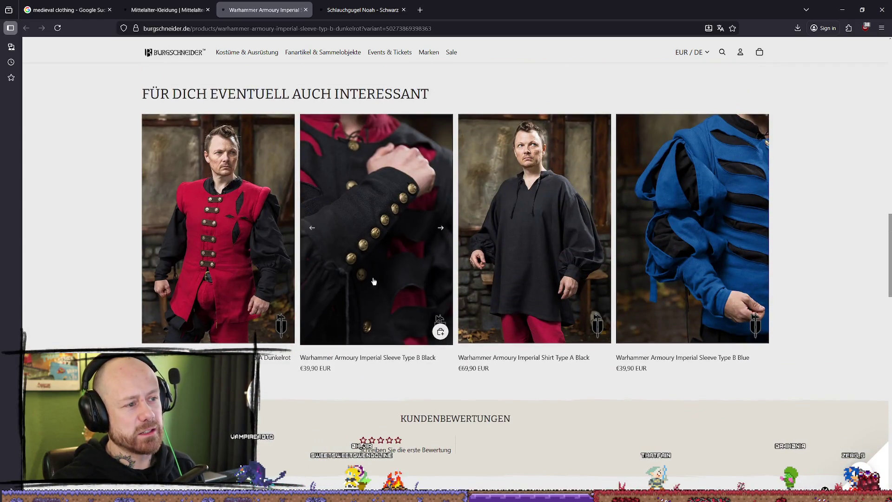
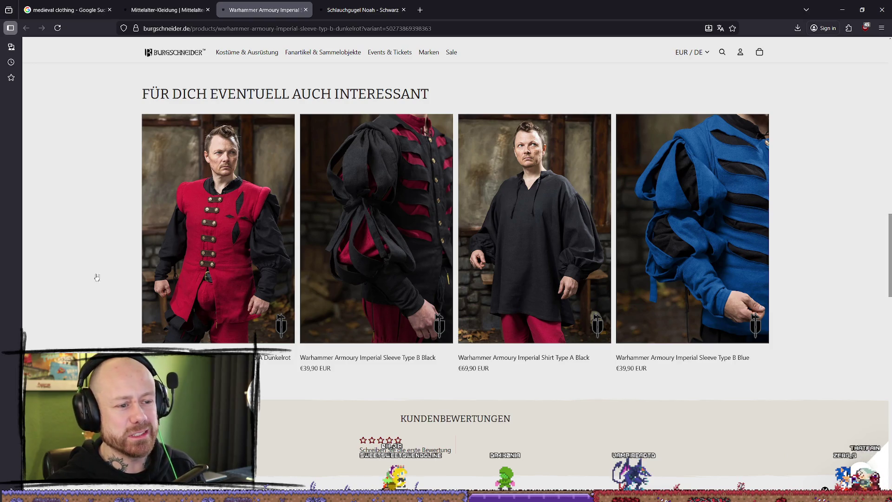
# Step: Review the Imperial Sleeve Type B Dark Red product page, then close its tab
pyautogui.scroll(10, 103, 295)
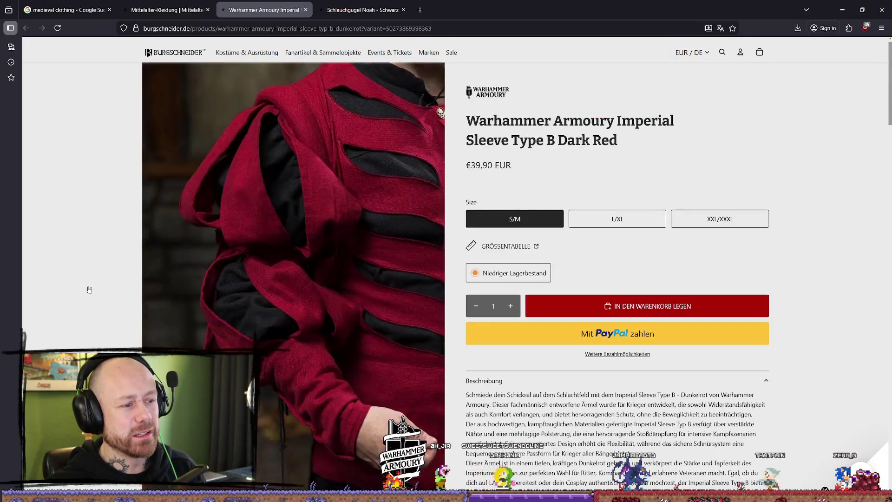
pyautogui.scroll(-8, 90, 284)
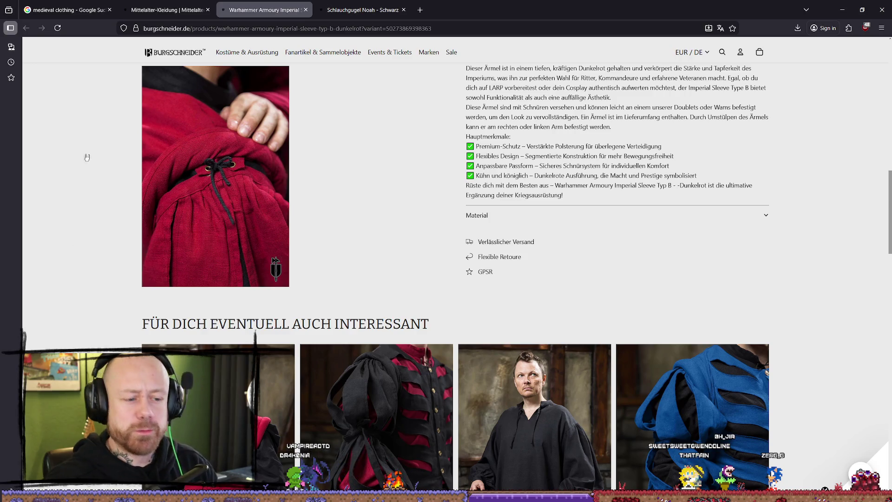
pyautogui.scroll(-2, 626, 324)
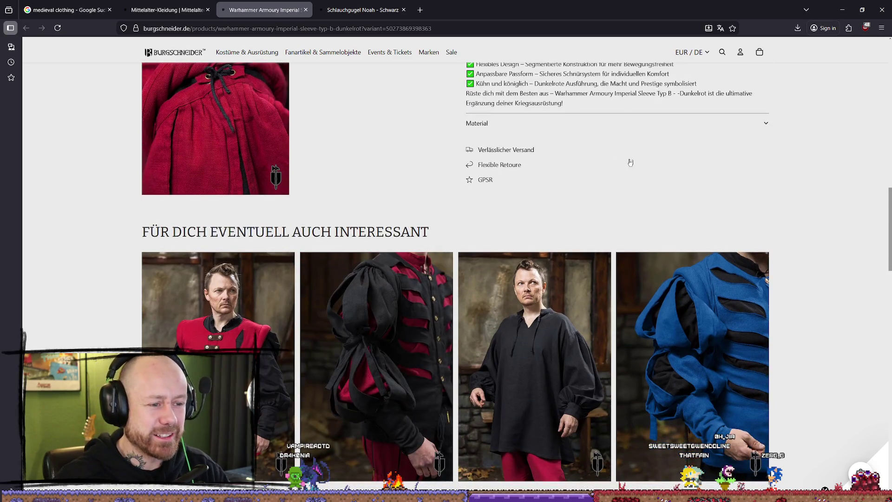
pyautogui.click(306, 10)
pyautogui.scroll(-5, 475, 167)
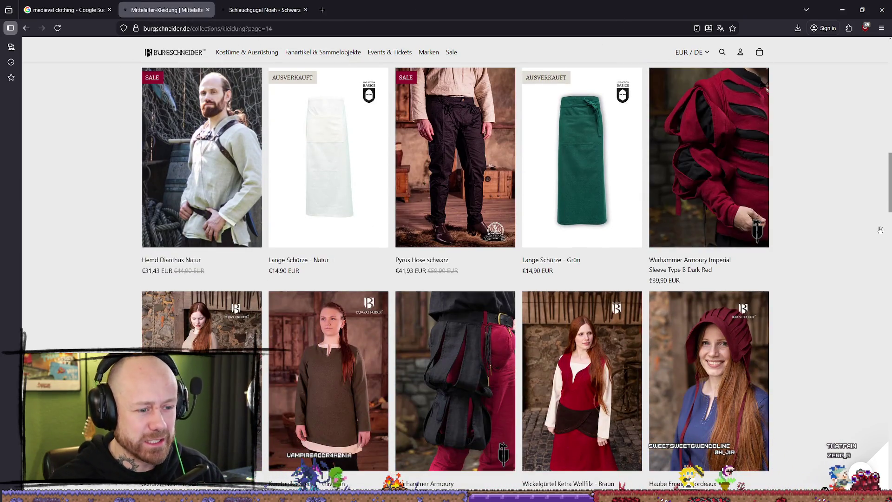
# Step: Scroll through the current Kleidung listing page and go to page 16
pyautogui.scroll(-7, 830, 223)
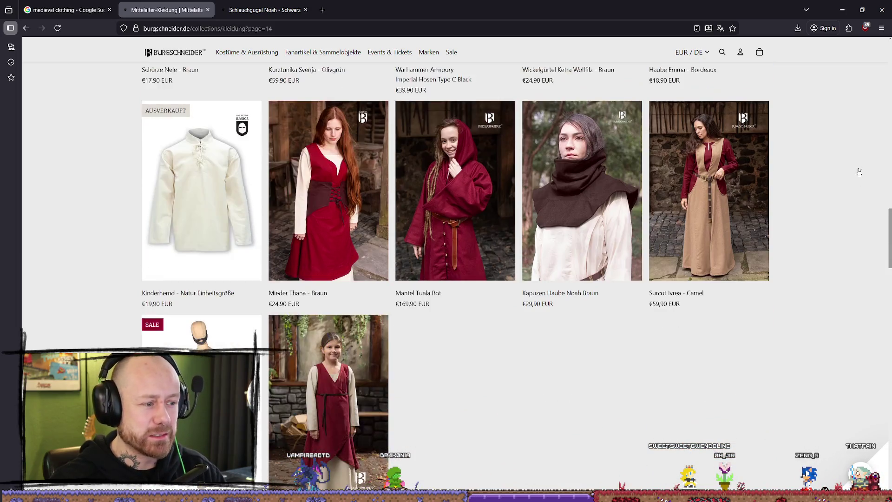
pyautogui.scroll(1, 859, 172)
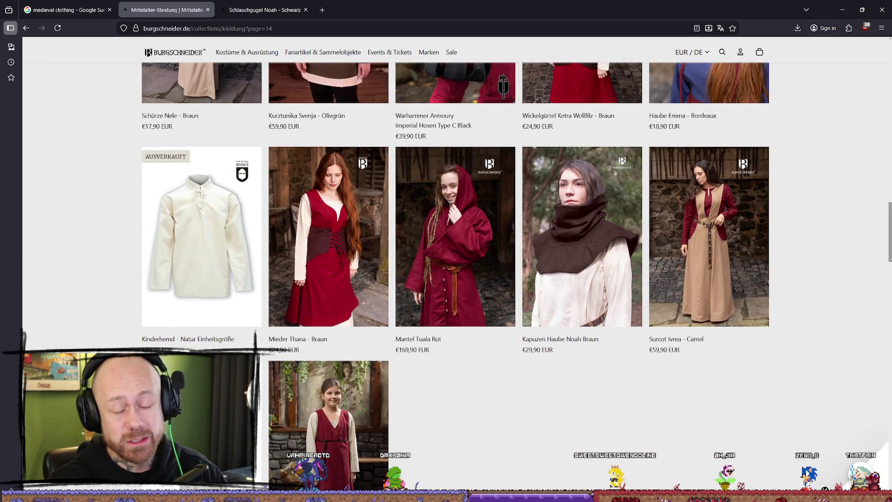
pyautogui.scroll(3, 875, 317)
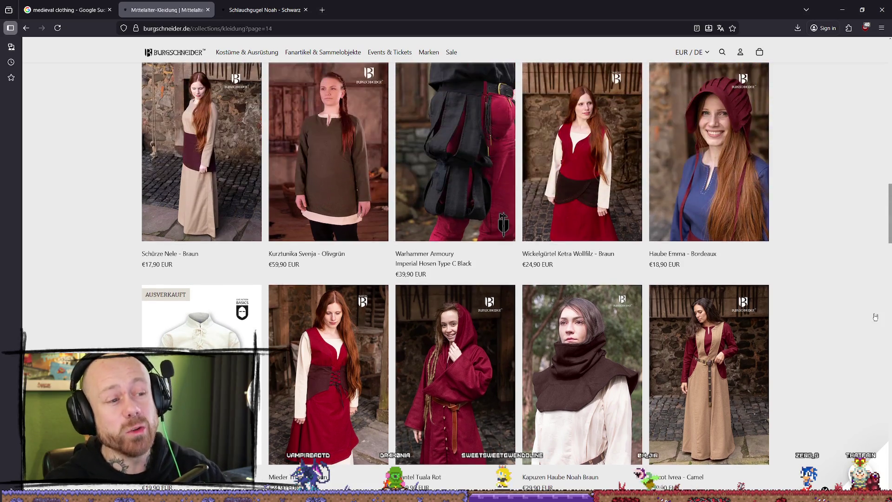
pyautogui.scroll(5, 862, 299)
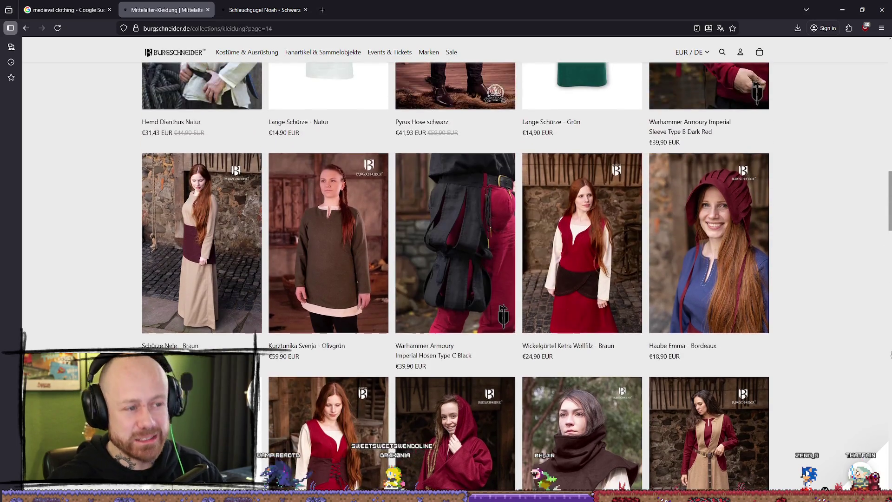
pyautogui.scroll(-5, 855, 274)
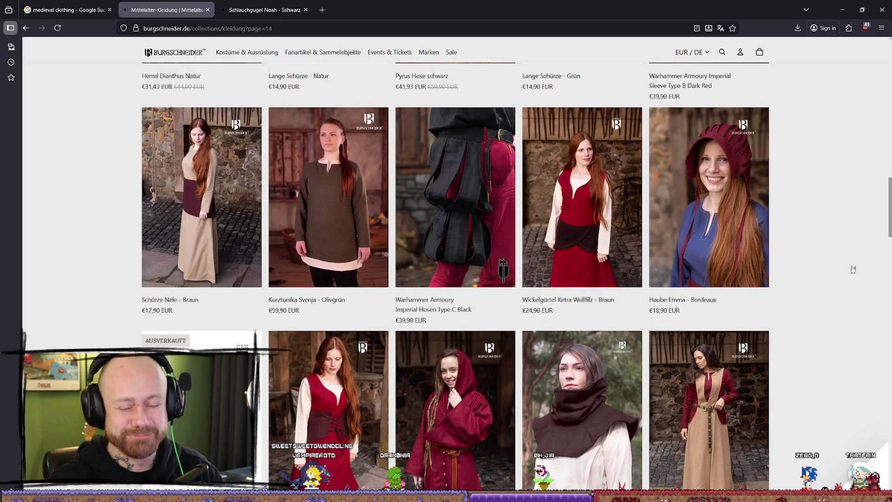
pyautogui.scroll(-10, 853, 269)
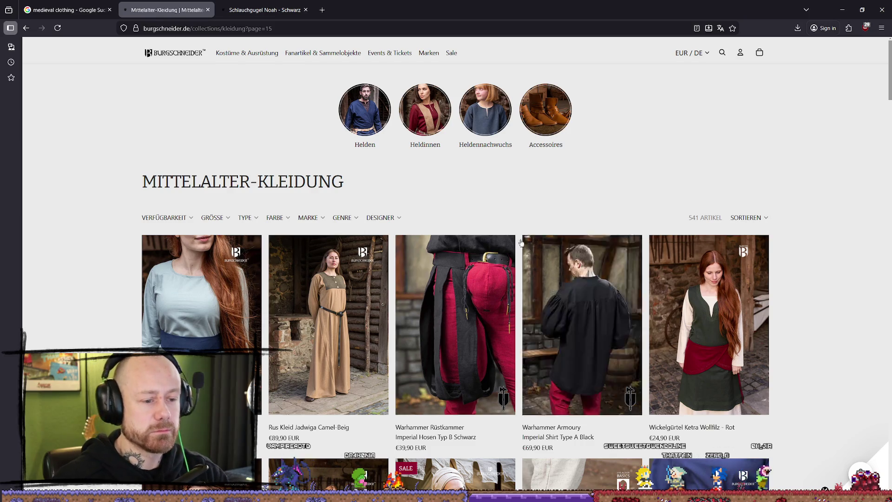
pyautogui.scroll(-5, 579, 222)
pyautogui.scroll(-3, 569, 209)
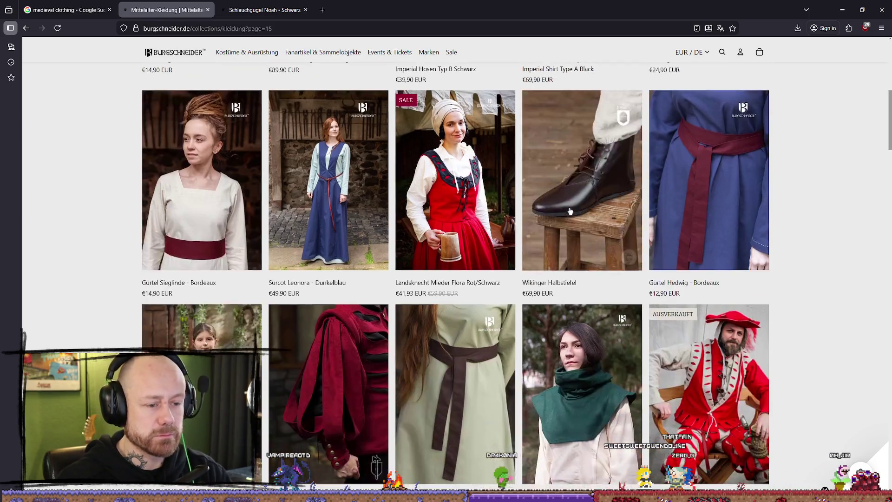
pyautogui.scroll(-6, 651, 176)
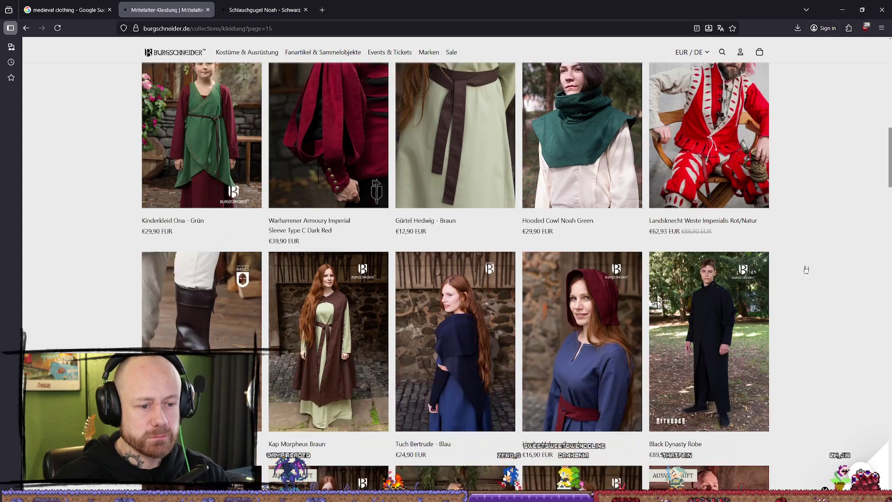
pyautogui.scroll(-7, 805, 254)
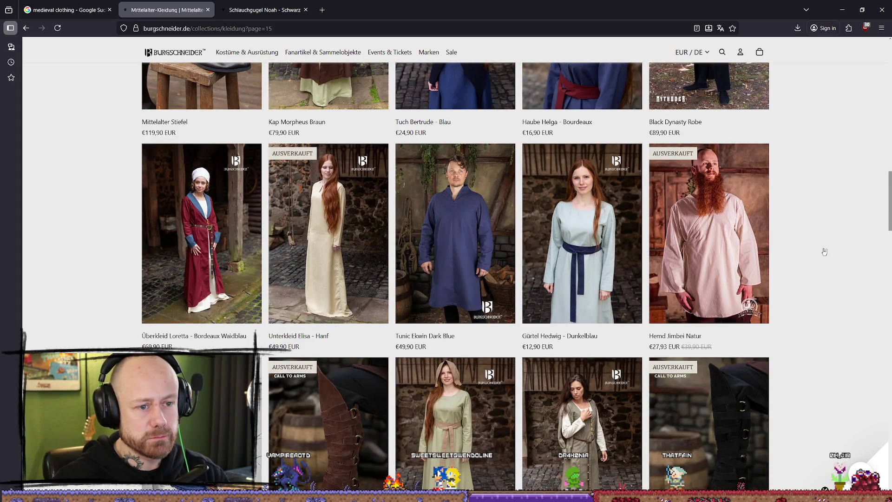
pyautogui.scroll(-10, 824, 251)
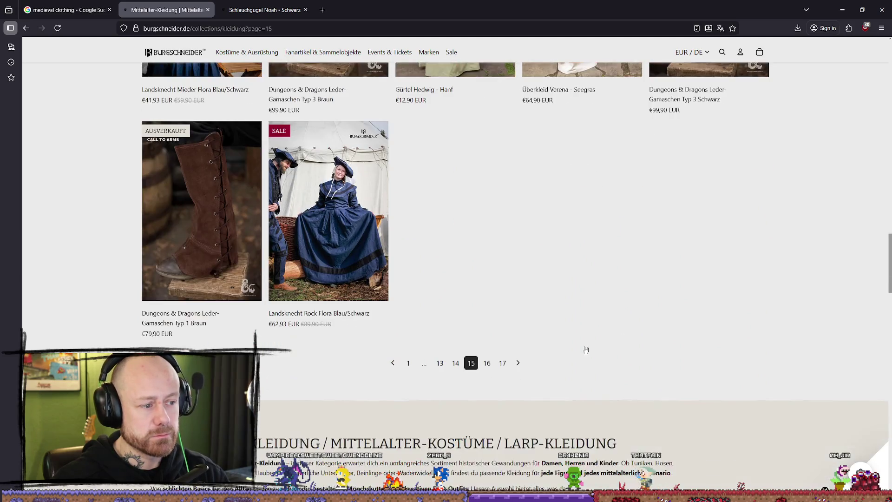
pyautogui.click(491, 371)
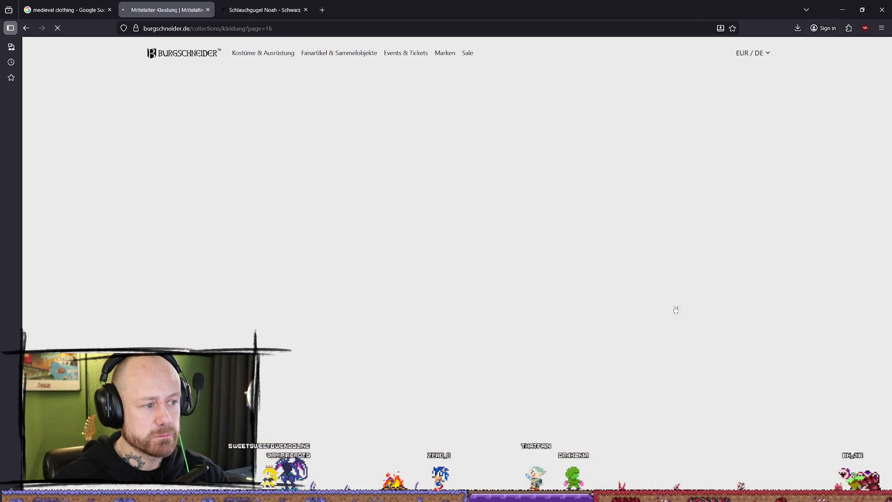
# Step: Browse the remaining listing to the last page, 17, then bring up the Schlauchgugel Noah tab
pyautogui.scroll(-4, 804, 195)
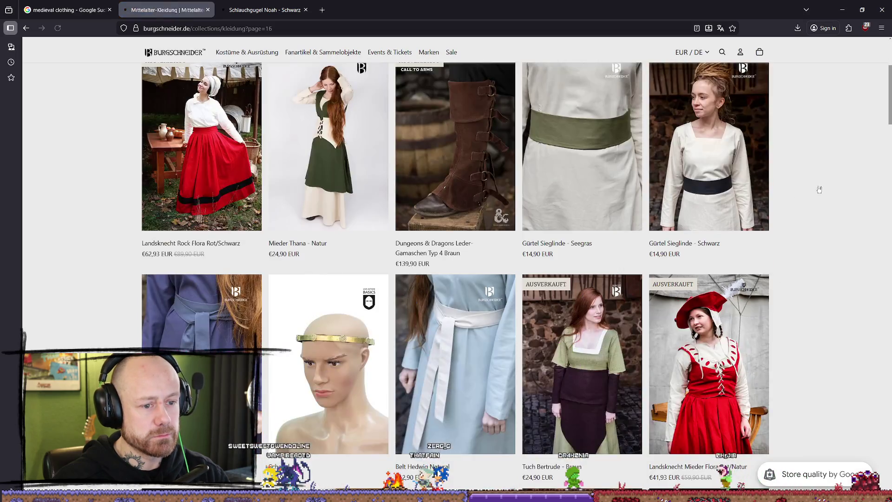
pyautogui.scroll(-8, 837, 199)
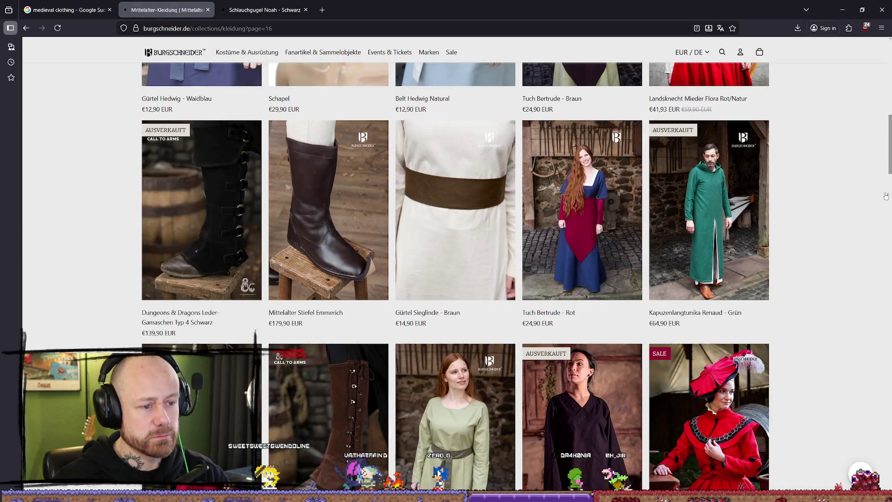
pyautogui.scroll(-6, 843, 196)
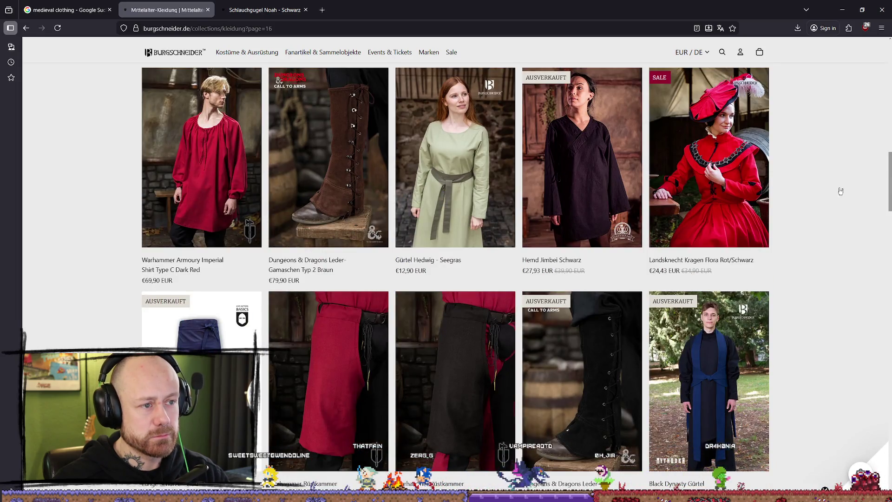
pyautogui.scroll(-8, 841, 191)
pyautogui.scroll(-7, 820, 233)
pyautogui.scroll(-2, 412, 315)
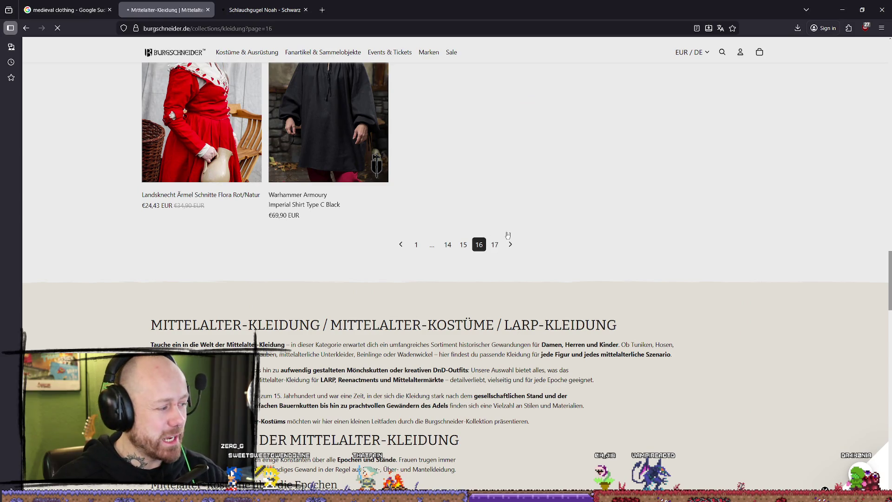
pyautogui.scroll(-2, 801, 108)
pyautogui.scroll(-3, 801, 109)
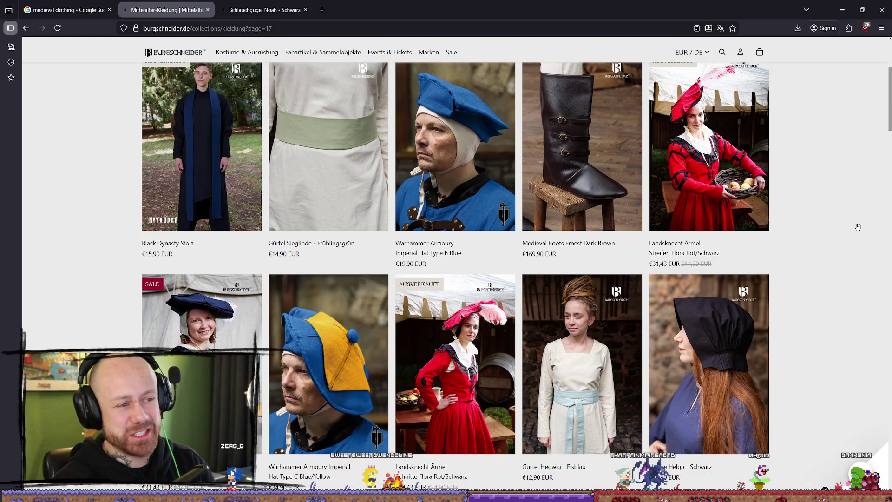
pyautogui.scroll(-10, 848, 225)
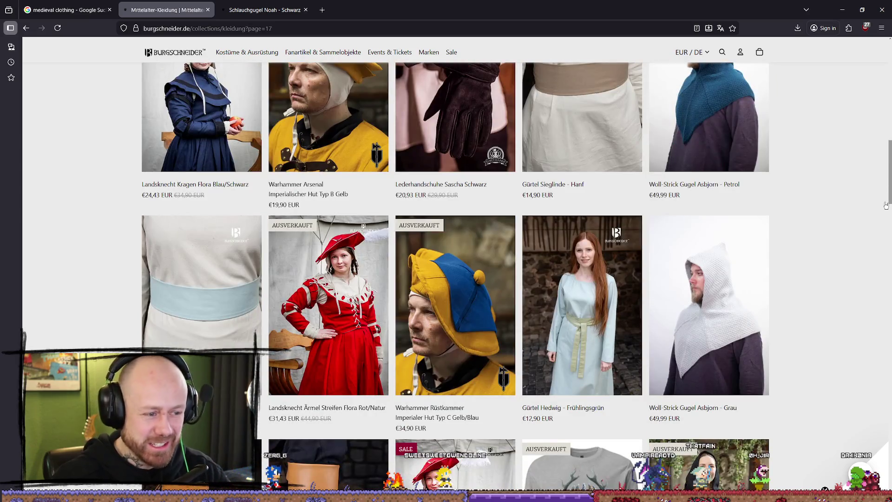
pyautogui.scroll(-4, 886, 205)
pyautogui.scroll(2, 883, 251)
pyautogui.scroll(-2, 878, 295)
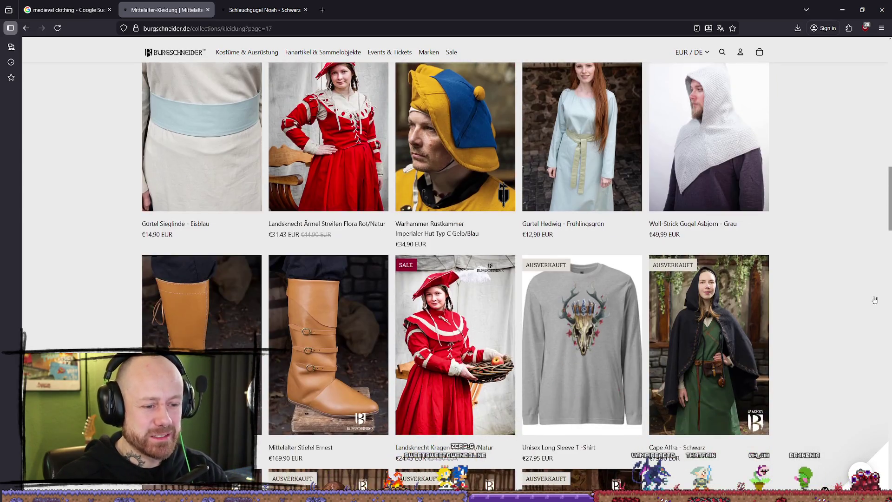
pyautogui.scroll(-9, 485, 310)
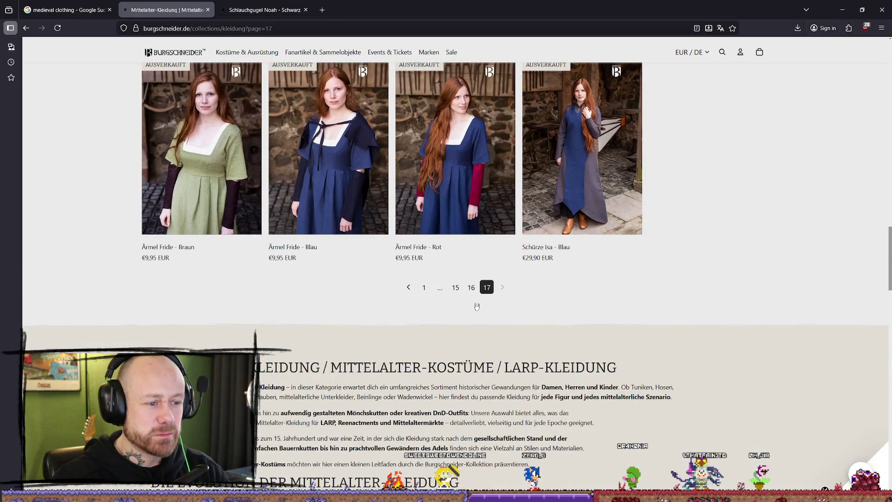
pyautogui.scroll(6, 449, 306)
pyautogui.click(263, 9)
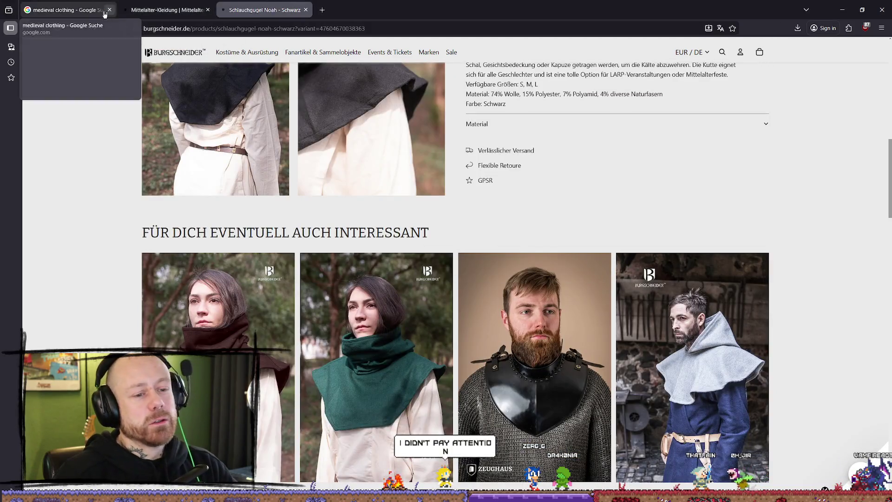
# Step: Close the Kleidung listing tab and scroll to the top of the Schlauchgugel Noah – Schwarz page
pyautogui.click(208, 10)
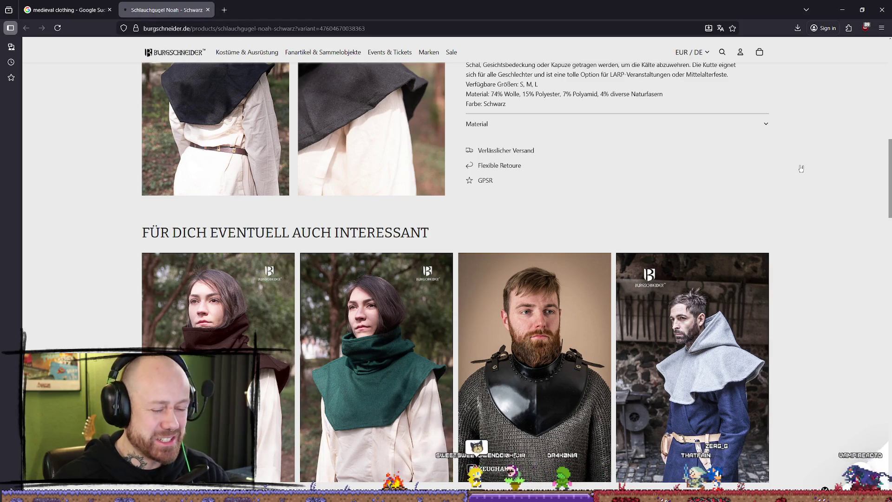
pyautogui.scroll(-2, 783, 160)
pyautogui.scroll(1, 783, 160)
pyautogui.scroll(7, 783, 160)
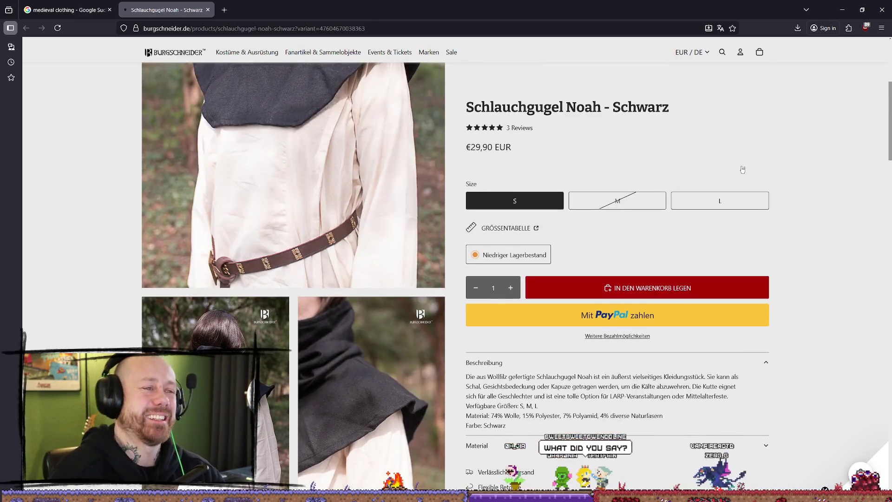
# Step: In the medieval clothing image results, preview the Leonardo Carbone Viking tunic, then the Burgschneider white tunic
pyautogui.click(70, 10)
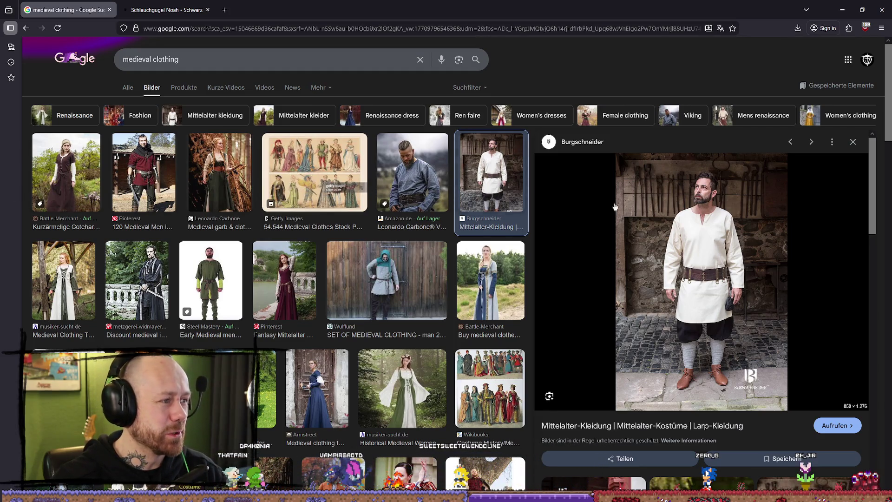
pyautogui.click(430, 178)
pyautogui.scroll(-4, 528, 133)
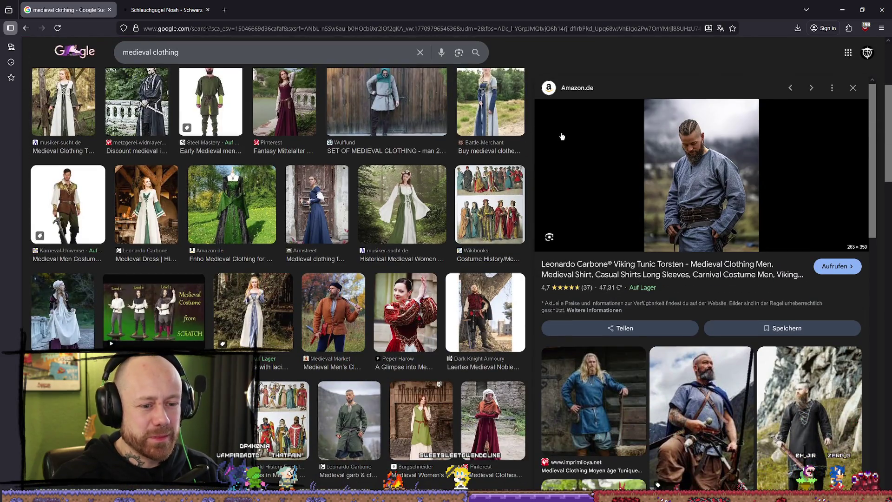
pyautogui.scroll(-2, 476, 117)
pyautogui.scroll(2, 485, 126)
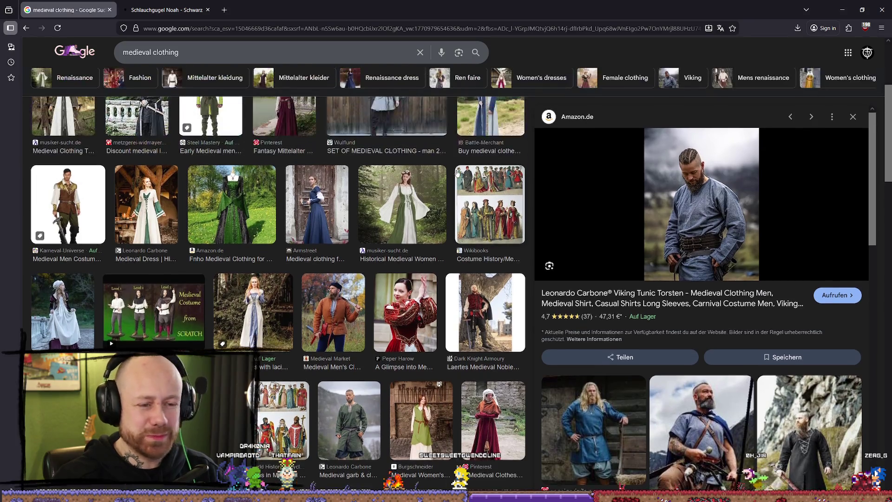
pyautogui.scroll(-6, 691, 263)
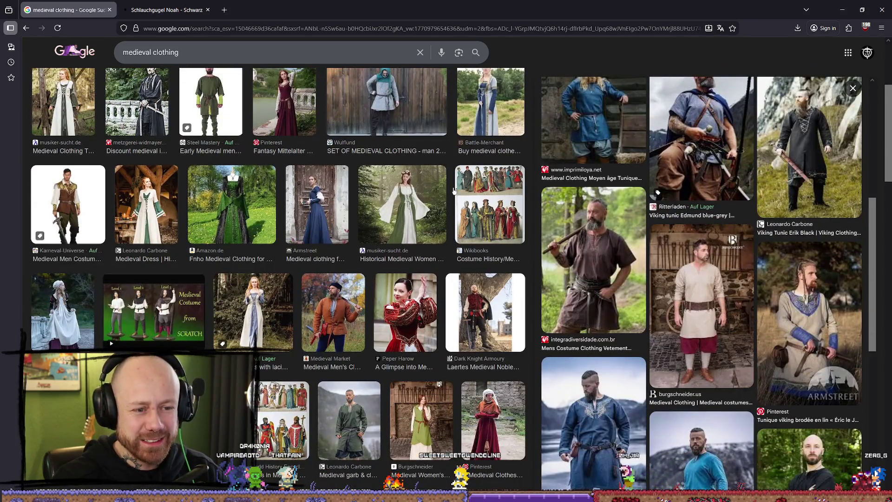
pyautogui.scroll(-3, 454, 190)
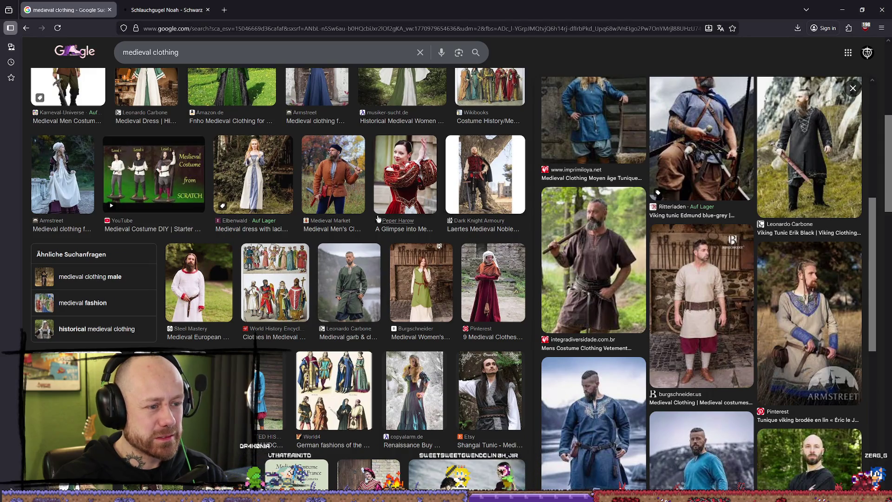
pyautogui.scroll(6, 361, 196)
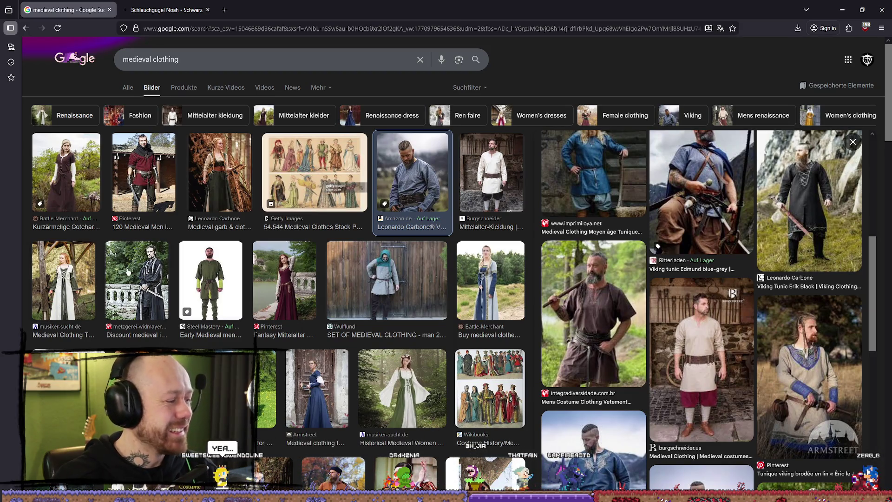
pyautogui.click(518, 171)
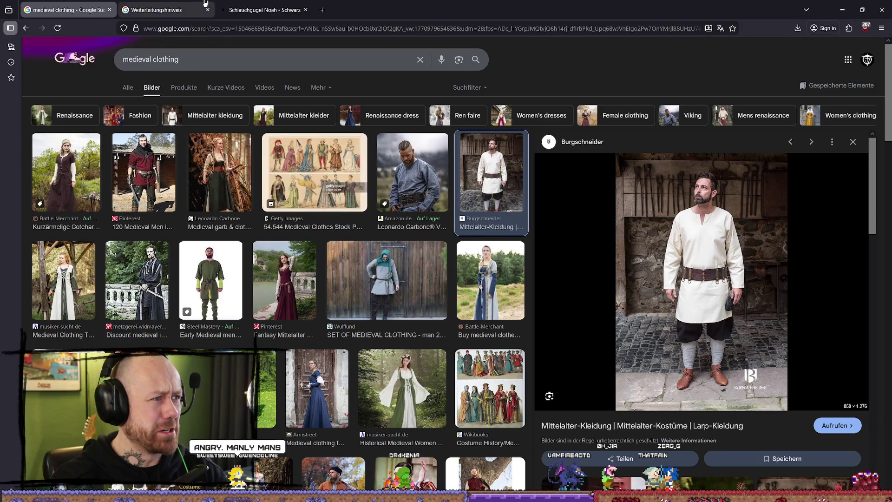
pyautogui.click(186, 9)
# Step: Follow the Google redirect to the Burgschneider Mittelalter-Kleidung collection and browse page 1
pyautogui.click(261, 9)
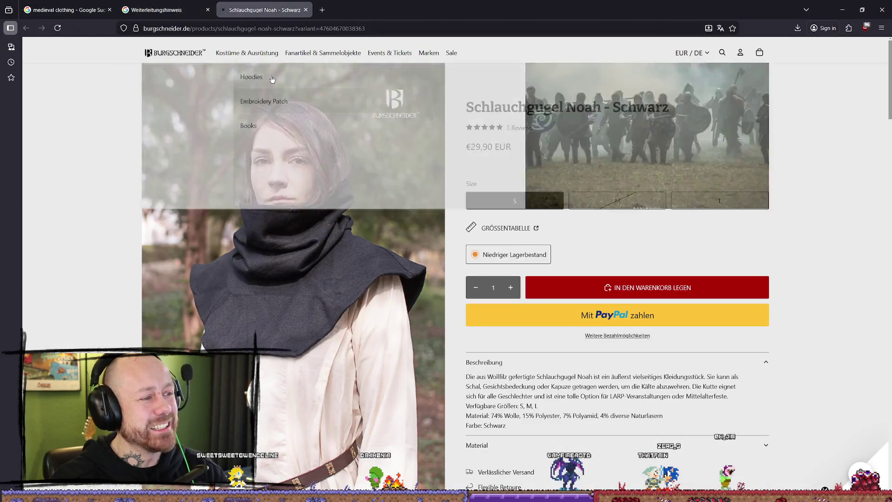
pyautogui.hotkey('ctrl', 'shift', 'Tab')
pyautogui.click(263, 82)
pyautogui.scroll(-5, 744, 176)
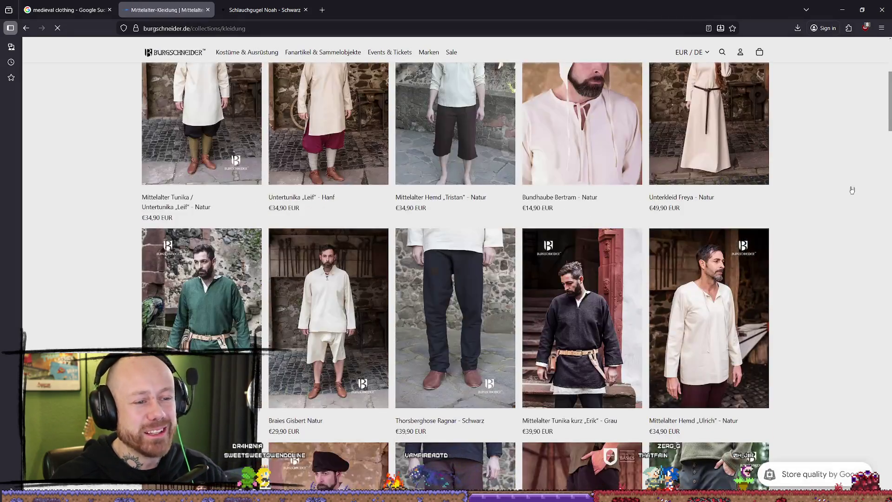
pyautogui.scroll(-10, 823, 200)
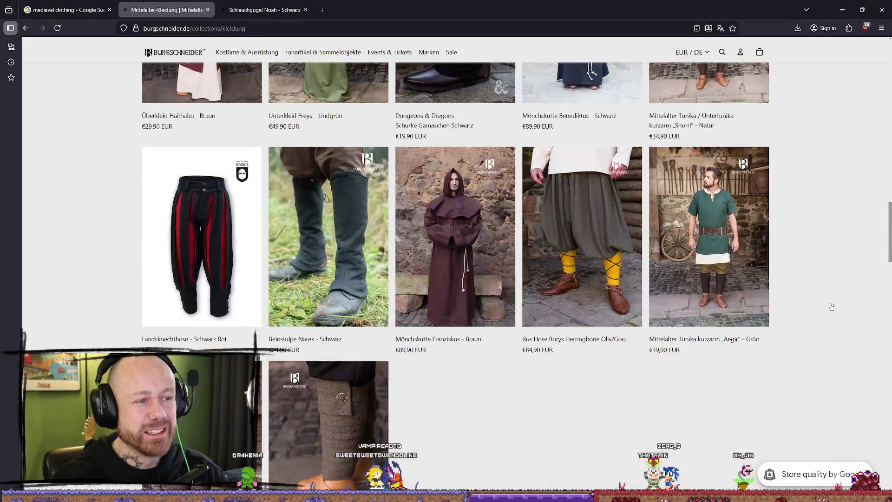
pyautogui.scroll(-4, 839, 298)
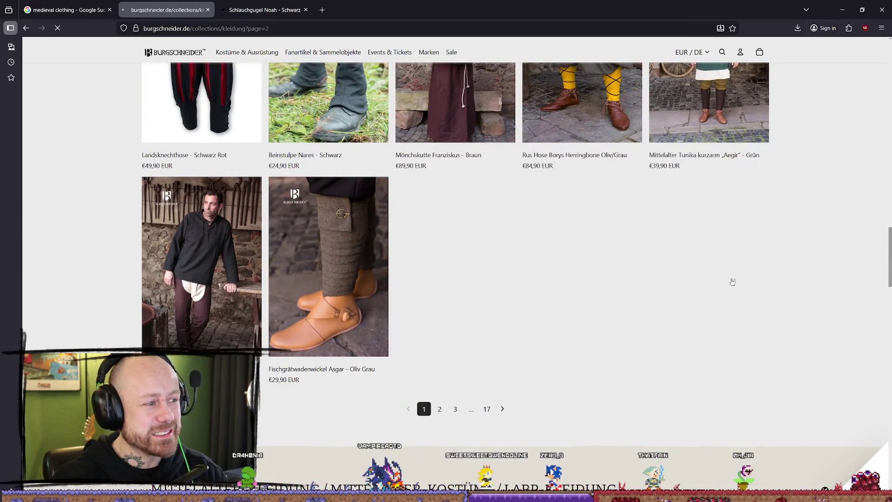
pyautogui.scroll(-5, 767, 260)
pyautogui.scroll(2, 866, 264)
pyautogui.scroll(2, 865, 262)
pyautogui.scroll(-3, 865, 260)
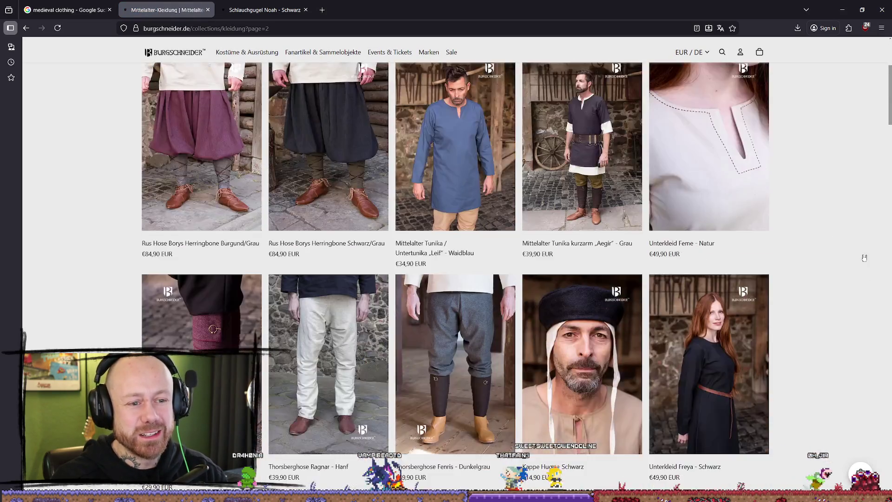
pyautogui.scroll(-5, 865, 259)
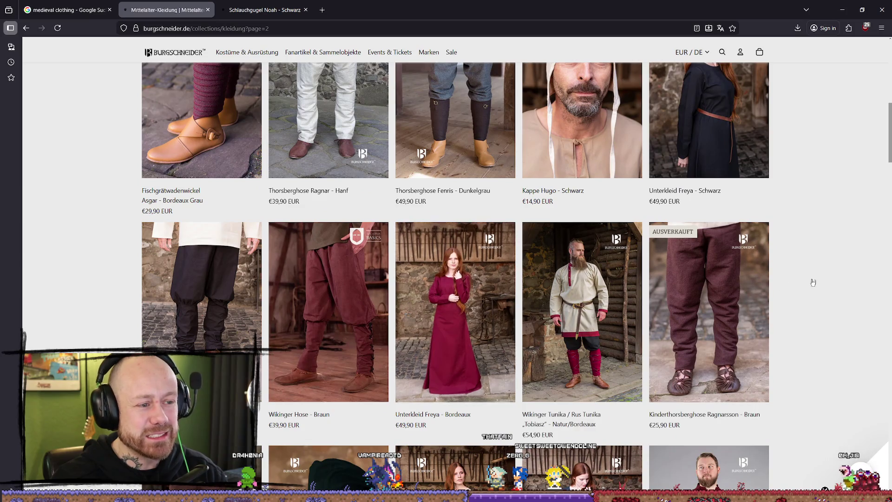
# Step: Browse page 2 of the collection, then close the collection and Schlauchgugel Noah tabs
pyautogui.scroll(-2, 808, 283)
pyautogui.scroll(-4, 873, 258)
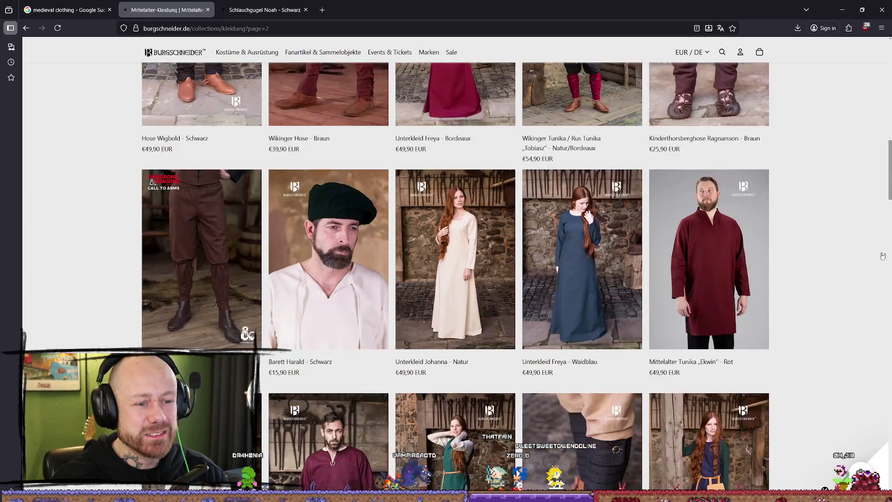
pyautogui.scroll(2, 873, 257)
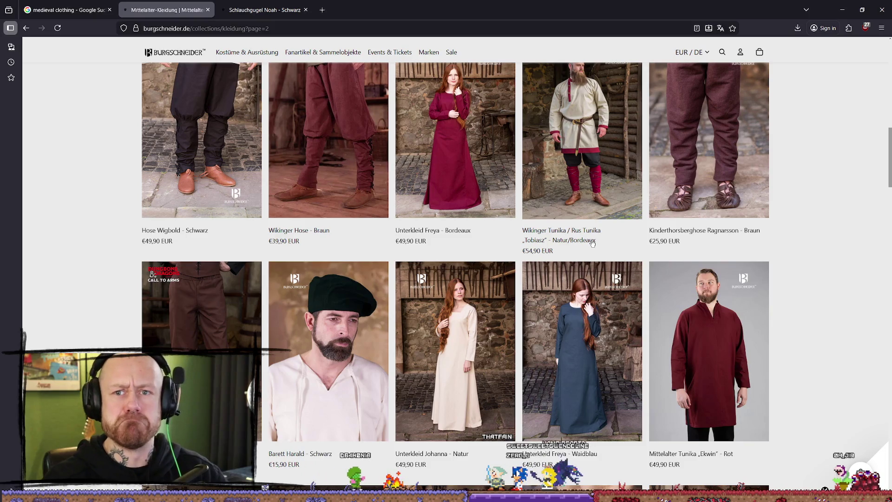
pyautogui.scroll(-3, 609, 135)
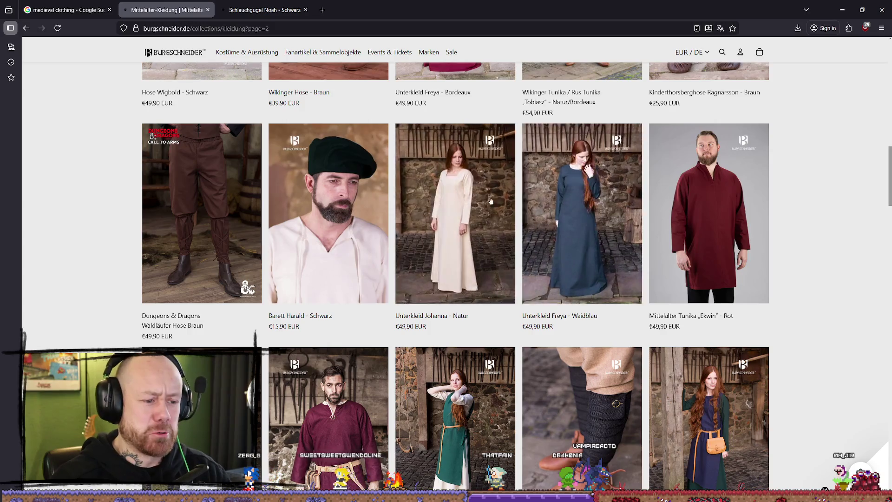
pyautogui.scroll(-5, 465, 184)
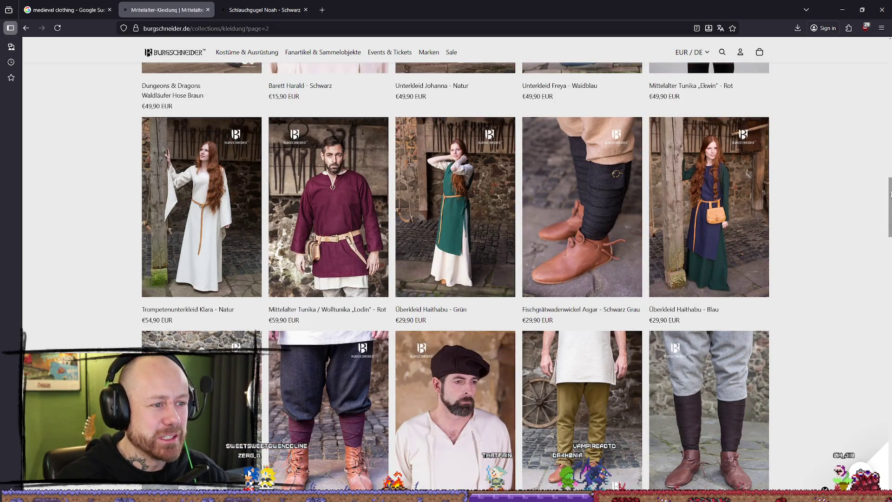
pyautogui.scroll(-4, 867, 193)
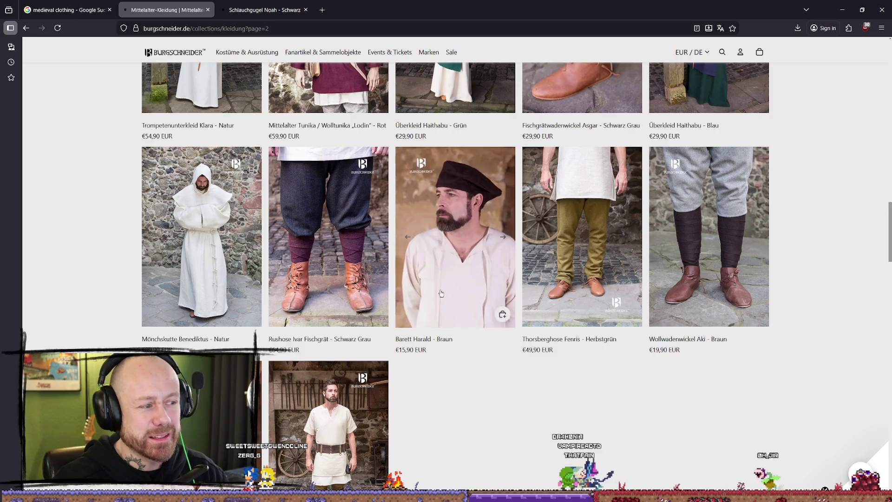
pyautogui.scroll(-6, 511, 390)
pyautogui.scroll(7, 457, 261)
pyautogui.scroll(-5, 456, 261)
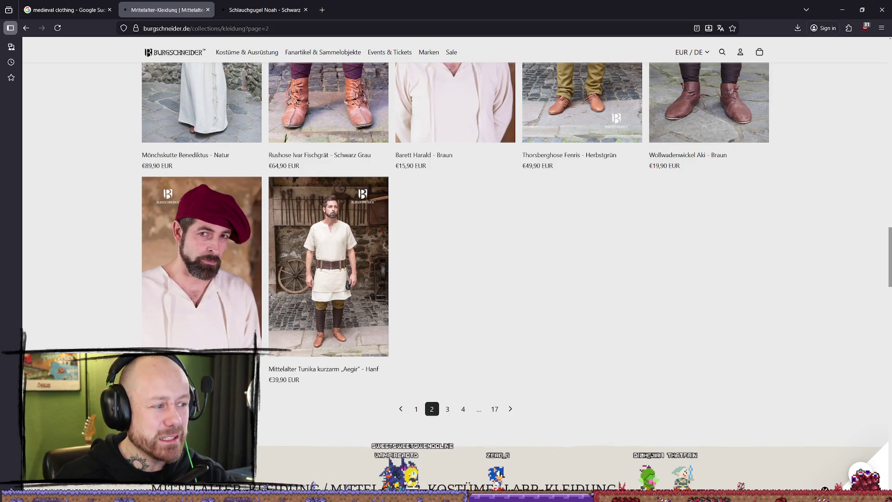
pyautogui.moveTo(202, 260)
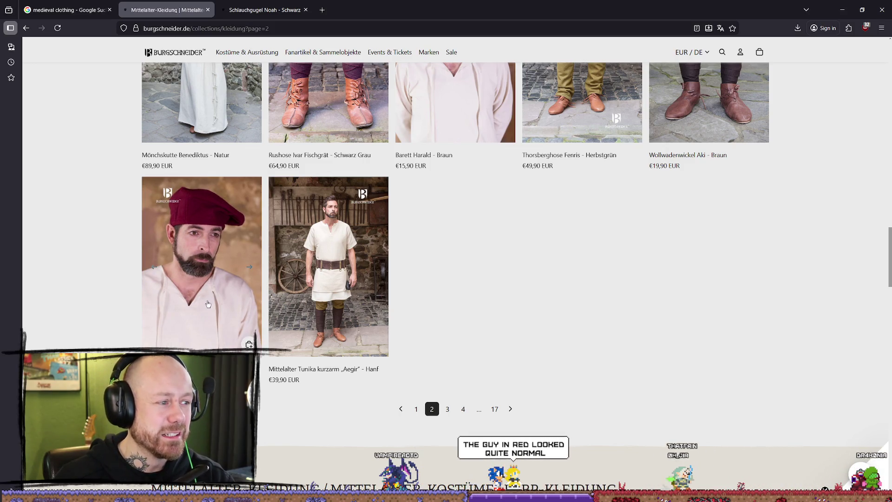
pyautogui.moveTo(362, 242)
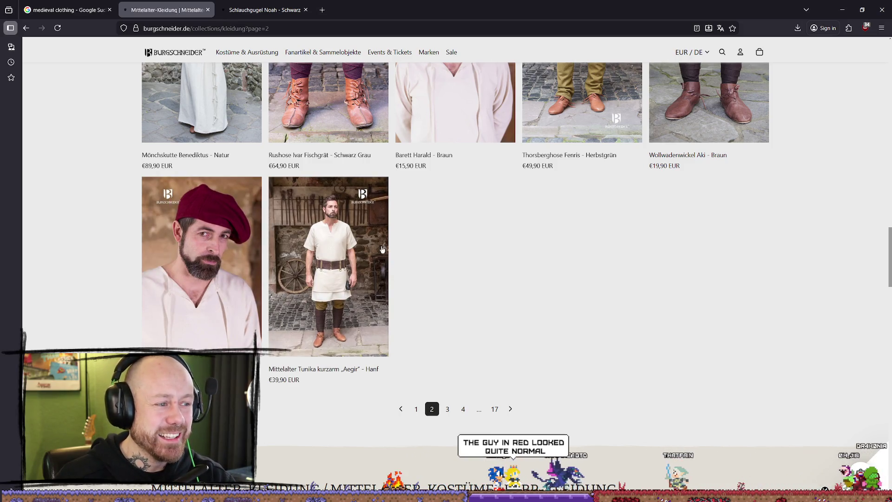
pyautogui.scroll(-2, 492, 278)
pyautogui.scroll(7, 507, 316)
pyautogui.scroll(10, 505, 308)
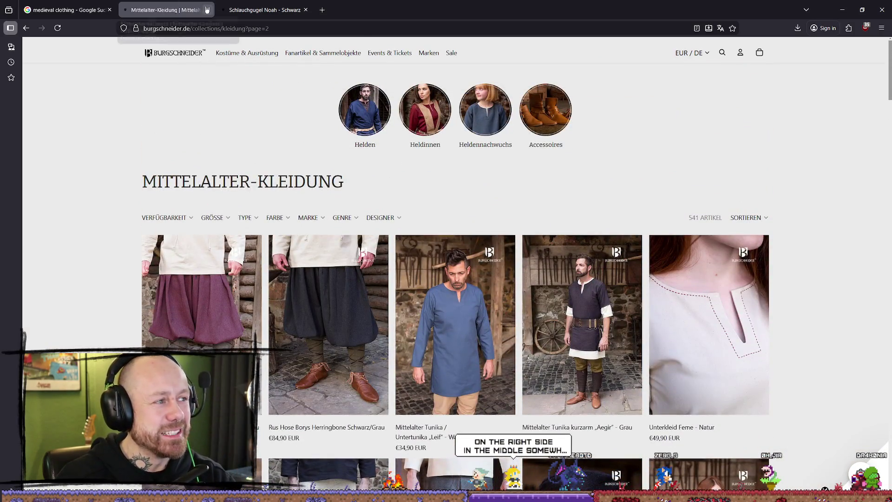
pyautogui.click(207, 10)
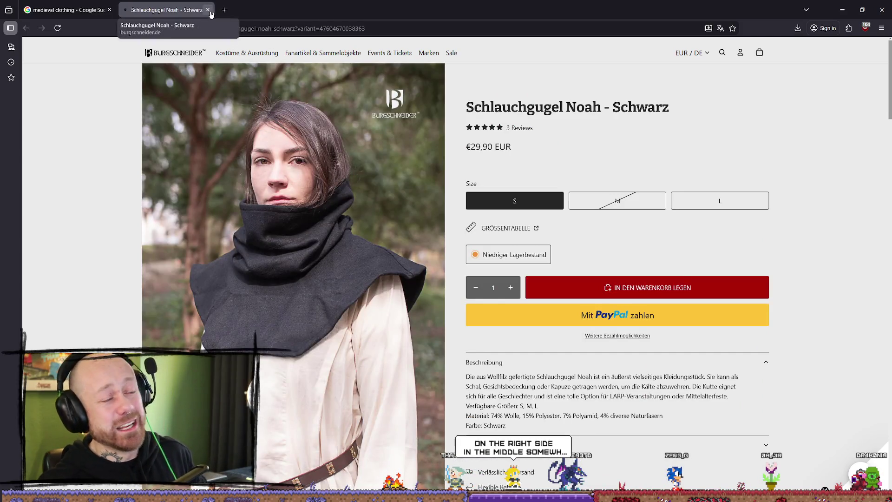
pyautogui.click(208, 10)
# Step: Reload the Burgschneider result preview and open its Kleidung collection page in a new tab
pyautogui.scroll(-6, 391, 279)
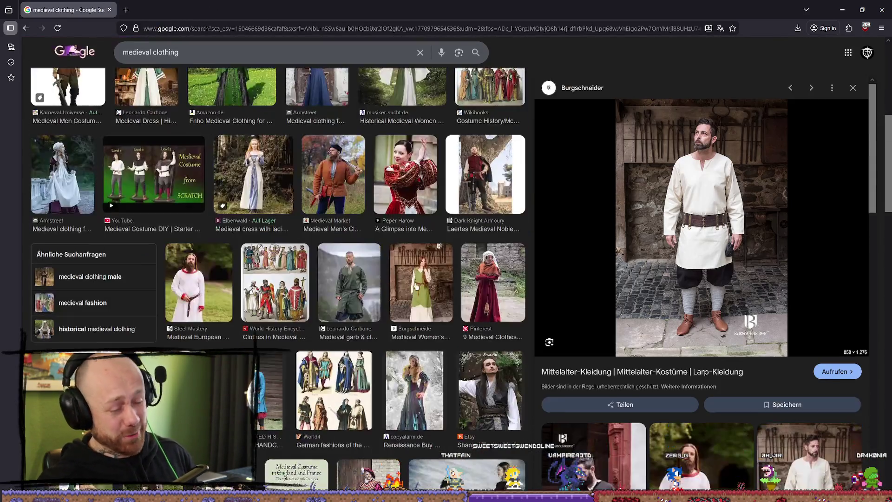
pyautogui.scroll(8, 429, 248)
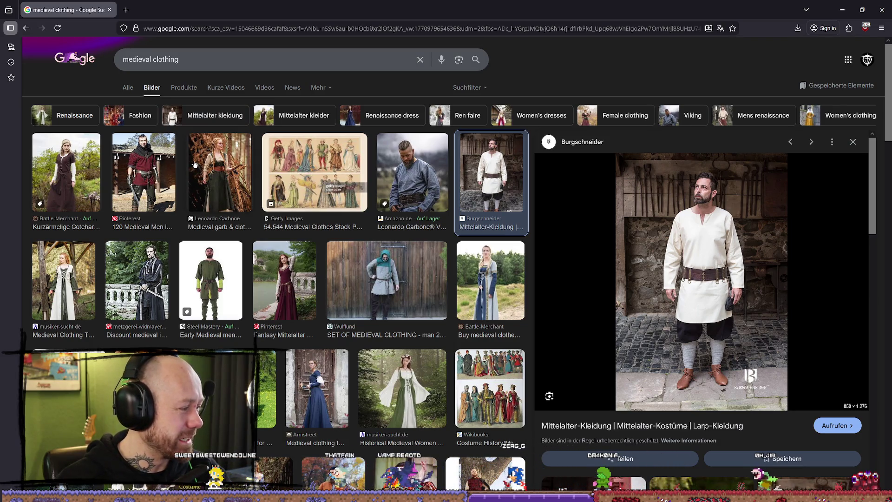
pyautogui.click(466, 210)
pyautogui.click(465, 211)
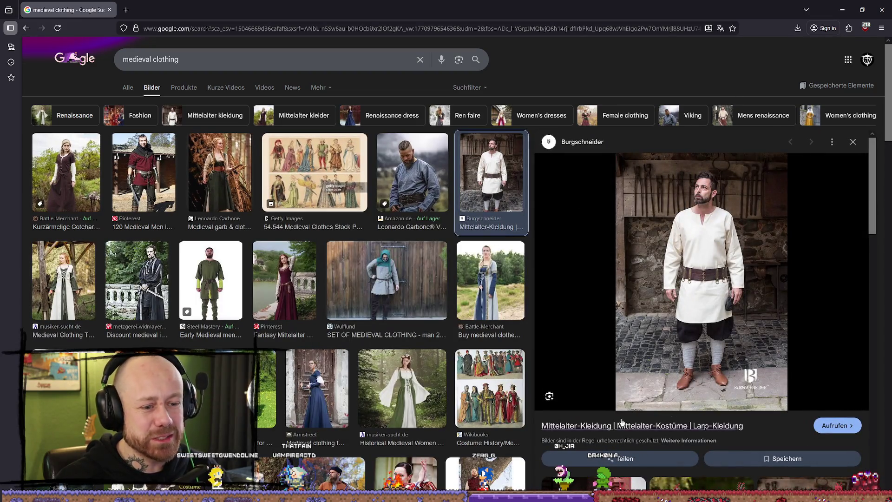
pyautogui.click(629, 427)
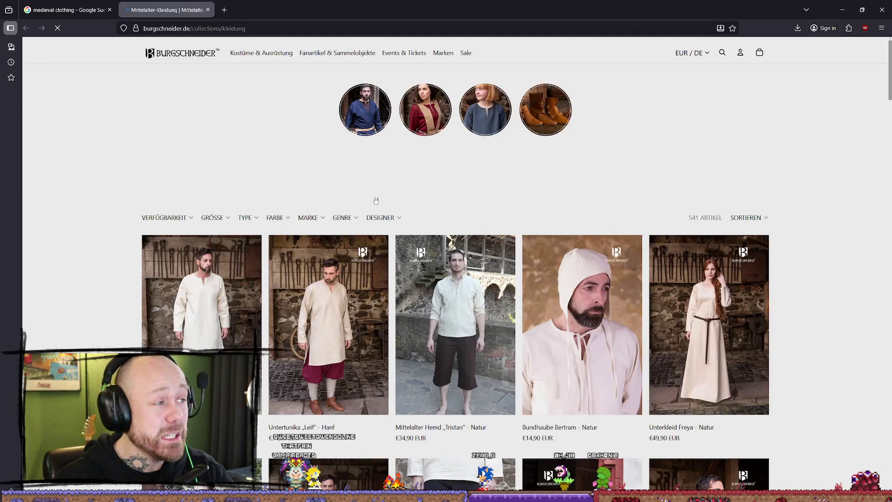
# Step: Scroll the opening Mittelalter-Kleidung listing page and advance through the pagination bar
pyautogui.scroll(-10, 781, 209)
pyautogui.scroll(-10, 781, 209)
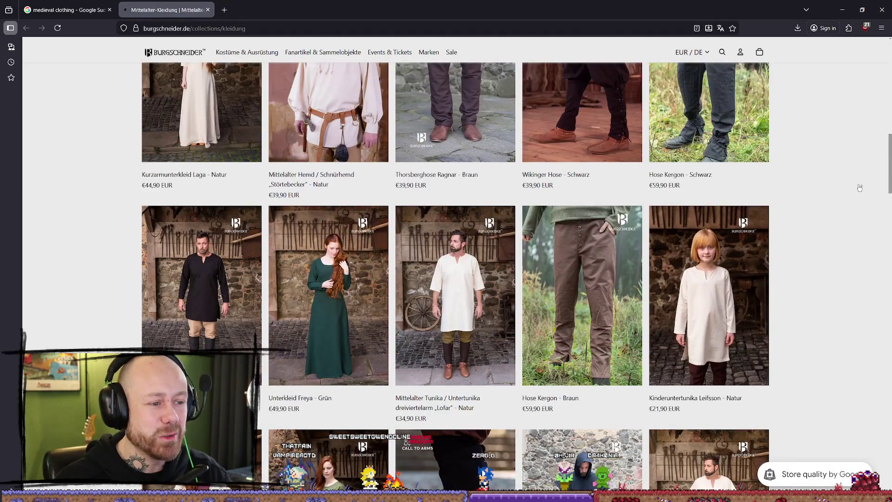
pyautogui.scroll(-2, 865, 242)
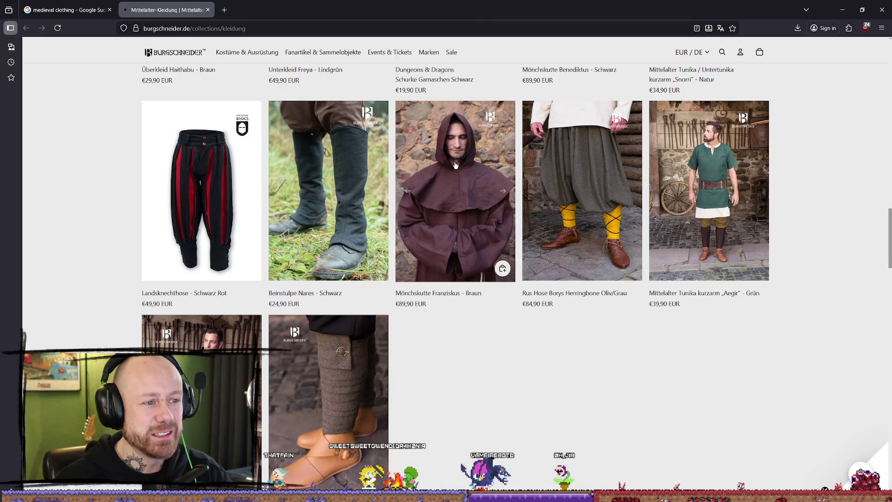
pyautogui.scroll(-3, 512, 333)
pyautogui.scroll(7, 673, 325)
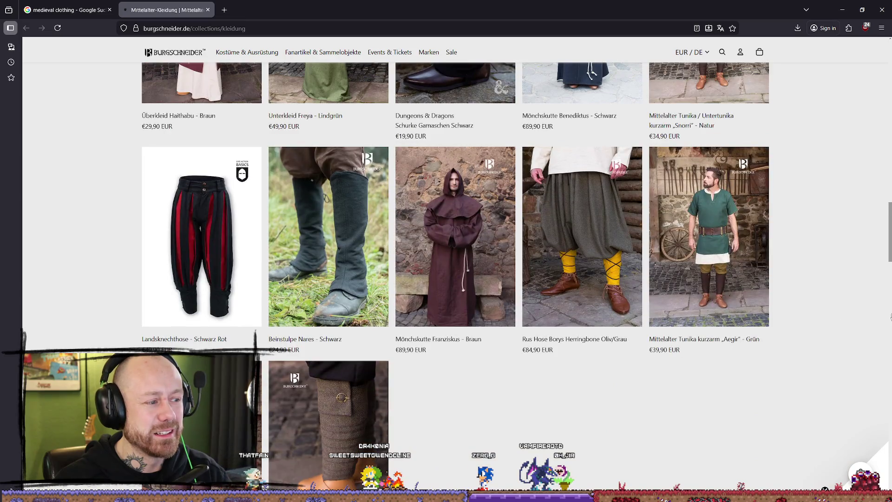
pyautogui.scroll(2, 891, 307)
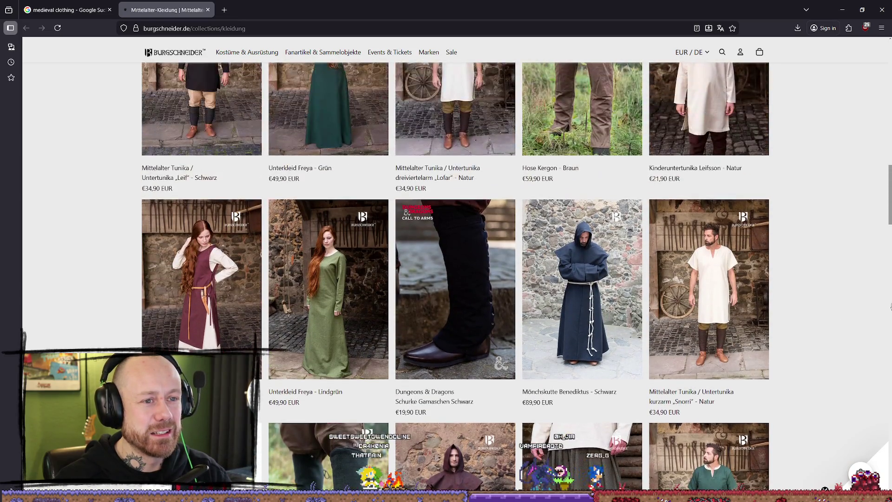
pyautogui.scroll(-4, 890, 306)
pyautogui.scroll(-6, 596, 341)
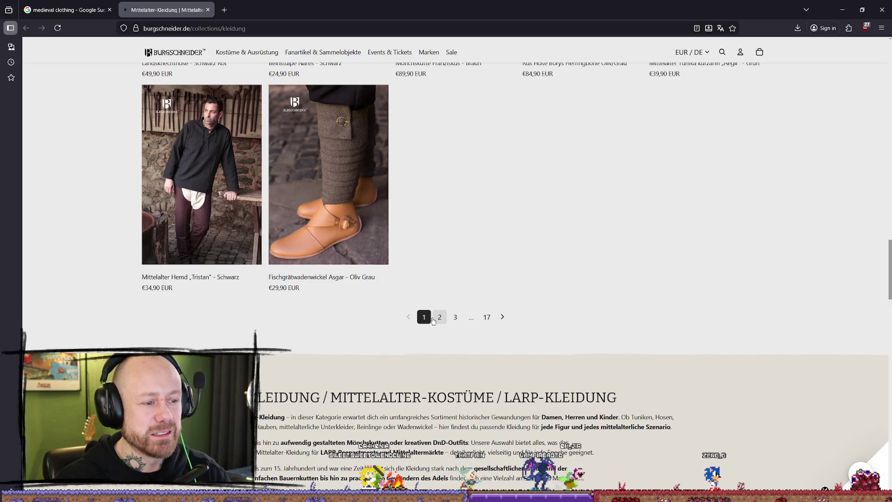
pyautogui.click(433, 320)
# Step: Look through page 4 of the clothing listing and go on to page 5
pyautogui.scroll(-4, 814, 148)
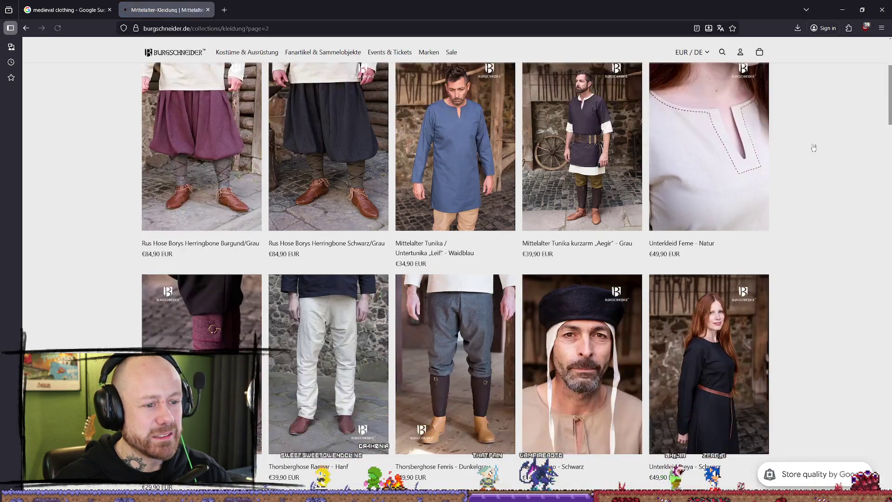
pyautogui.scroll(-11, 814, 148)
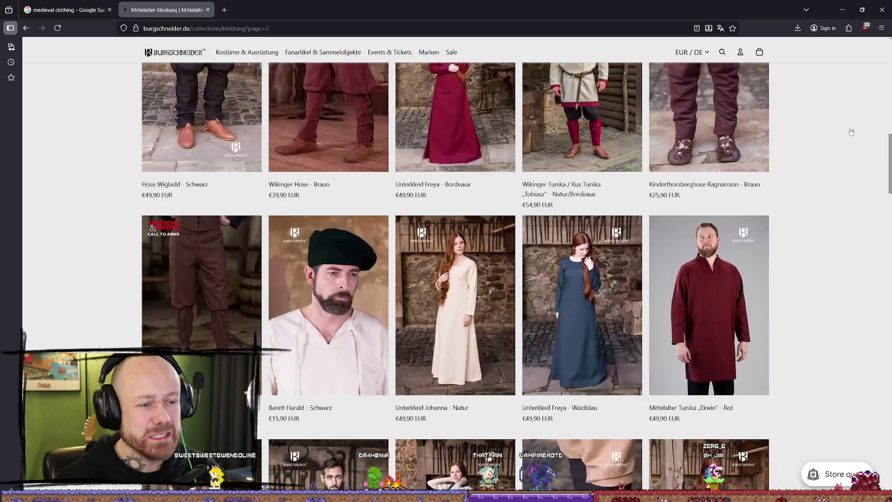
pyautogui.scroll(-18, 860, 127)
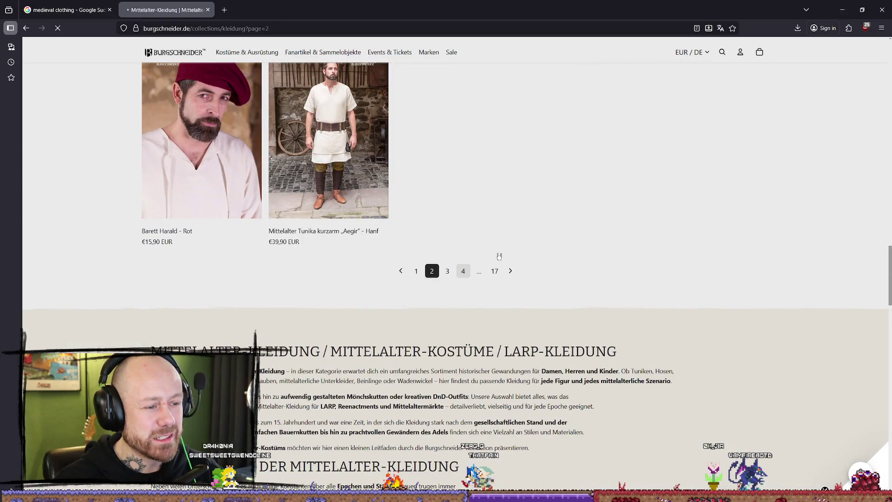
pyautogui.scroll(-4, 821, 158)
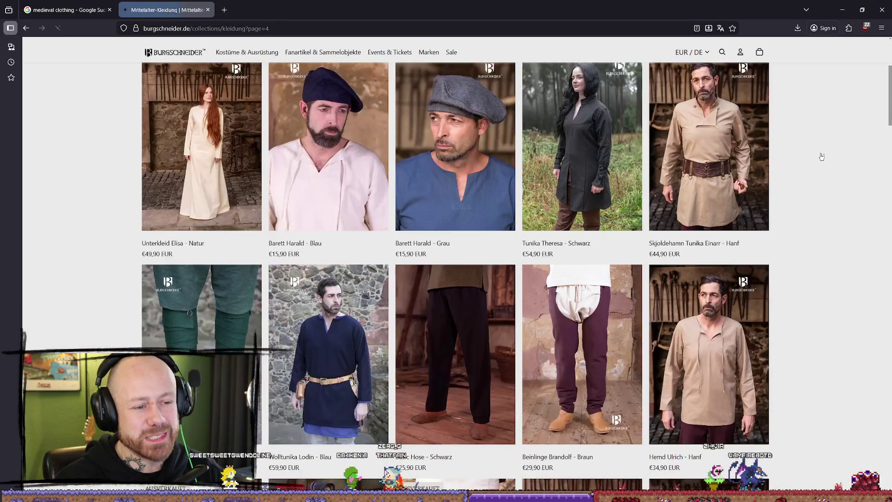
pyautogui.scroll(-6, 818, 165)
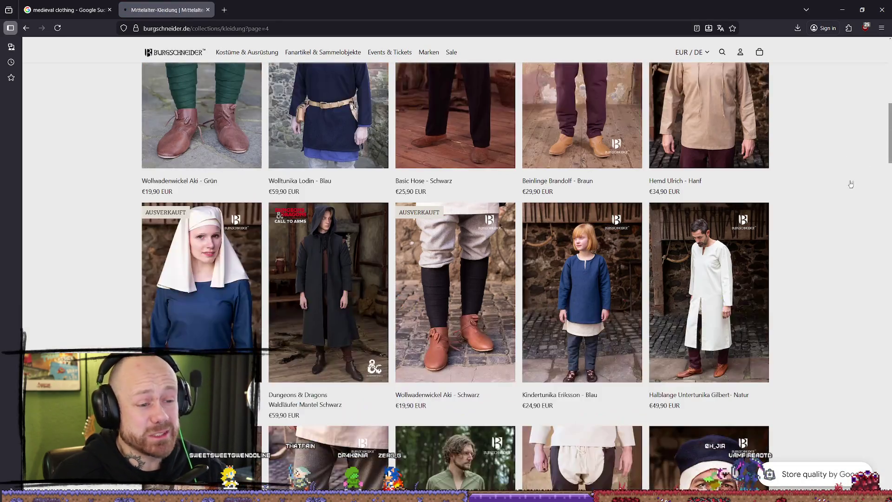
pyautogui.scroll(-7, 853, 183)
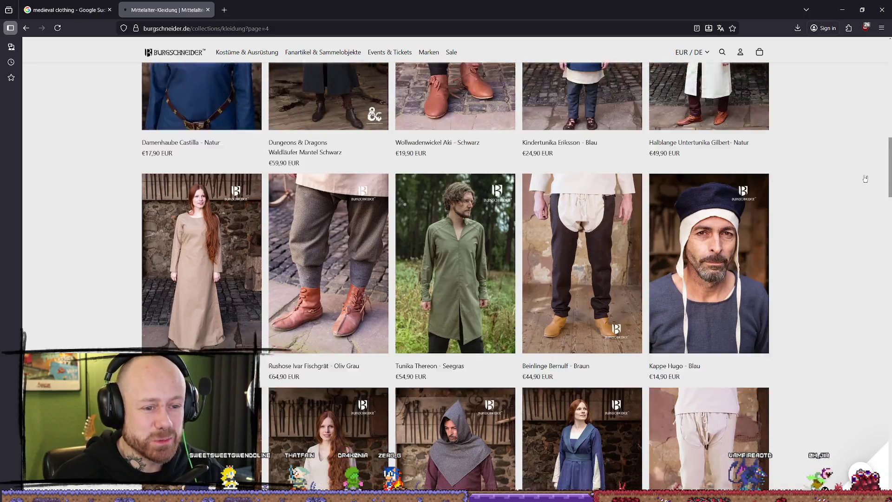
pyautogui.scroll(-1, 866, 178)
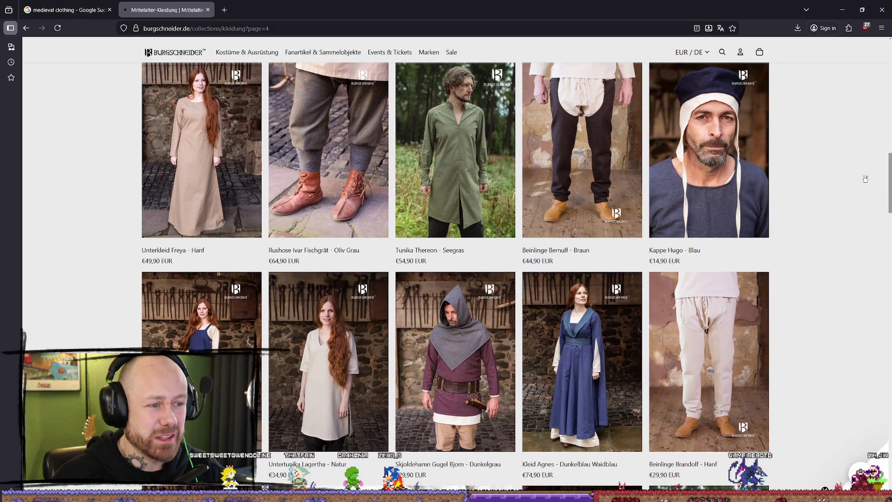
pyautogui.scroll(-6, 865, 179)
pyautogui.scroll(-3, 882, 168)
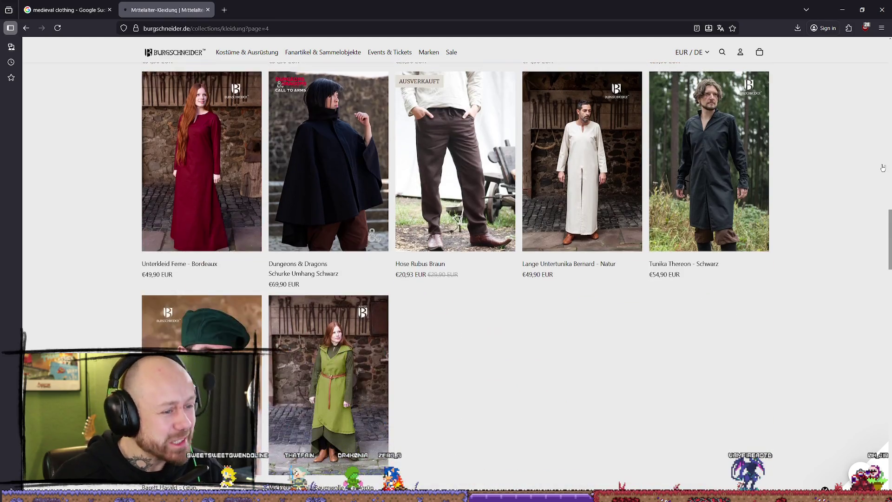
pyautogui.scroll(-2, 456, 306)
pyautogui.scroll(6, 430, 335)
pyautogui.scroll(-2, 809, 259)
pyautogui.scroll(-4, 809, 259)
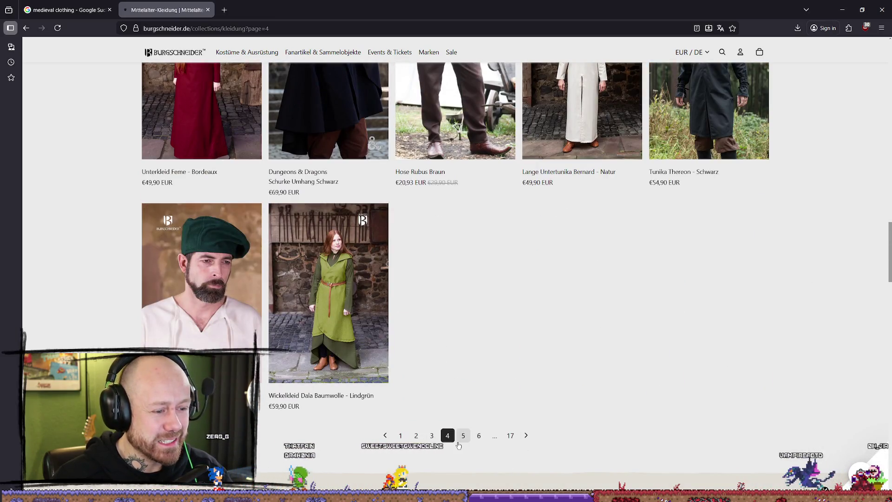
pyautogui.click(462, 433)
# Step: Scroll through page 5 of the clothing listing and open page 6
pyautogui.scroll(-4, 865, 212)
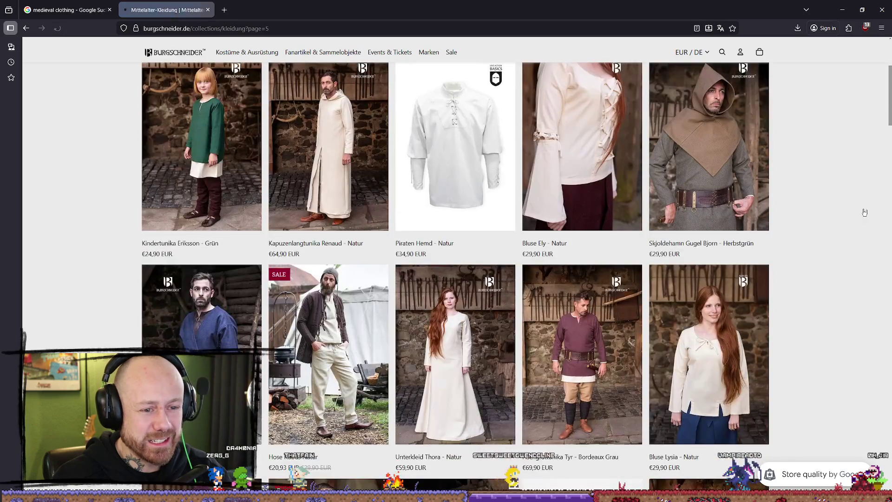
pyautogui.scroll(-4, 865, 212)
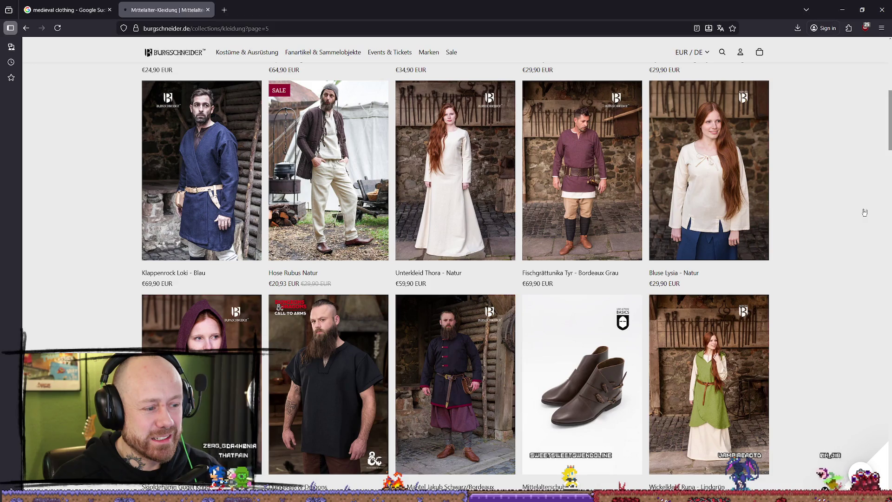
pyautogui.scroll(-8, 864, 212)
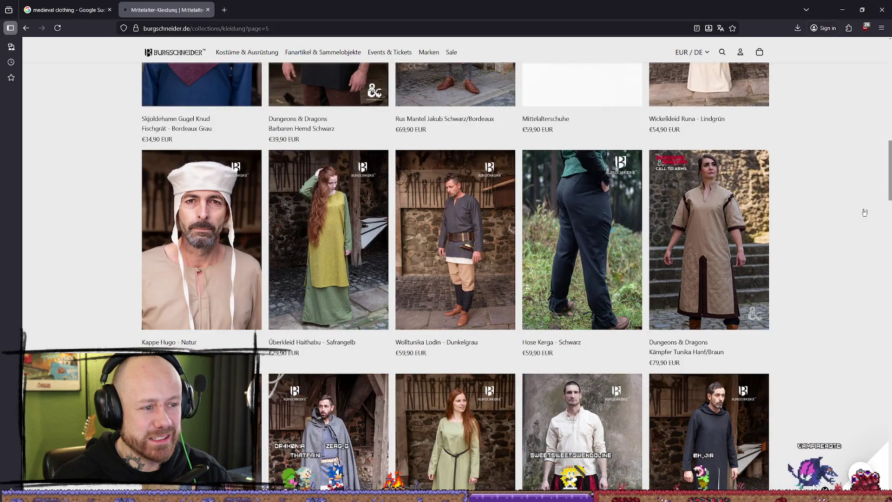
pyautogui.scroll(-4, 864, 212)
pyautogui.scroll(-3, 865, 212)
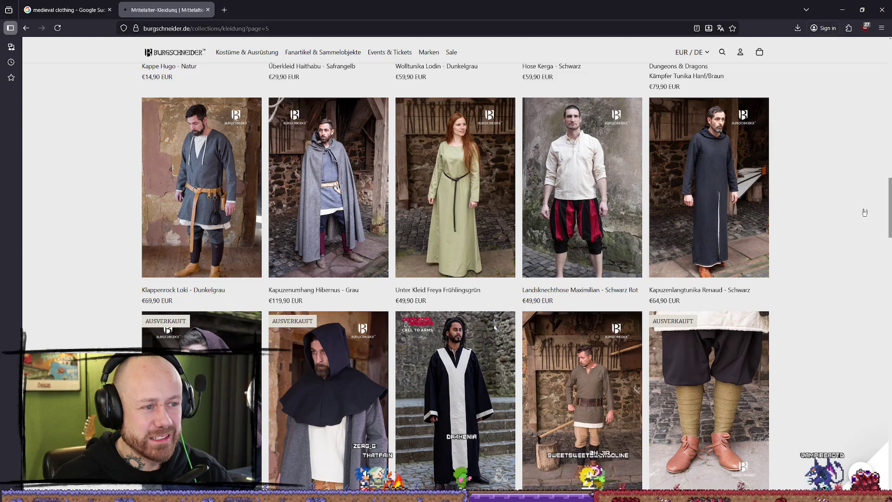
pyautogui.scroll(-3, 864, 212)
pyautogui.scroll(-4, 865, 212)
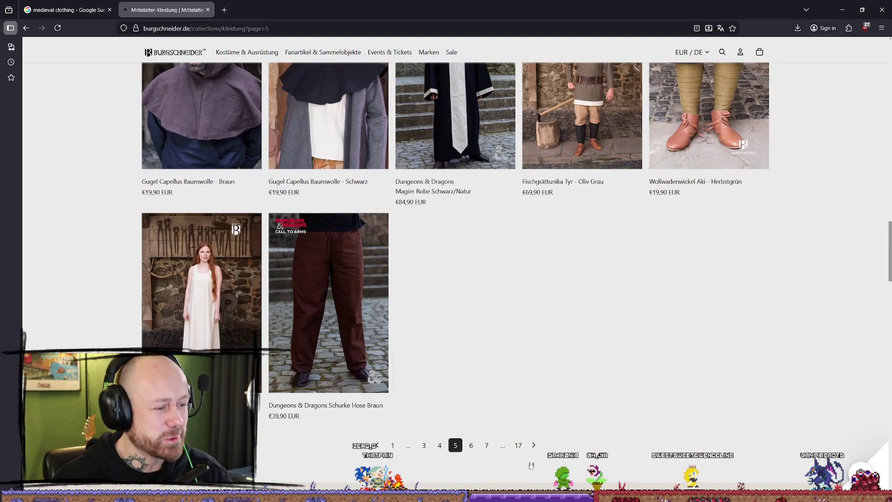
pyautogui.click(471, 446)
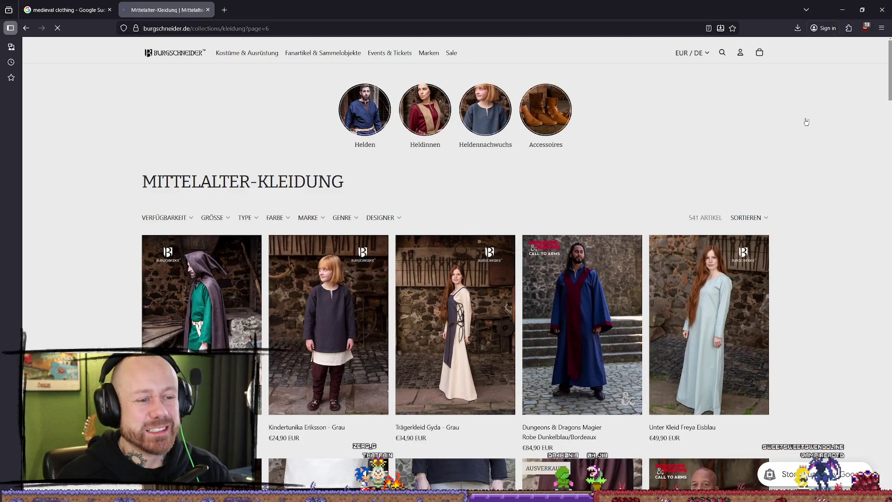
# Step: Browse the products on page 6 of the clothing listing
pyautogui.scroll(-8, 873, 184)
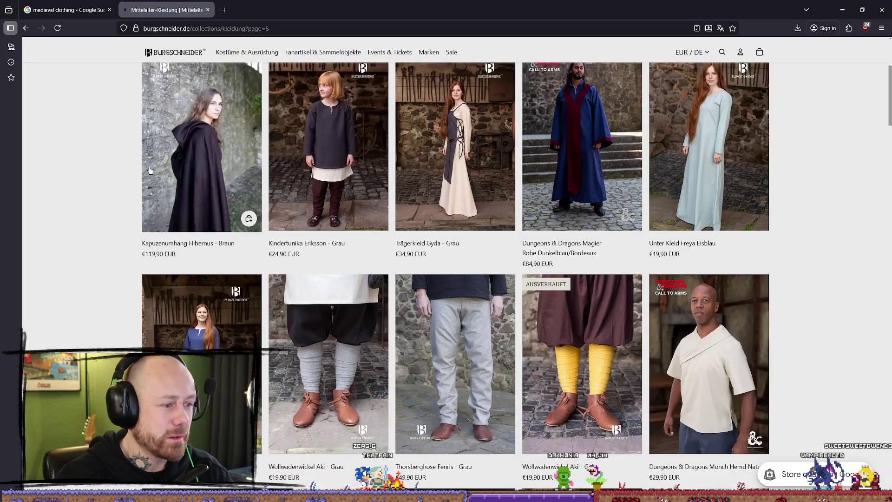
pyautogui.scroll(-8, 873, 184)
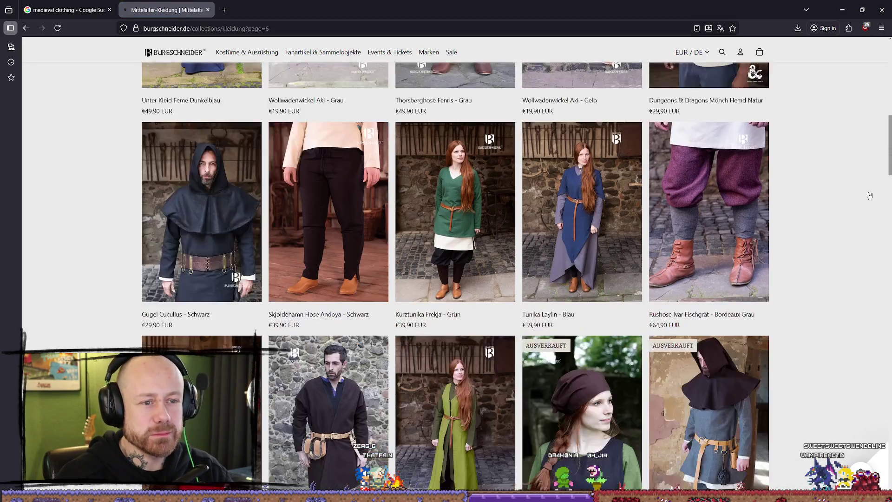
pyautogui.scroll(-5, 881, 197)
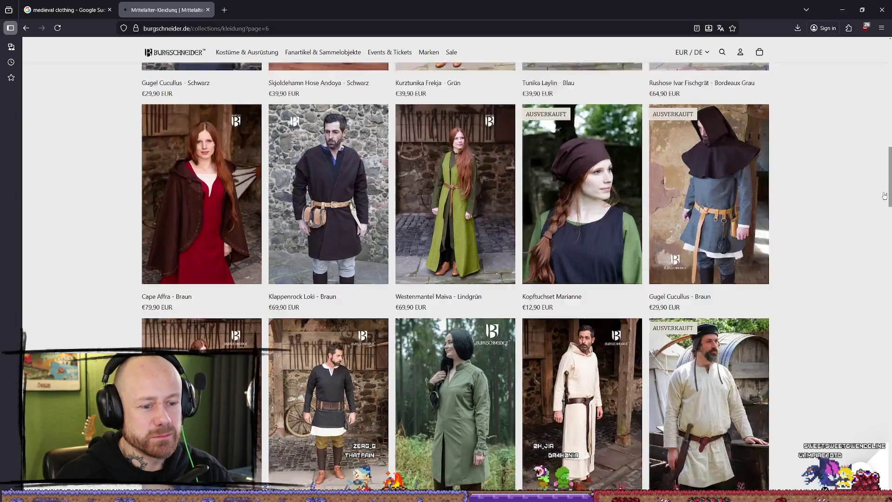
pyautogui.scroll(-4, 891, 190)
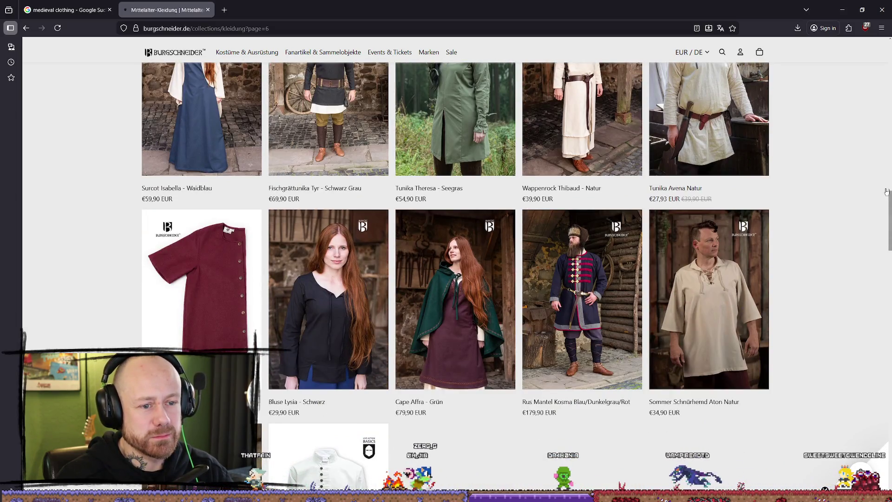
pyautogui.scroll(-4, 358, 213)
pyautogui.scroll(3, 723, 243)
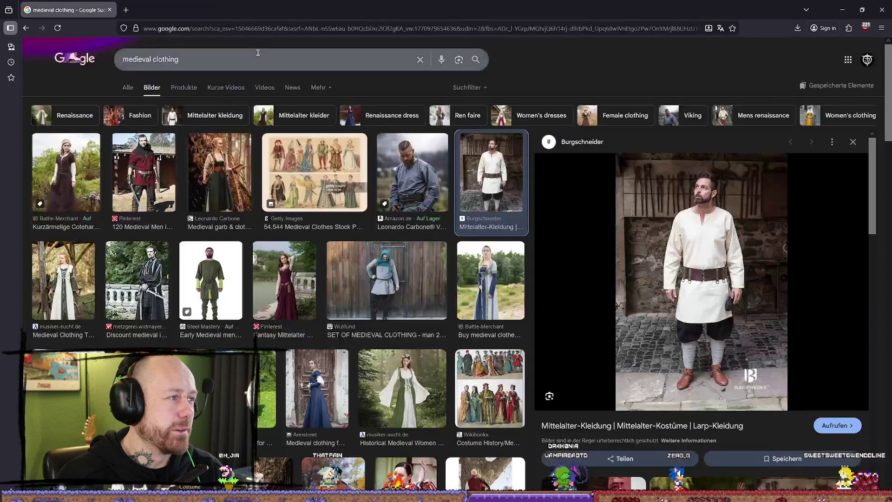
pyautogui.click(209, 10)
pyautogui.scroll(-10, 402, 213)
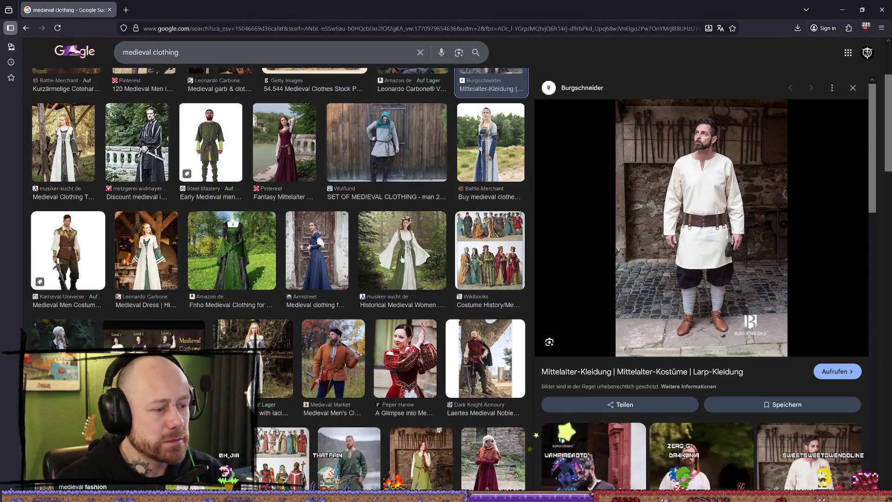
pyautogui.scroll(-2, 403, 214)
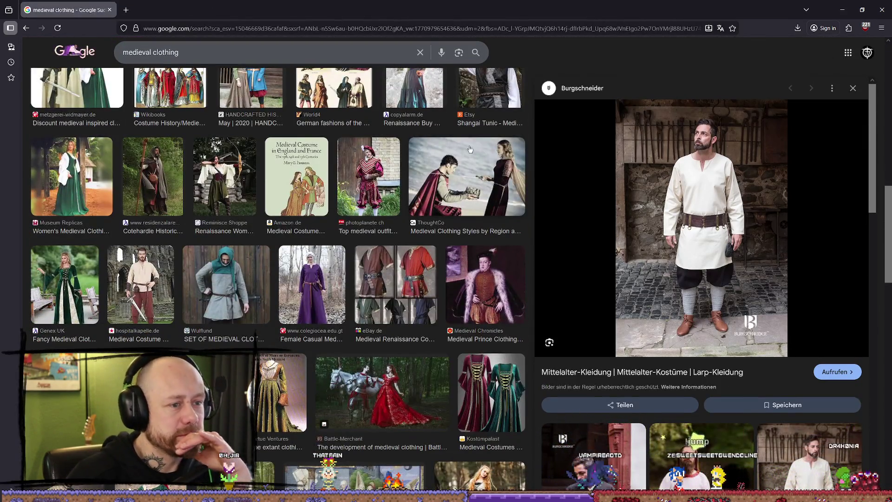
pyautogui.scroll(-1, 139, 204)
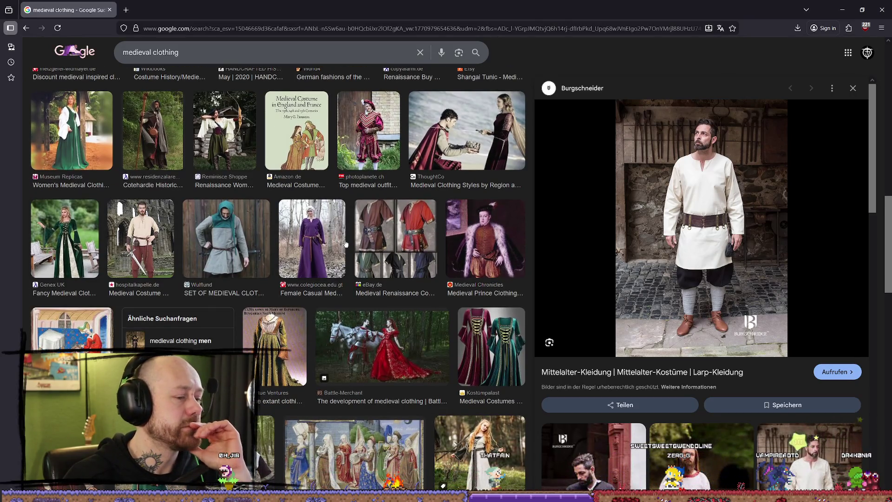
pyautogui.scroll(-2, 407, 237)
pyautogui.scroll(-2, 373, 253)
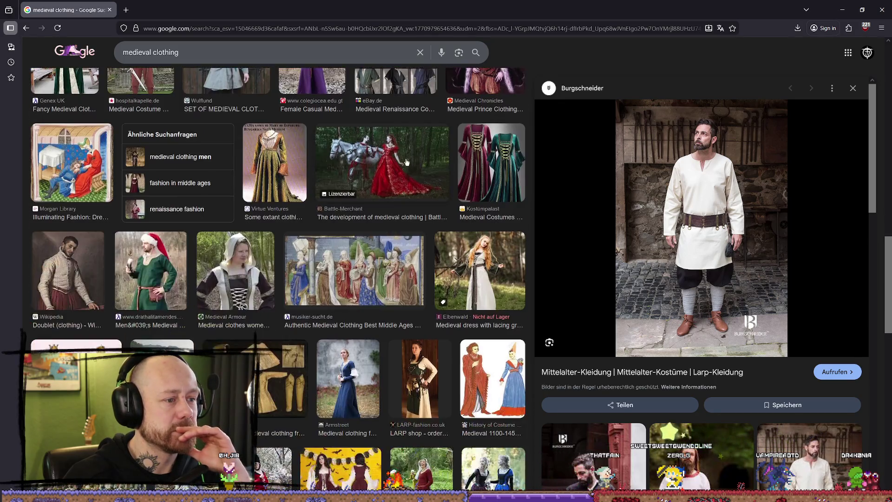
pyautogui.scroll(-2, 407, 162)
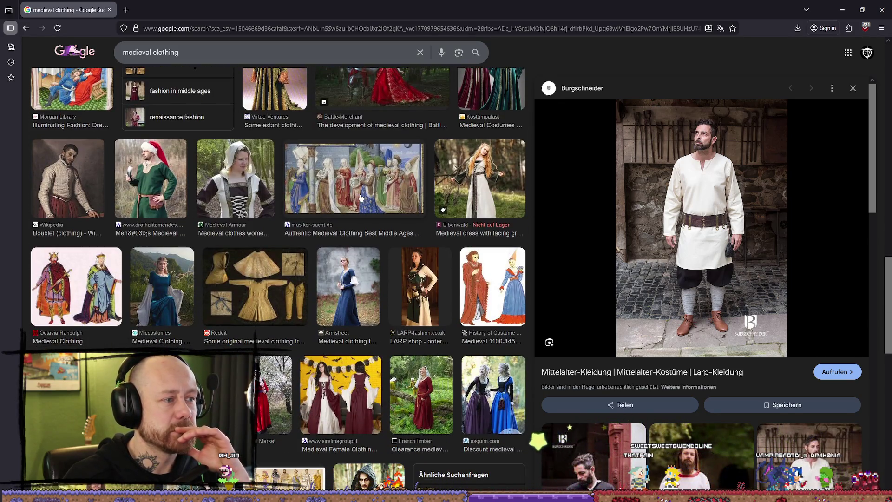
pyautogui.scroll(-2, 186, 191)
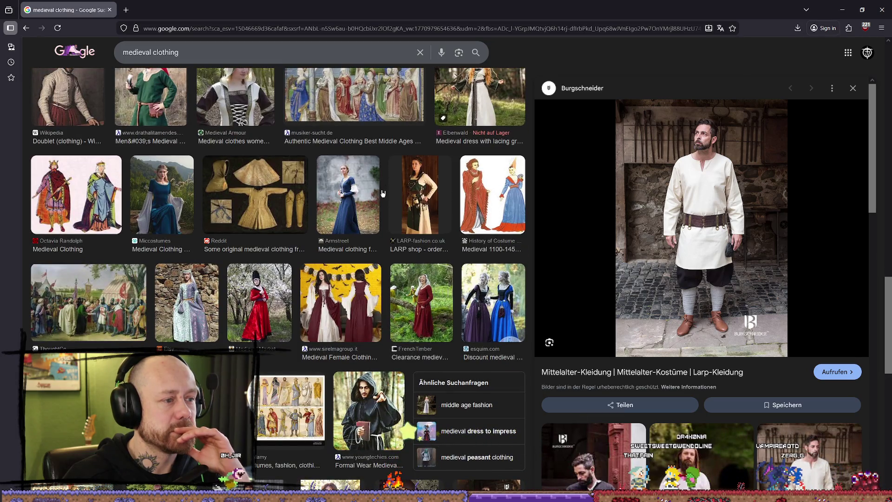
pyautogui.scroll(-4, 383, 193)
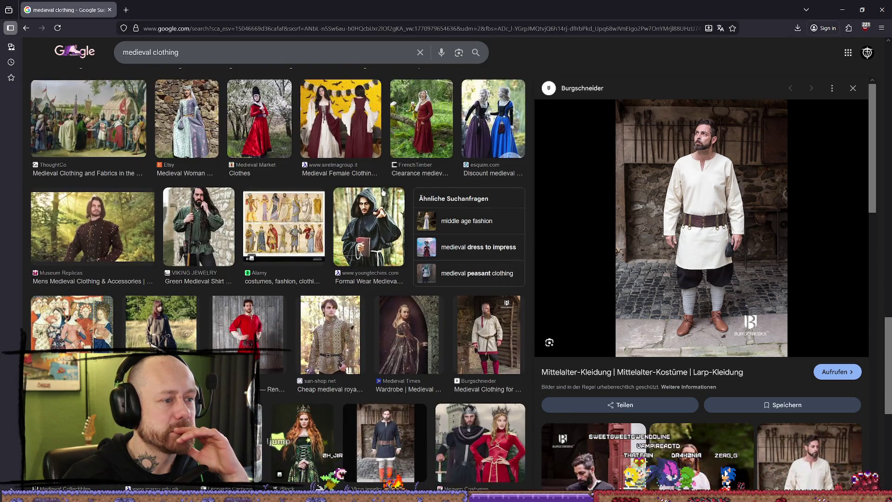
pyautogui.scroll(-1, 379, 194)
pyautogui.scroll(-2, 379, 194)
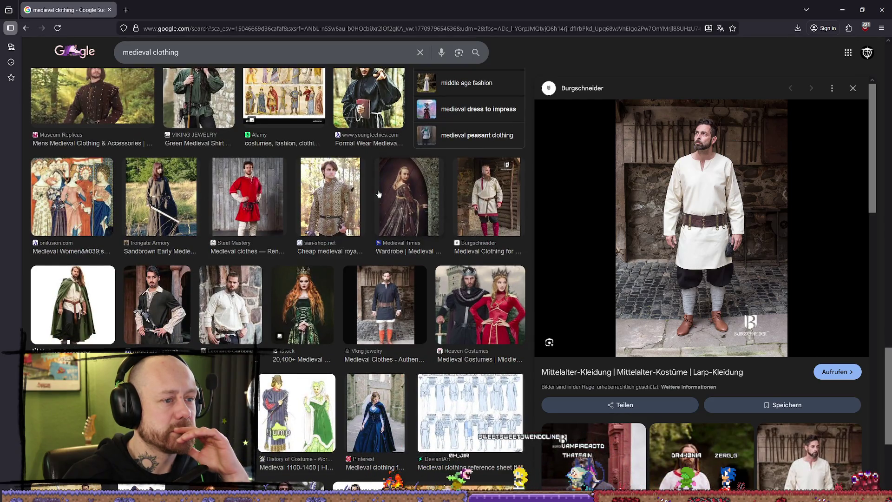
pyautogui.scroll(-3, 379, 194)
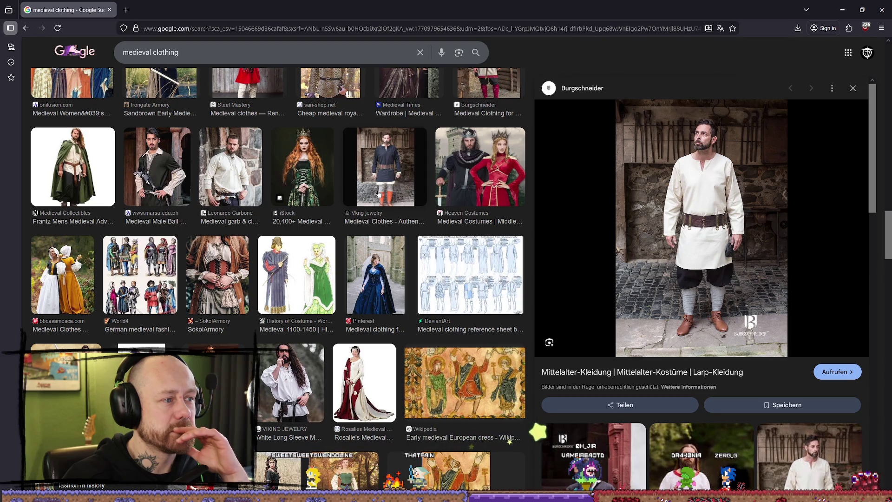
pyautogui.scroll(-4, 379, 194)
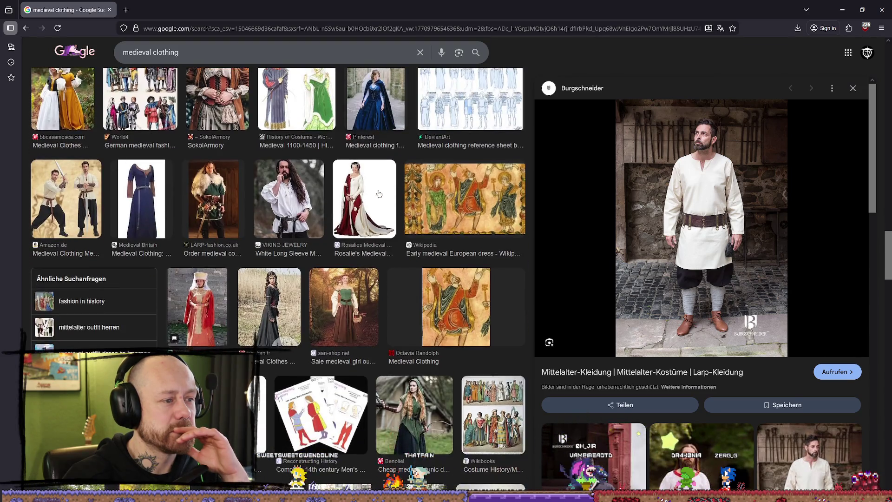
pyautogui.scroll(-10, 323, 197)
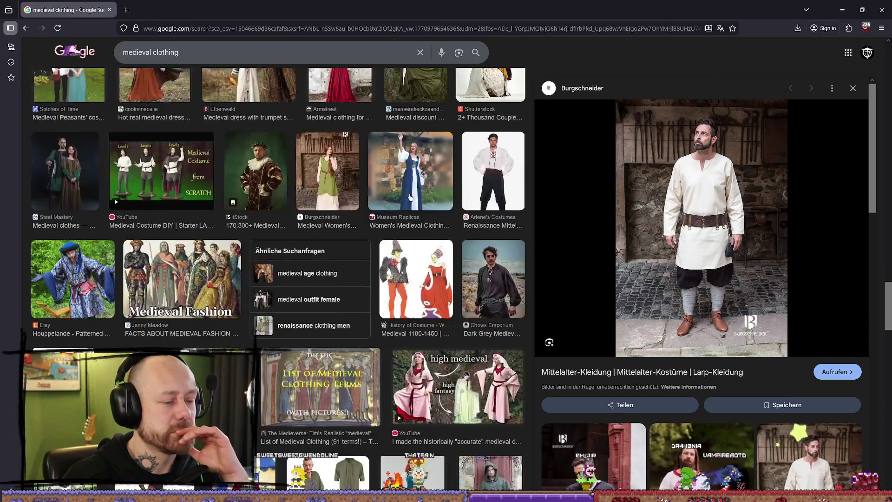
pyautogui.scroll(-4, 411, 197)
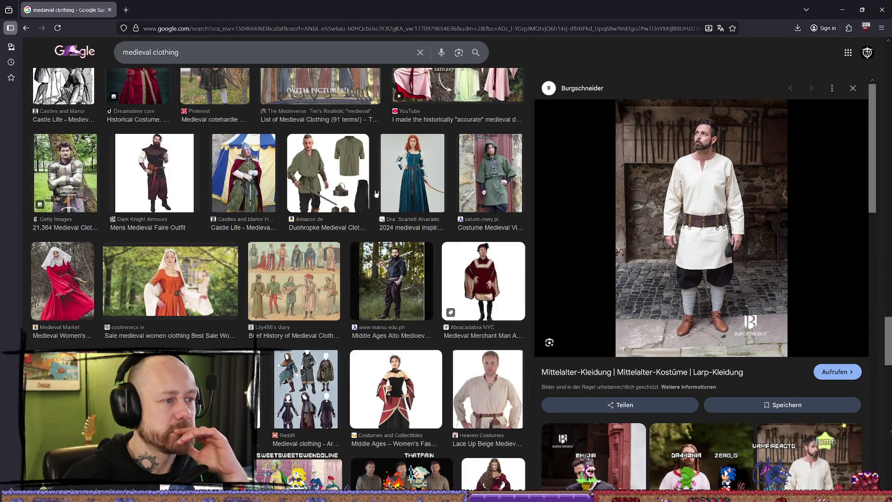
pyautogui.scroll(-4, 376, 194)
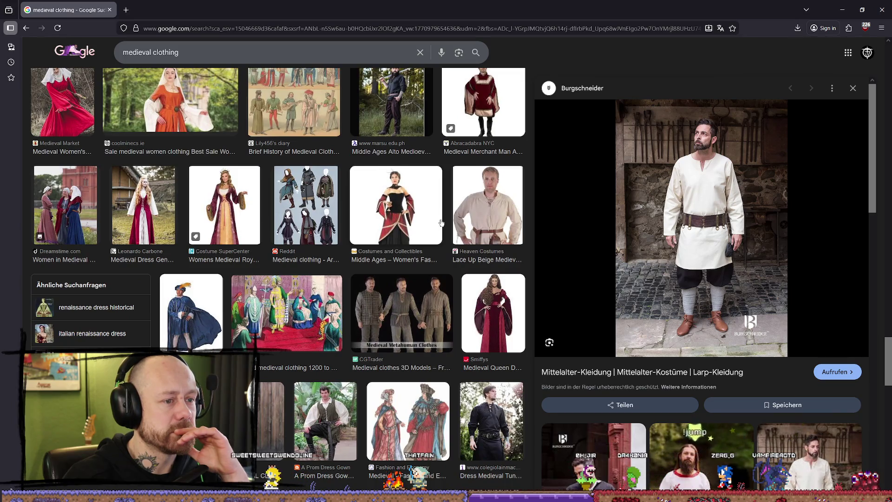
pyautogui.scroll(-5, 360, 174)
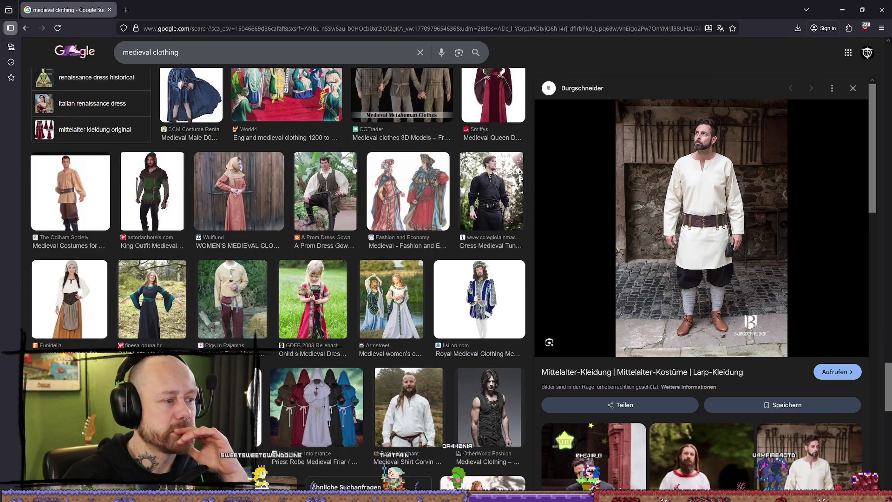
pyautogui.scroll(-5, 361, 163)
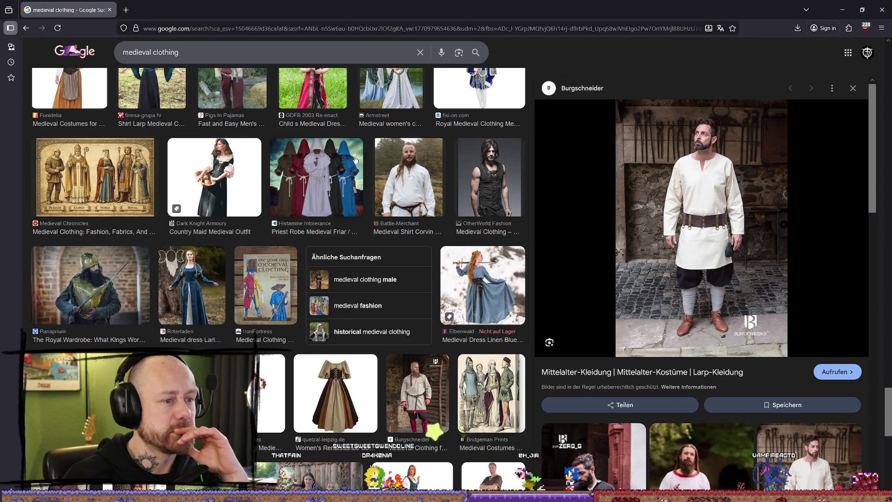
pyautogui.scroll(-3, 354, 159)
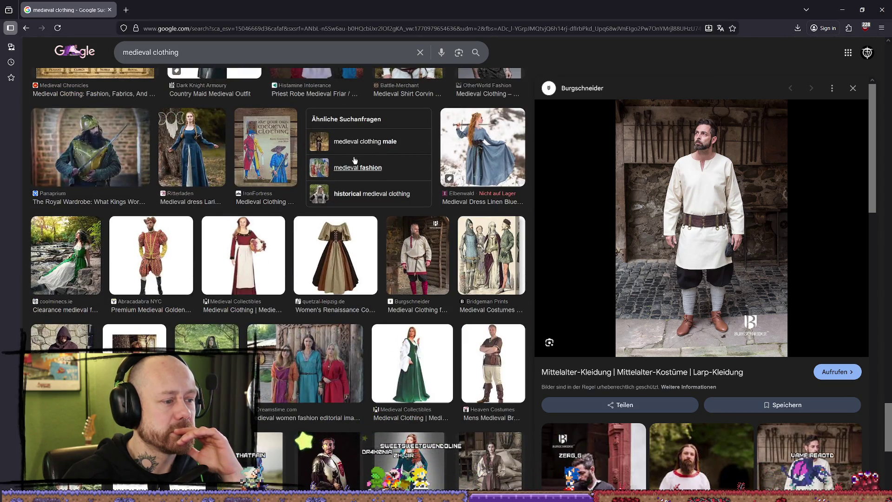
pyautogui.scroll(-3, 354, 160)
pyautogui.scroll(-3, 356, 158)
pyautogui.scroll(-1, 359, 157)
pyautogui.scroll(-2, 359, 157)
pyautogui.scroll(-5, 367, 151)
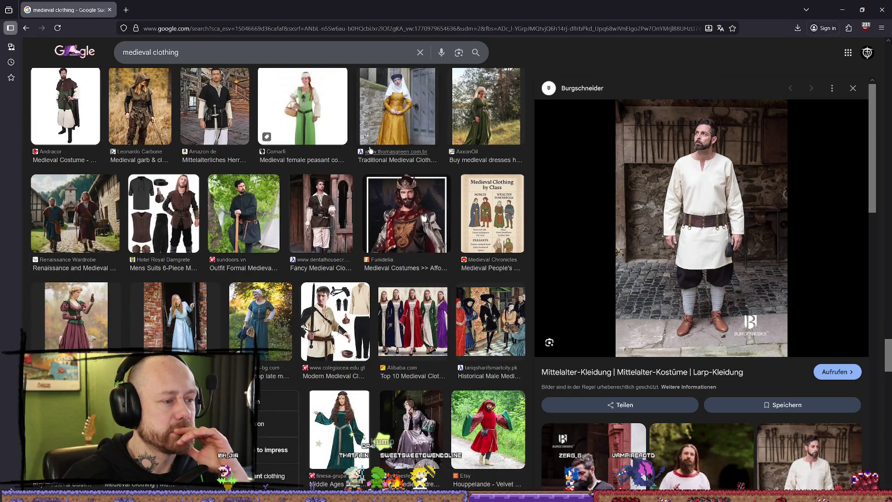
pyautogui.scroll(-3, 370, 149)
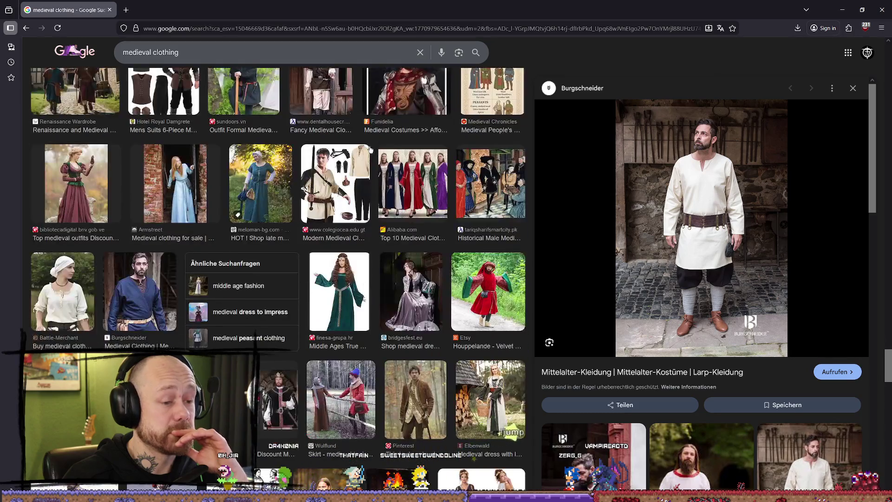
pyautogui.scroll(-3, 370, 149)
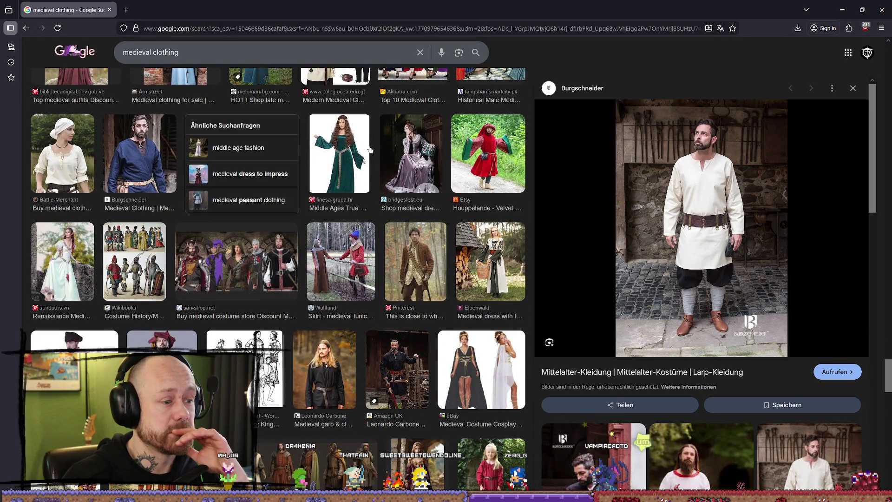
pyautogui.scroll(-4, 371, 149)
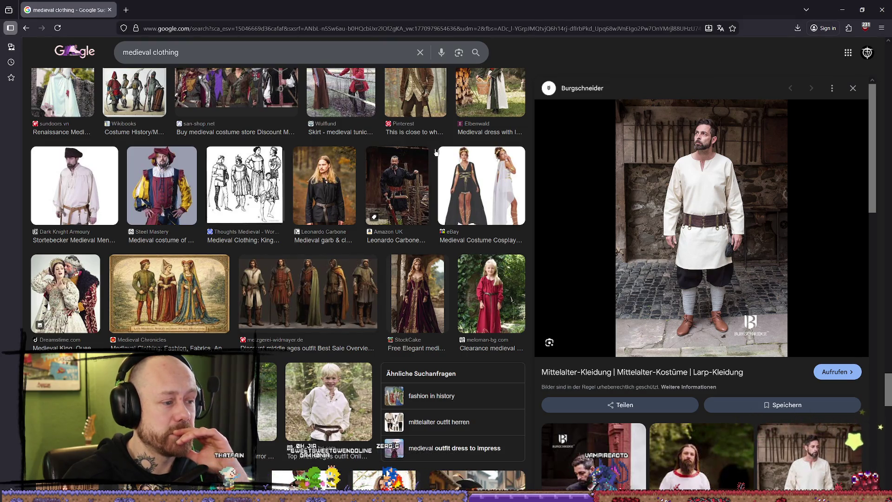
pyautogui.scroll(-2, 436, 152)
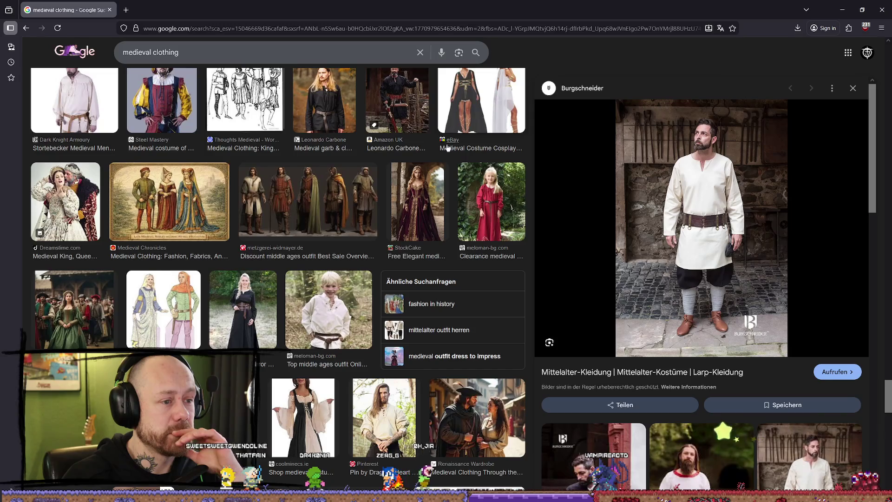
pyautogui.scroll(-1, 448, 148)
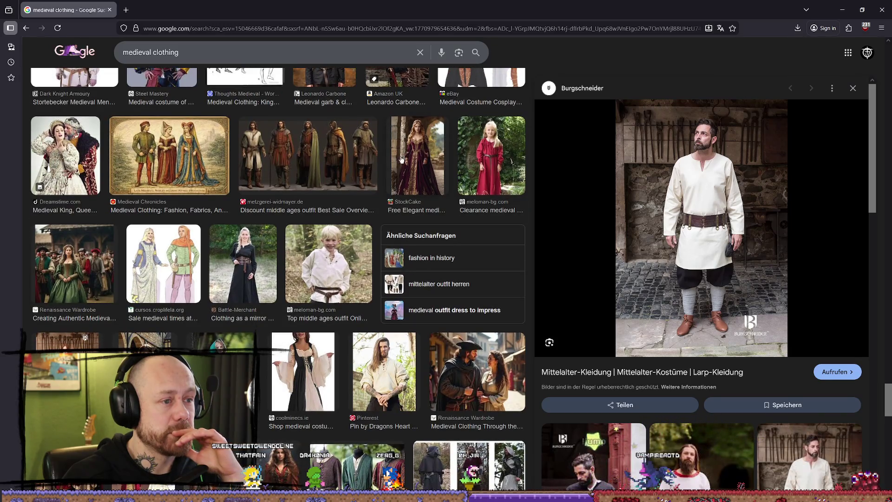
pyautogui.scroll(-5, 375, 185)
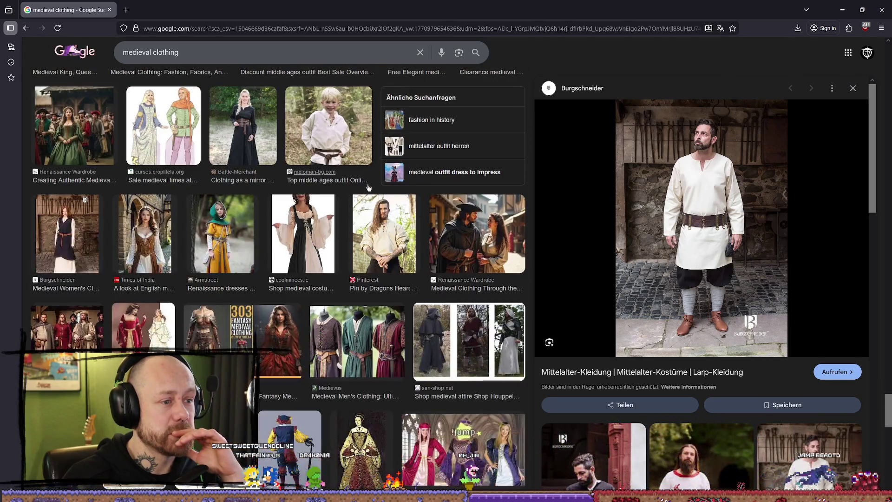
pyautogui.scroll(-3, 375, 185)
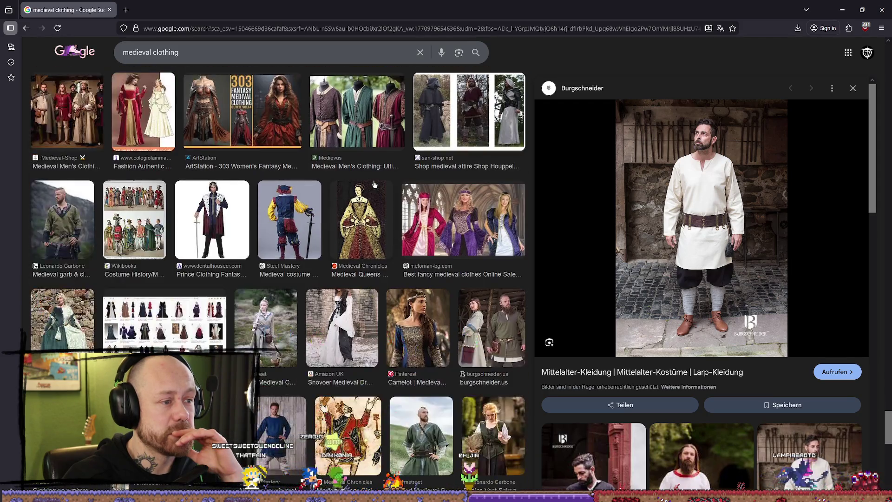
pyautogui.scroll(1, 375, 185)
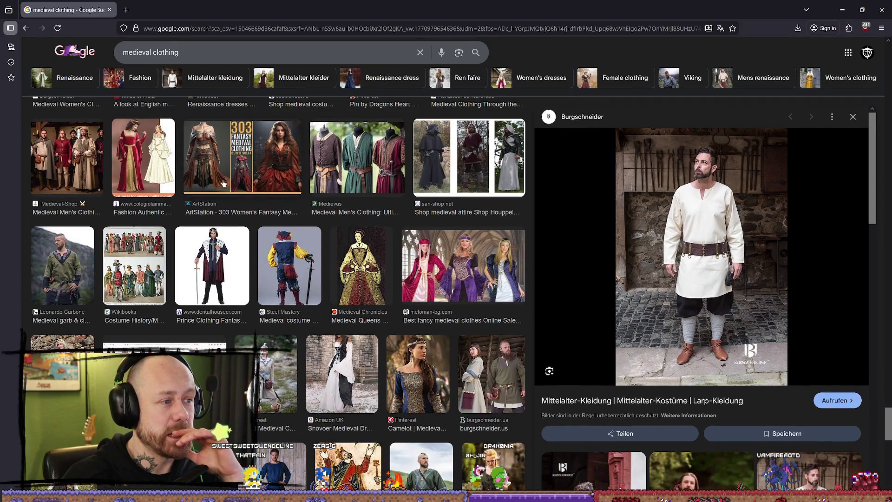
pyautogui.scroll(-7, 254, 182)
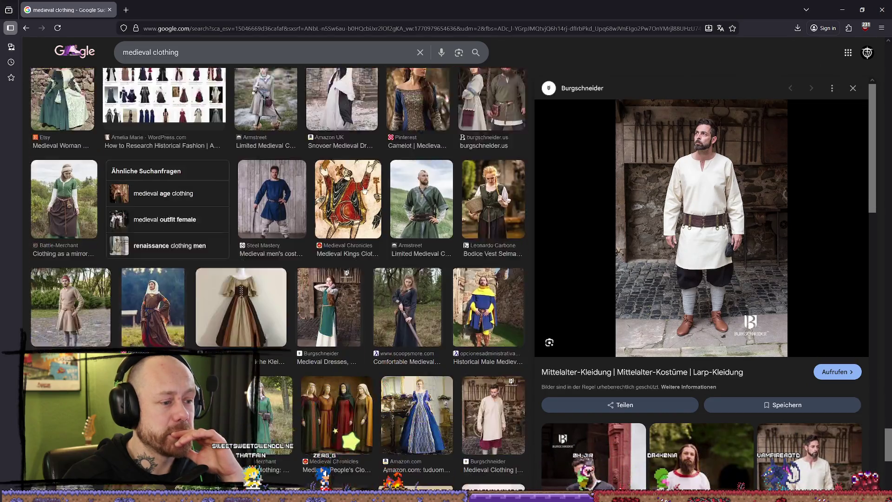
pyautogui.scroll(-15, 364, 190)
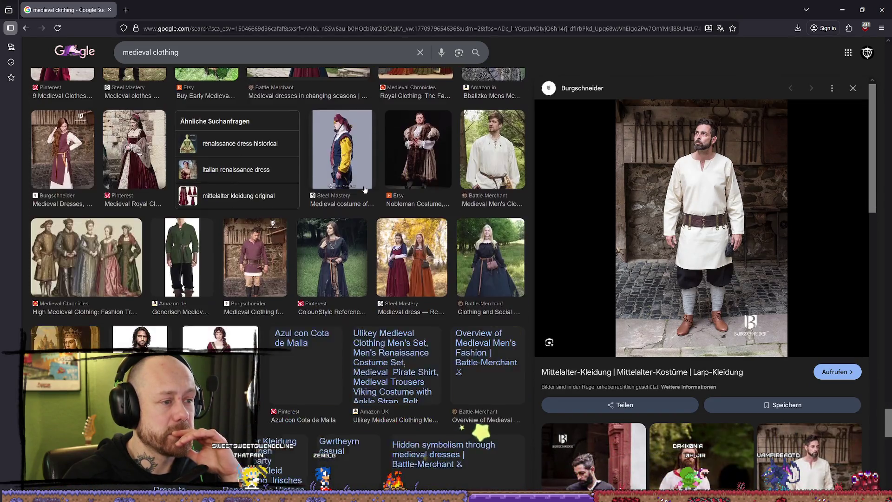
pyautogui.scroll(-5, 365, 190)
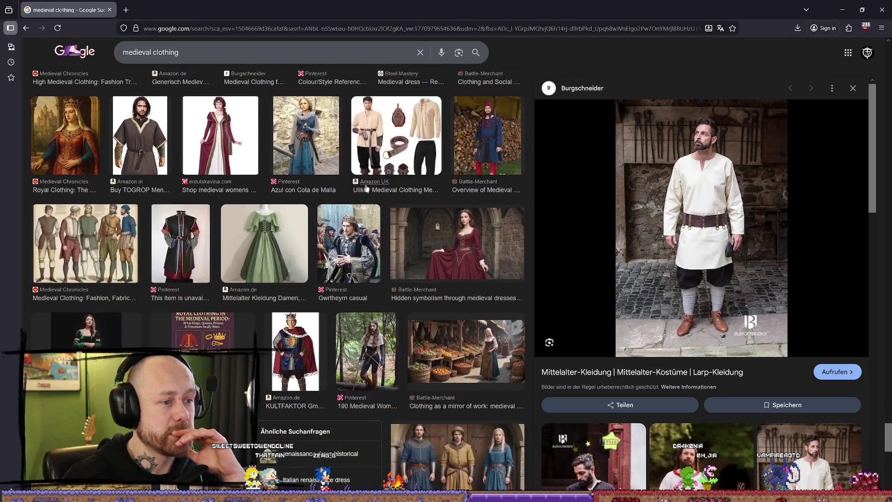
pyautogui.scroll(-3, 366, 188)
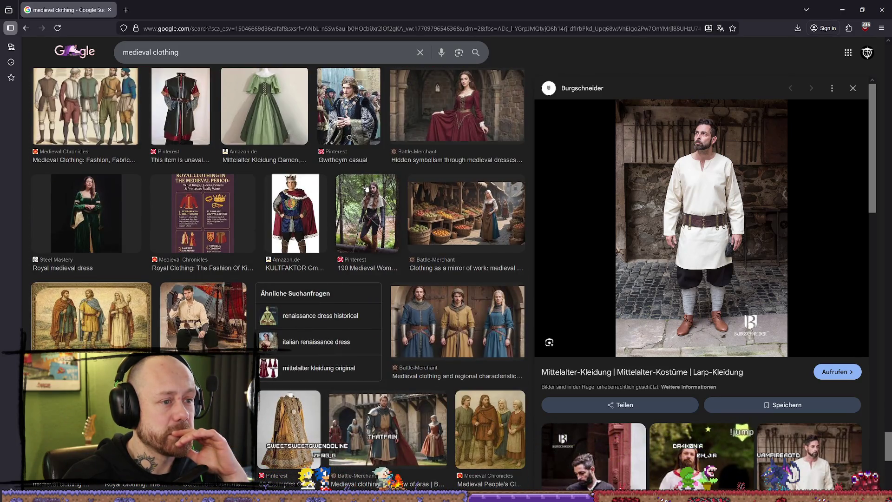
pyautogui.scroll(-4, 366, 189)
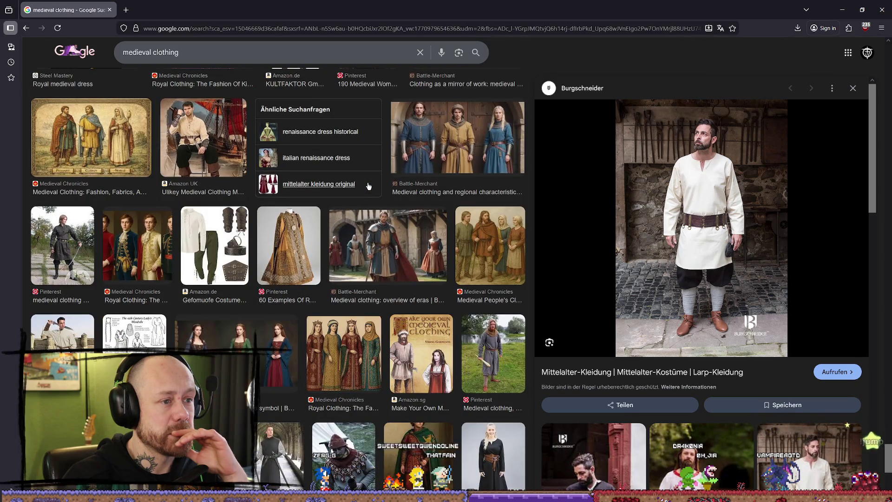
pyautogui.scroll(-7, 368, 186)
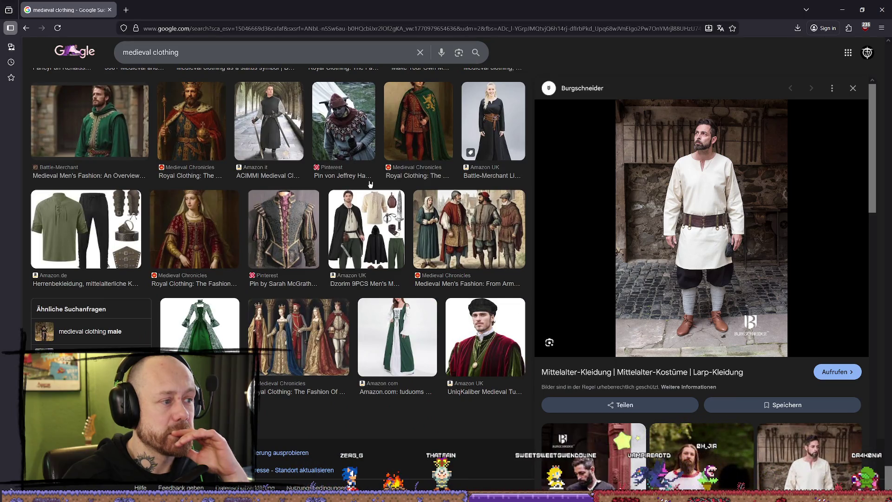
pyautogui.scroll(1, 370, 184)
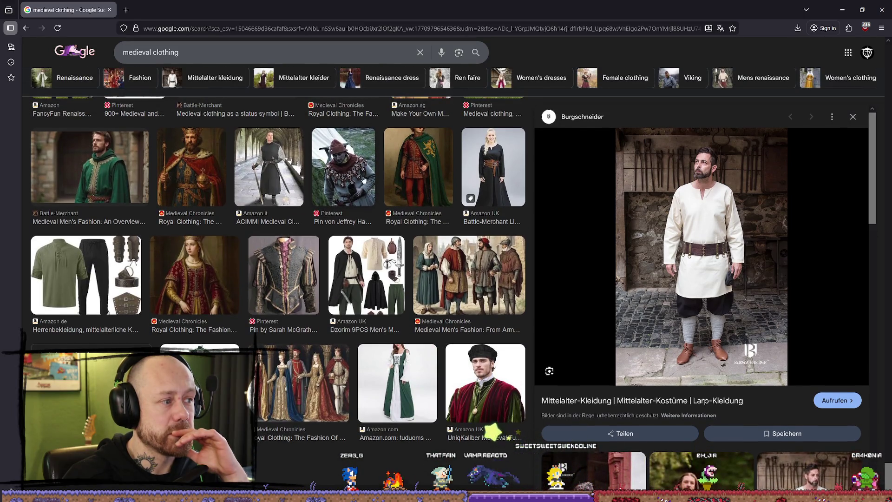
pyautogui.hotkey('alt', 'Tab')
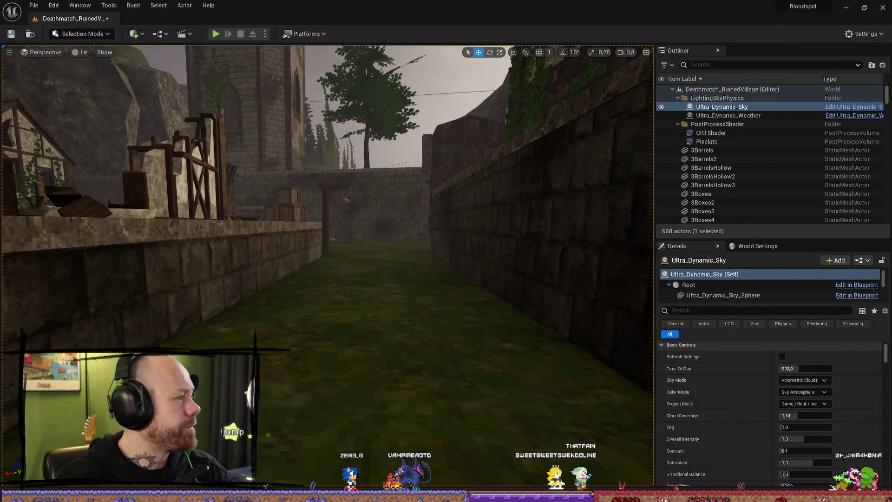
# Step: In a new Firefox tab, load the Calamity Oath of Despair Miro board from the 'miro' suggestions
pyautogui.hotkey('alt', 'Tab')
pyautogui.hotkey('ctrl', 't')
pyautogui.write('m')
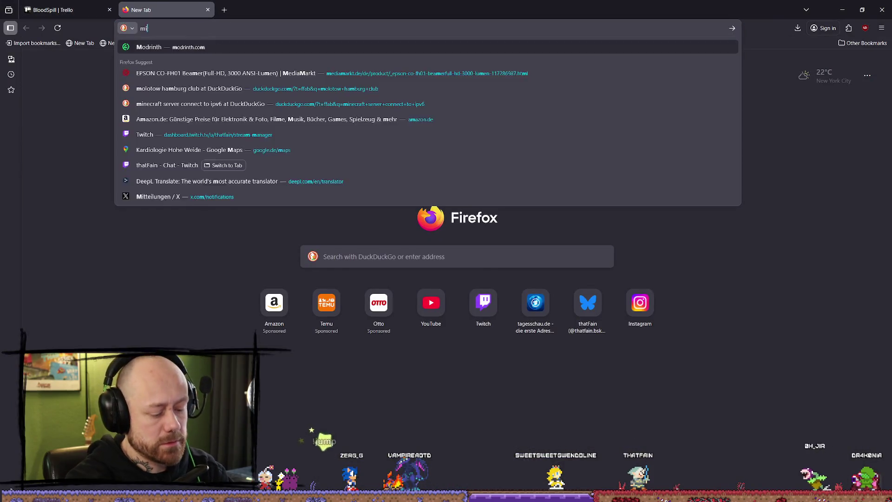
pyautogui.write('iro schluroff')
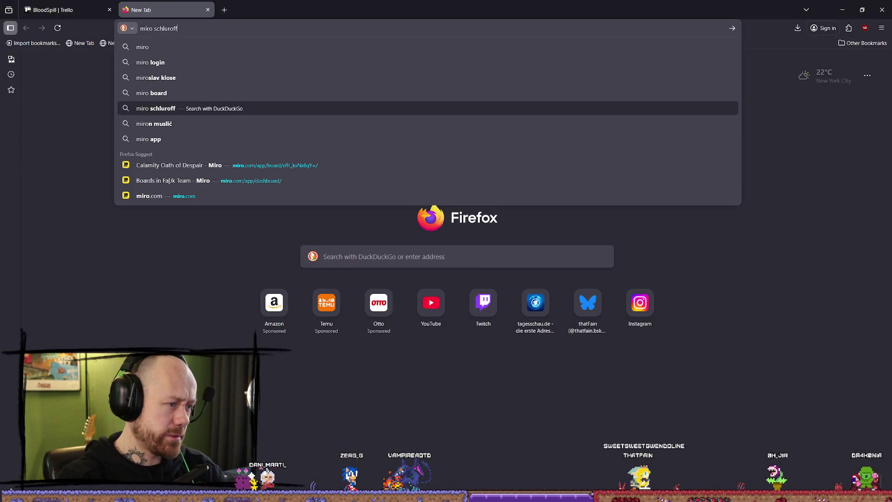
pyautogui.press('Down')
pyautogui.press('Down')
pyautogui.press('Down')
pyautogui.press('Return')
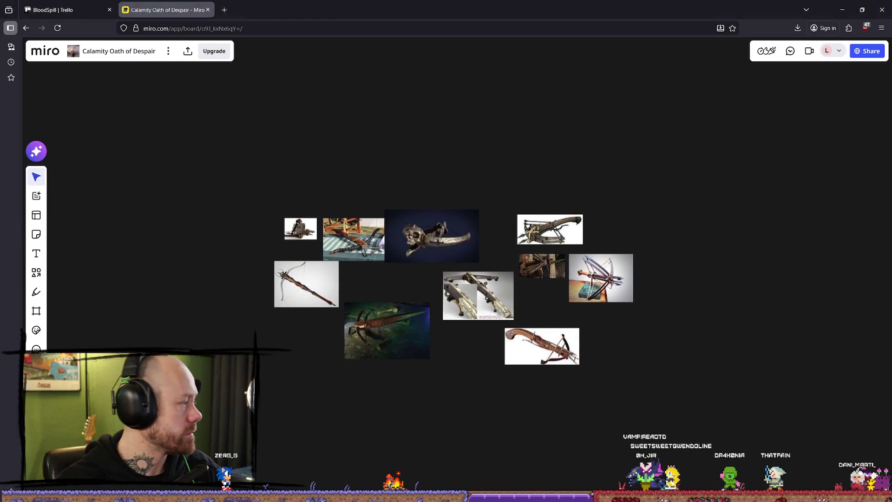
# Step: Drop the four costume images onto the Miro board, placing the blue-robe and yellow-tunic pair on top
pyautogui.moveTo(212, 145)
pyautogui.mouseDown()
pyautogui.moveTo(571, 129)
pyautogui.moveTo(596, 142)
pyautogui.mouseUp()
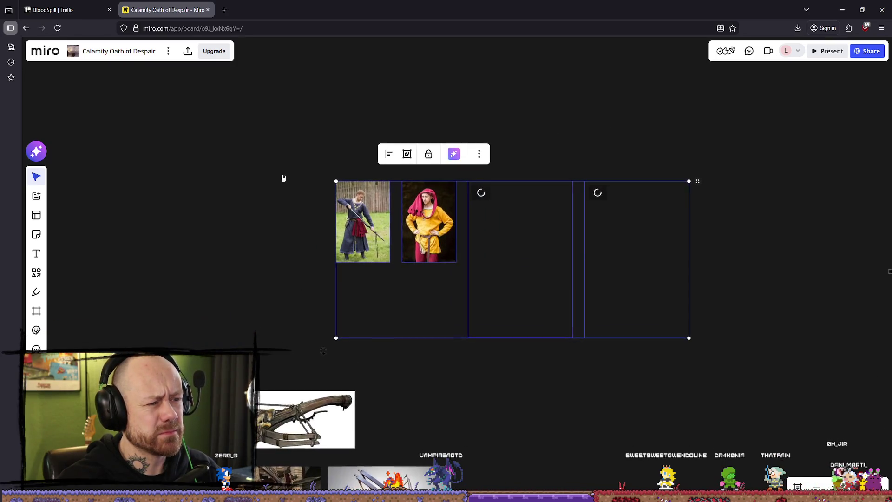
pyautogui.click(379, 208)
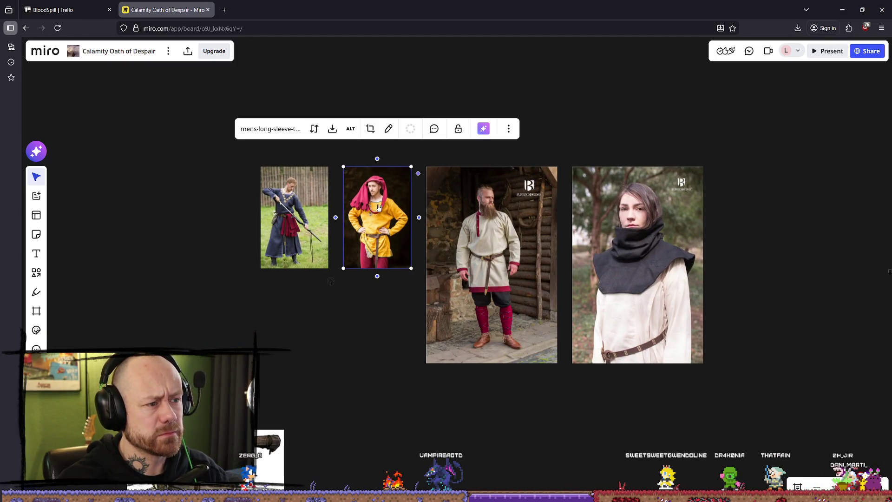
pyautogui.keyDown('shift'); pyautogui.click(314, 224); pyautogui.keyUp('shift')
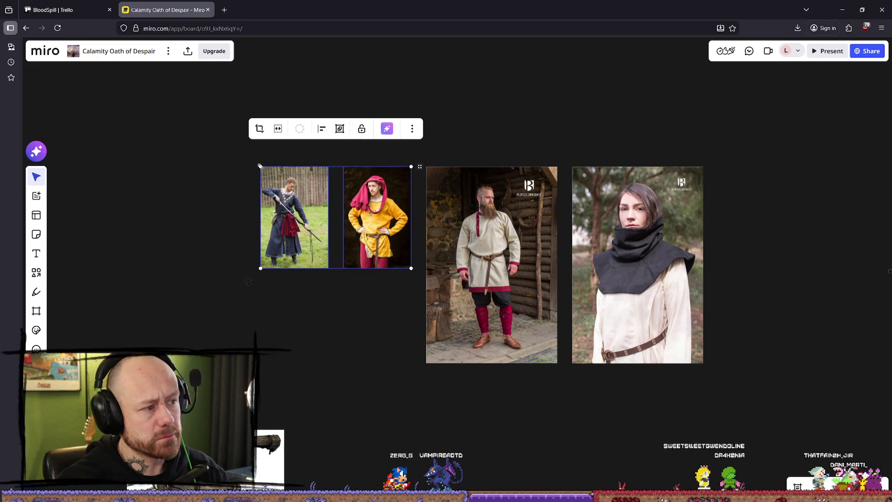
pyautogui.moveTo(268, 178)
pyautogui.mouseDown()
pyautogui.moveTo(325, 65)
pyautogui.moveTo(560, 65)
pyautogui.mouseUp()
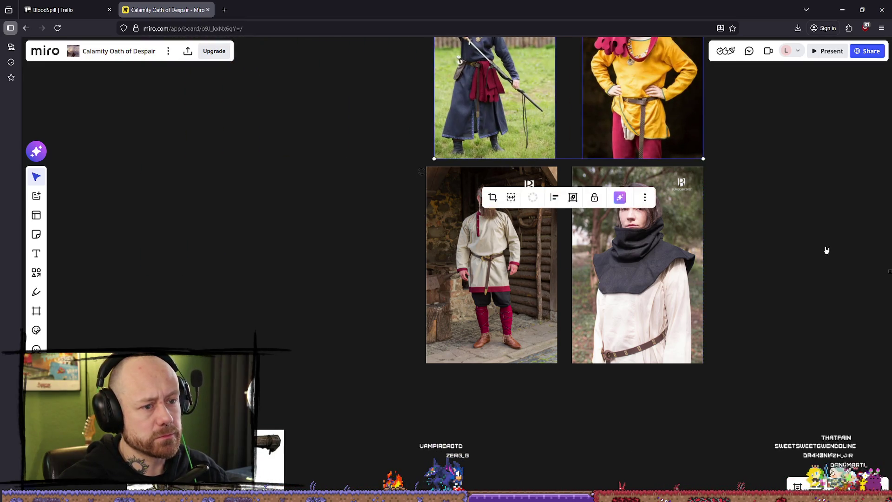
pyautogui.moveTo(683, 333); pyautogui.dragTo(433, 153)
pyautogui.moveTo(373, 204)
pyautogui.mouseDown()
pyautogui.moveTo(221, 185)
pyautogui.moveTo(395, 195)
pyautogui.mouseUp()
# Step: Enlarge the blue-robe image and resize the yellow-tunic image to match it
pyautogui.click(408, 79)
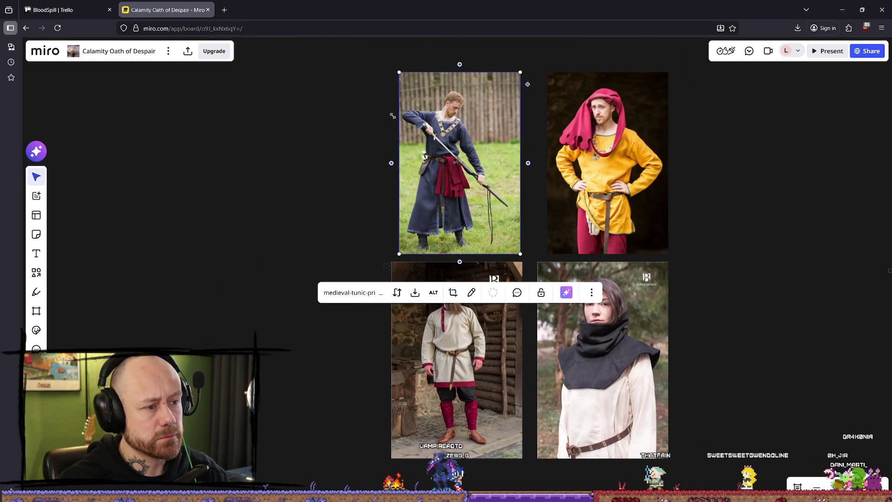
pyautogui.moveTo(407, 70)
pyautogui.mouseDown()
pyautogui.moveTo(384, 53)
pyautogui.moveTo(399, 72)
pyautogui.mouseUp()
pyautogui.click(633, 77)
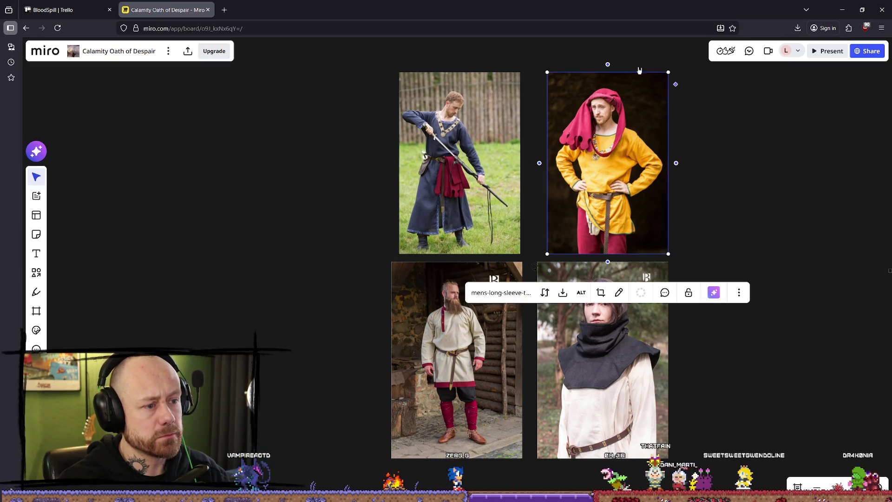
pyautogui.moveTo(667, 69); pyautogui.dragTo(669, 79)
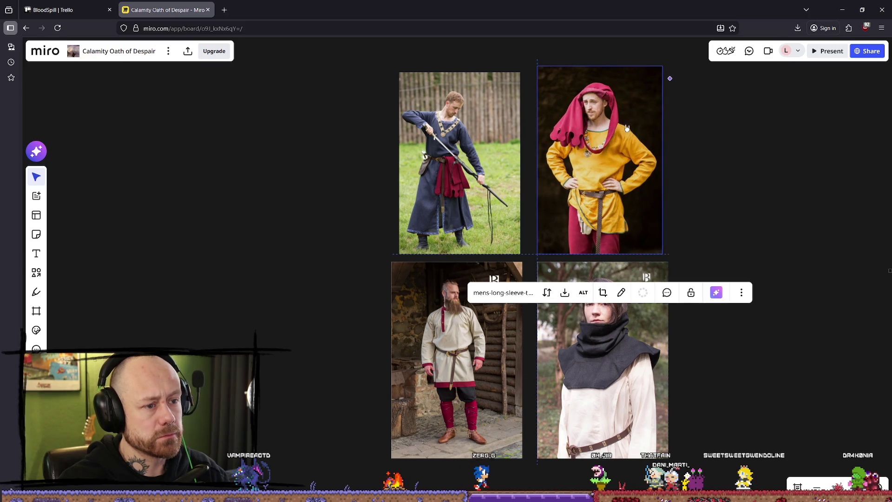
# Step: Inspect the four costume images, deselect them, and switch to Unreal Editor
pyautogui.scroll(-4, 657, 225)
pyautogui.click(534, 186)
pyautogui.scroll(2, 657, 263)
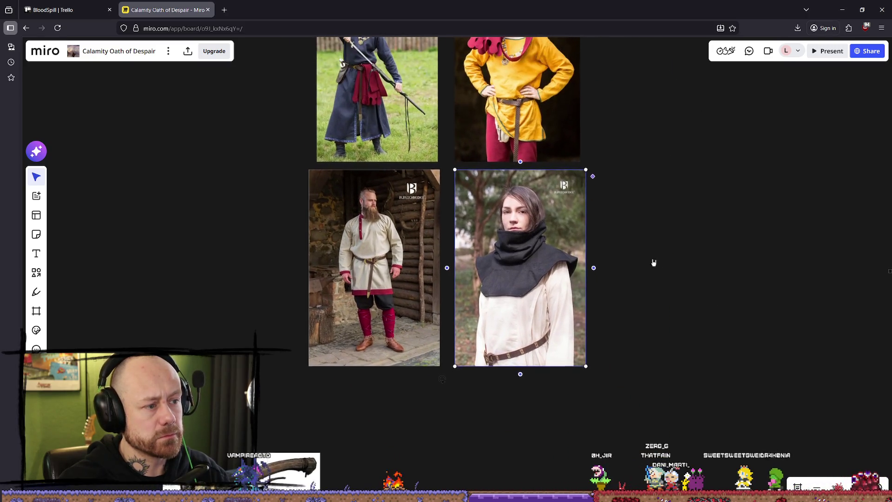
pyautogui.hscroll(2, 474, 194)
pyautogui.moveTo(521, 433); pyautogui.dragTo(260, 225)
pyautogui.scroll(-3, 349, 222)
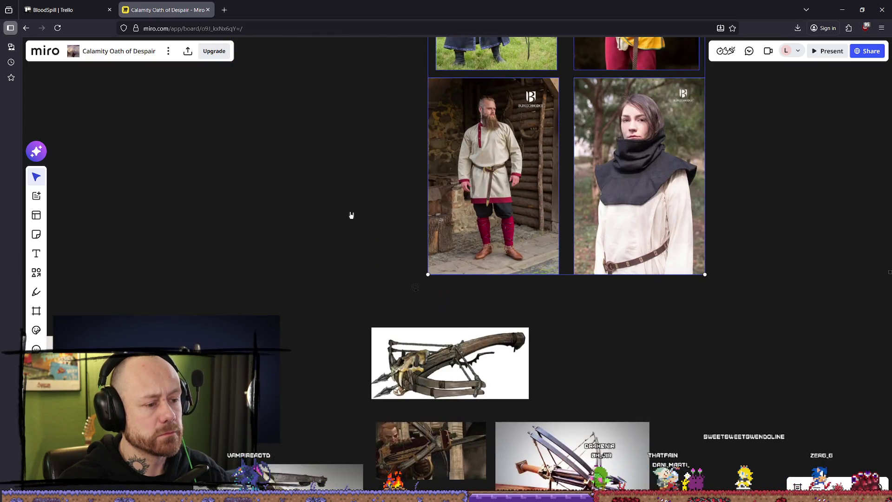
pyautogui.keyDown('ctrl'); pyautogui.scroll(2, 342, 277); pyautogui.keyUp('ctrl')
pyautogui.hscroll(3, 464, 274)
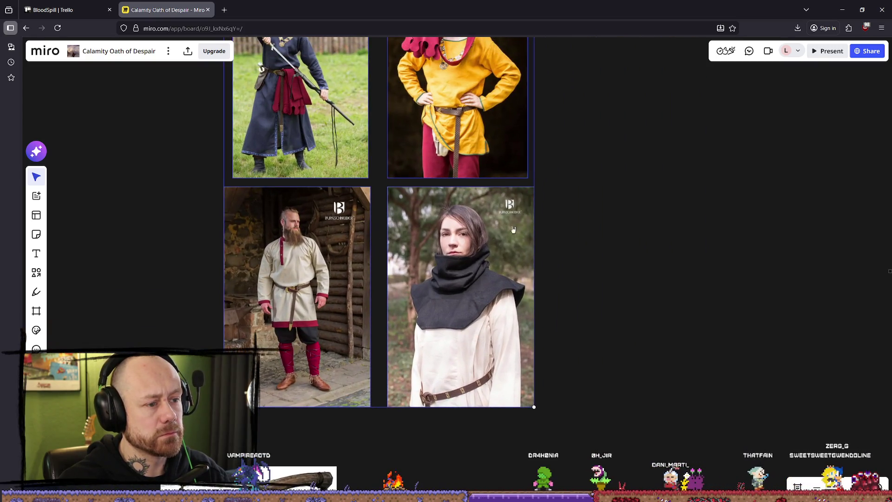
pyautogui.keyDown('ctrl'); pyautogui.scroll(-1, 637, 273); pyautogui.keyUp('ctrl')
pyautogui.scroll(-2, 647, 285)
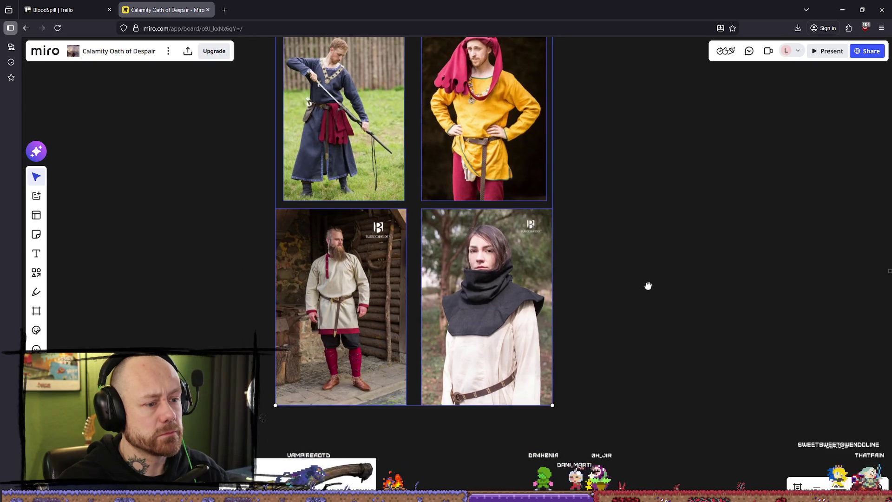
pyautogui.click(647, 285)
pyautogui.hotkey('alt', 'Tab')
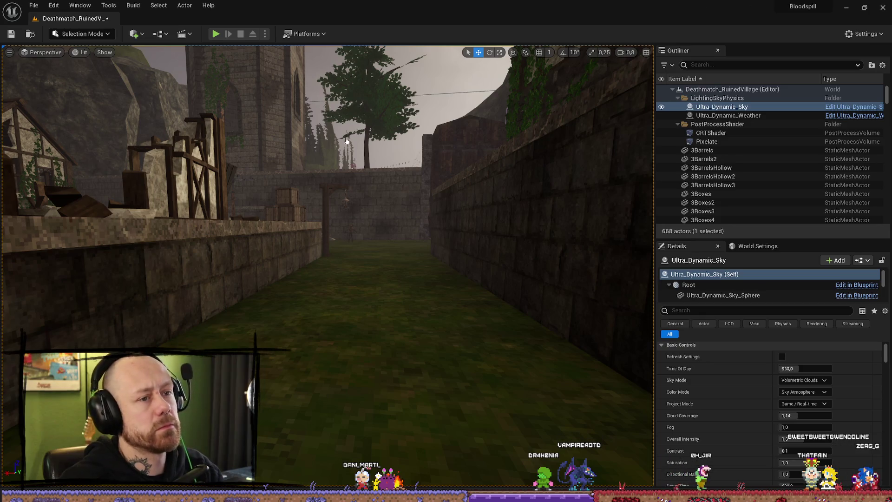
# Step: Switch from the ruined village level to Union Bytes Painter with CharacterHoodedV5.ubpd open
pyautogui.hotkey('alt', 'Tab')
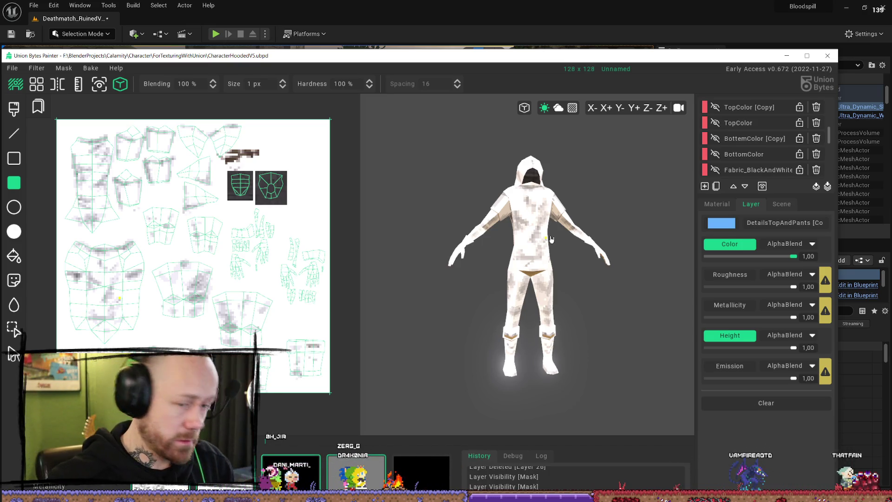
# Step: Compare the BottomColor and TopColor fabrics, leaving TopColor's brown showing and BottomColor hidden
pyautogui.click(716, 155)
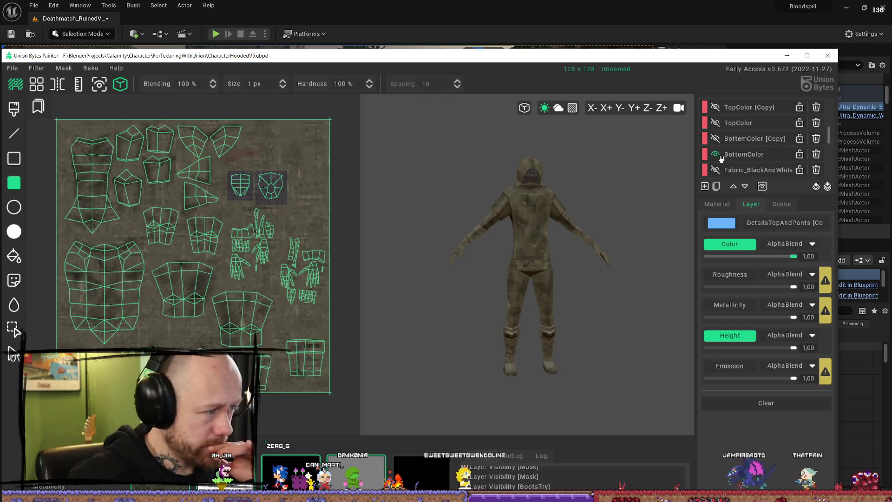
pyautogui.scroll(-1, 744, 159)
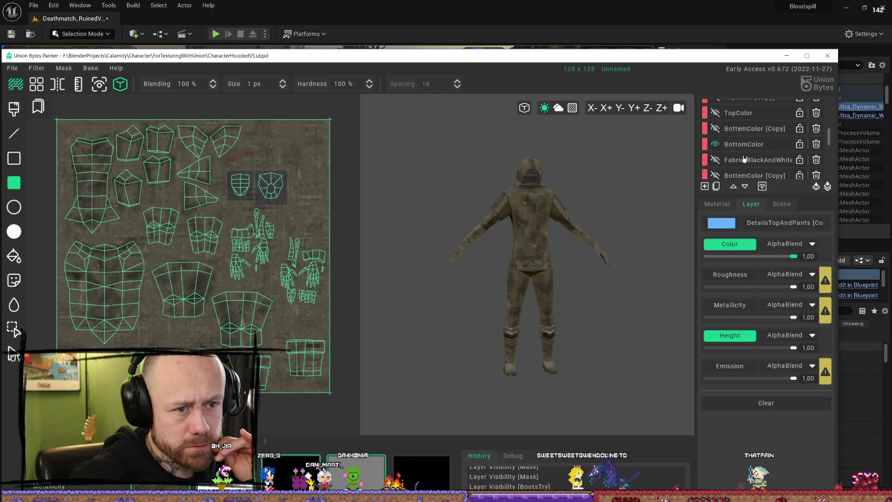
pyautogui.scroll(1, 727, 148)
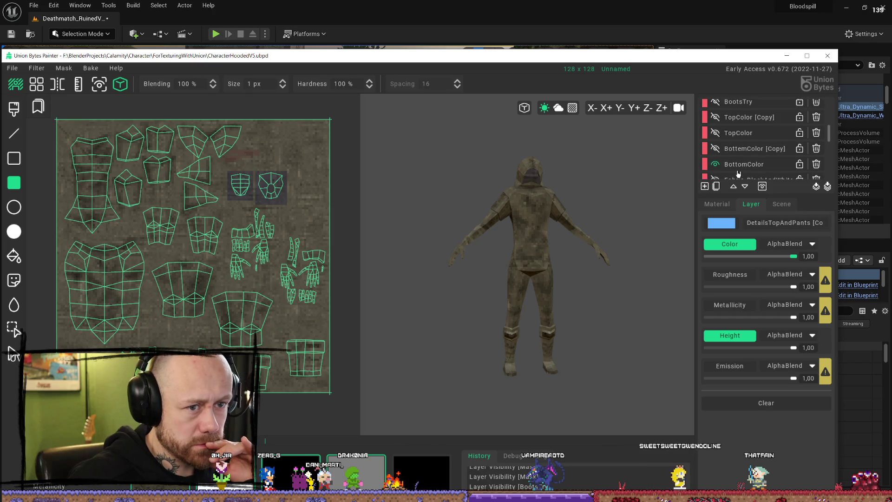
pyautogui.click(716, 133)
pyautogui.click(716, 133)
pyautogui.click(716, 133)
pyautogui.click(716, 133)
pyautogui.click(716, 133)
pyautogui.click(716, 132)
pyautogui.click(716, 132)
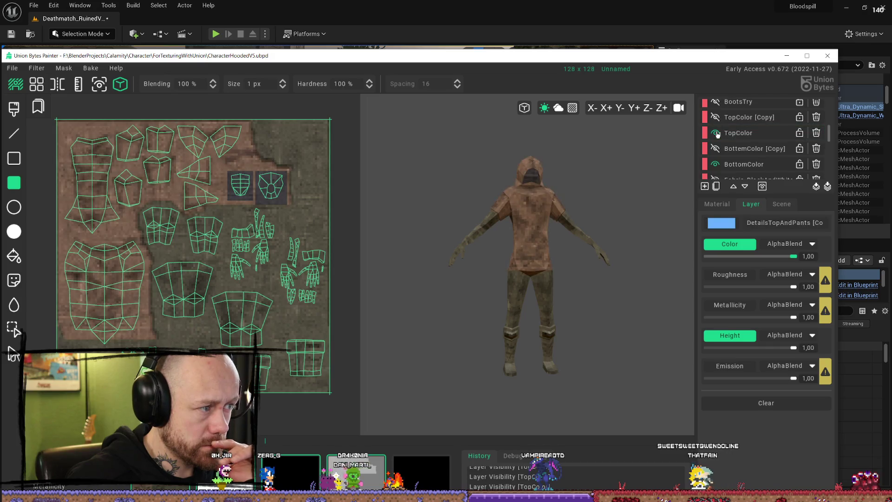
pyautogui.click(716, 133)
pyautogui.click(716, 133)
pyautogui.click(717, 134)
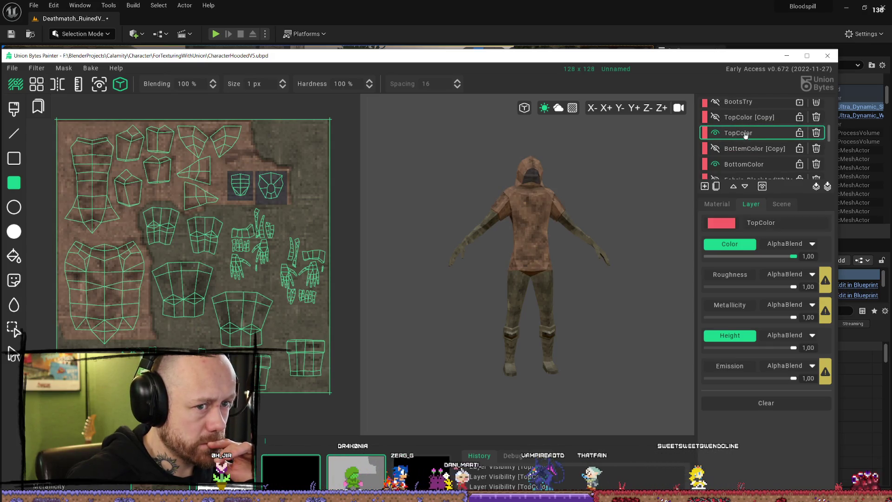
pyautogui.click(716, 133)
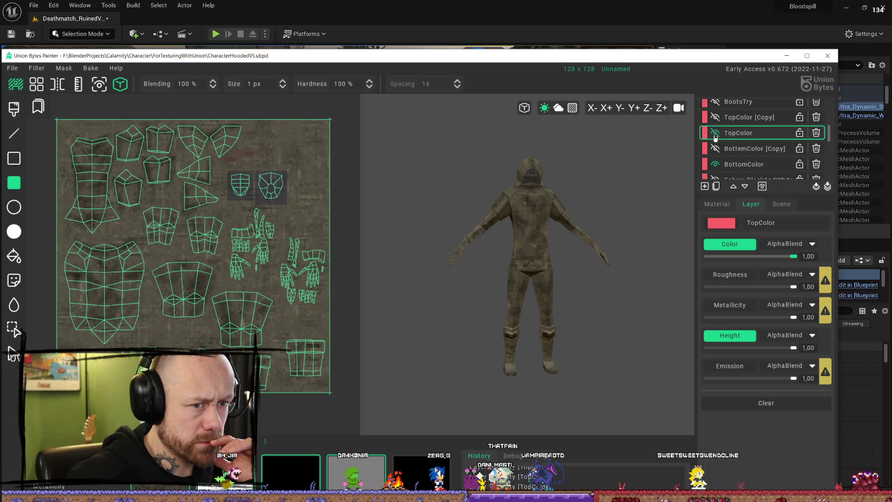
pyautogui.click(716, 136)
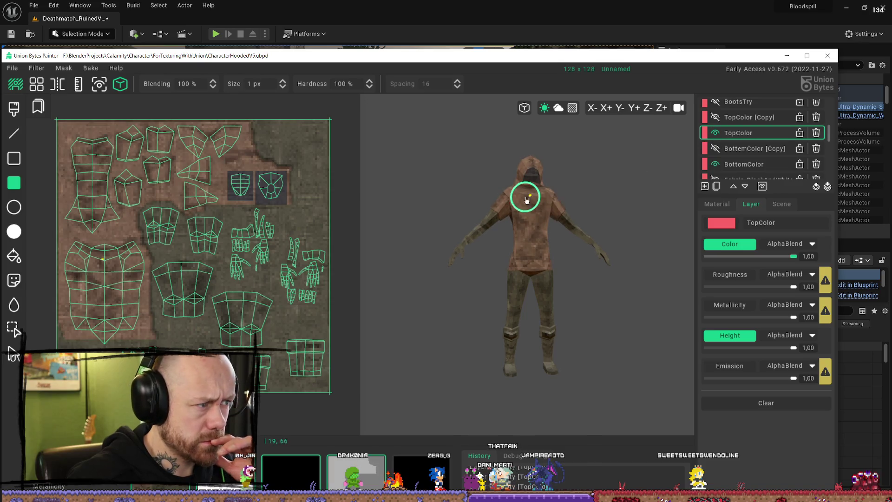
pyautogui.click(716, 164)
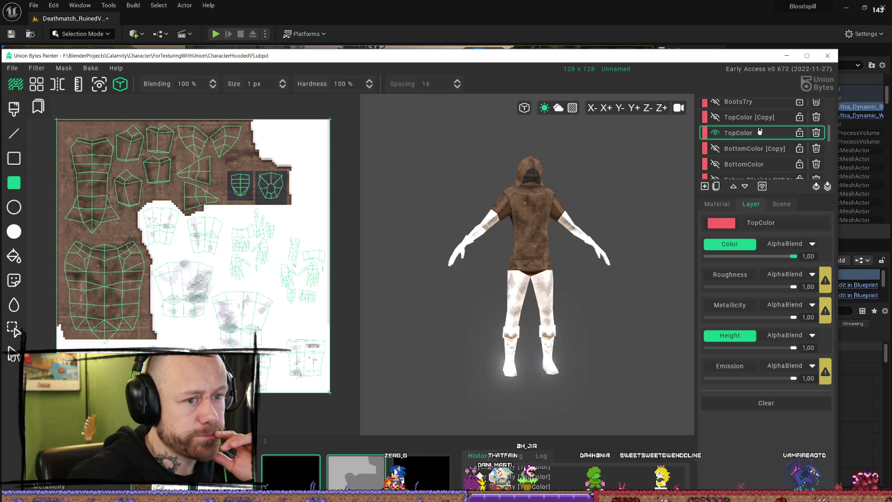
# Step: Magic-wand select the white area, invert it onto the brown top region, then hide TopColor
pyautogui.click(13, 329)
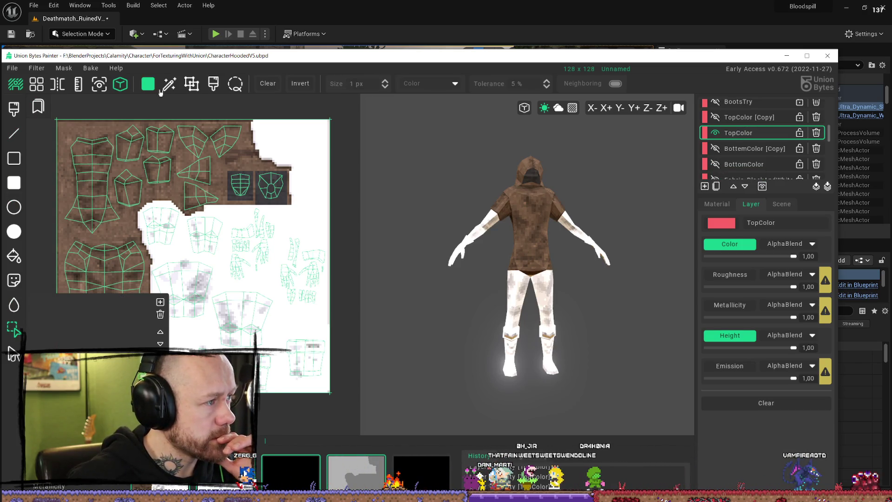
pyautogui.click(162, 158)
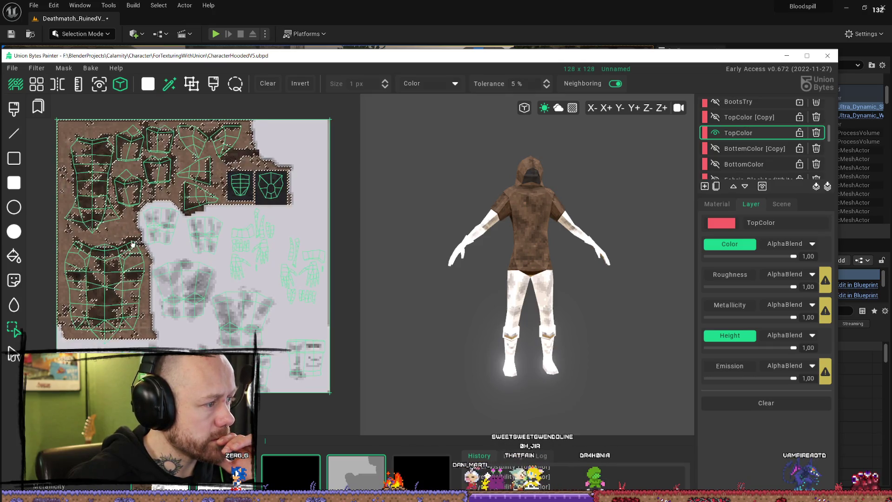
pyautogui.click(159, 251)
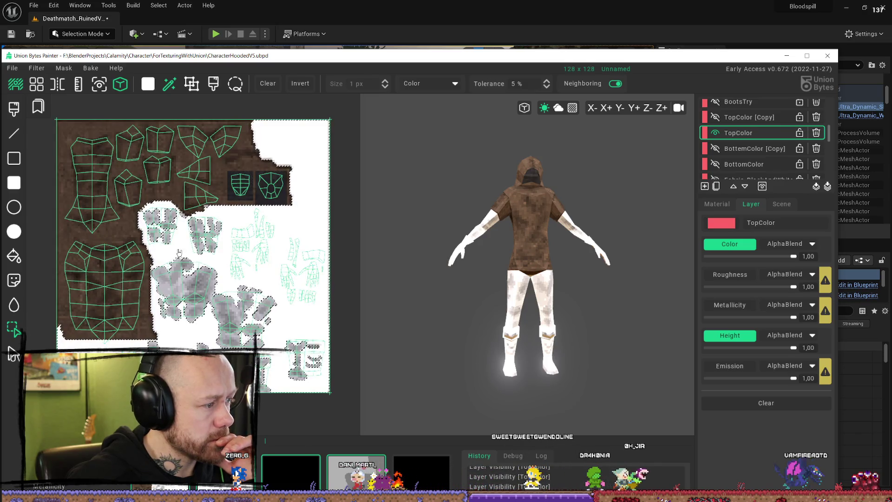
pyautogui.click(175, 244)
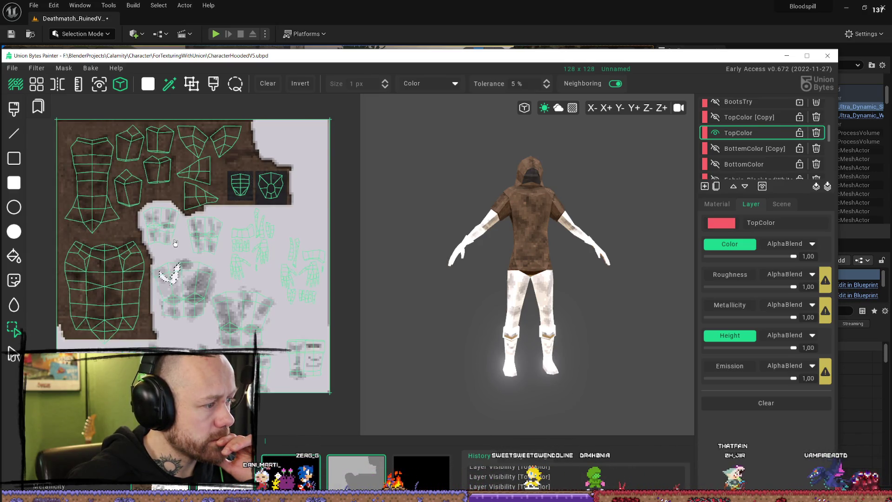
pyautogui.click(305, 171)
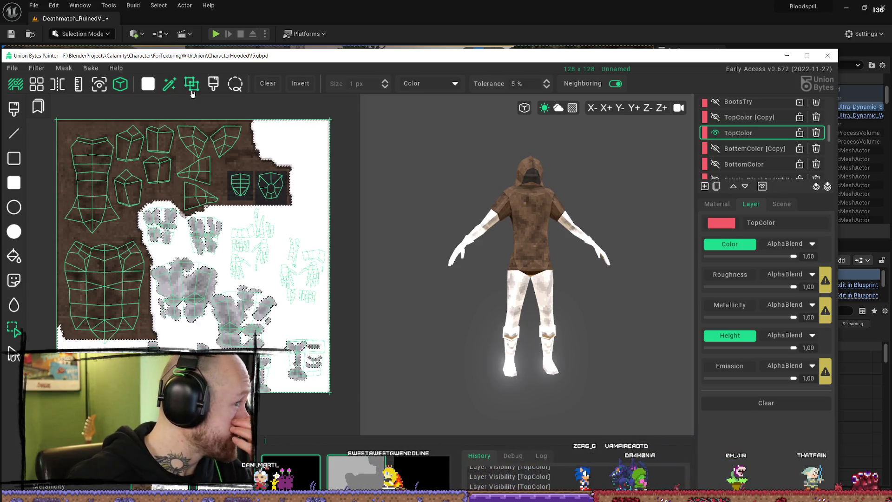
pyautogui.click(301, 83)
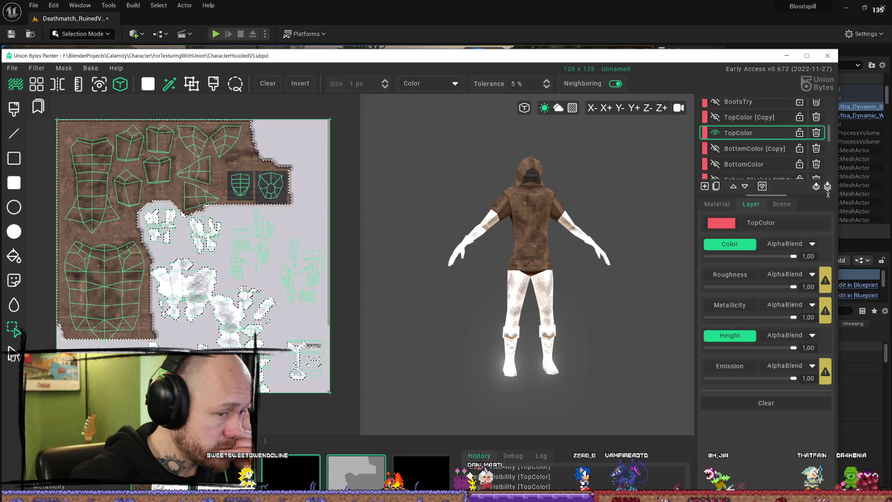
pyautogui.scroll(-1, 740, 144)
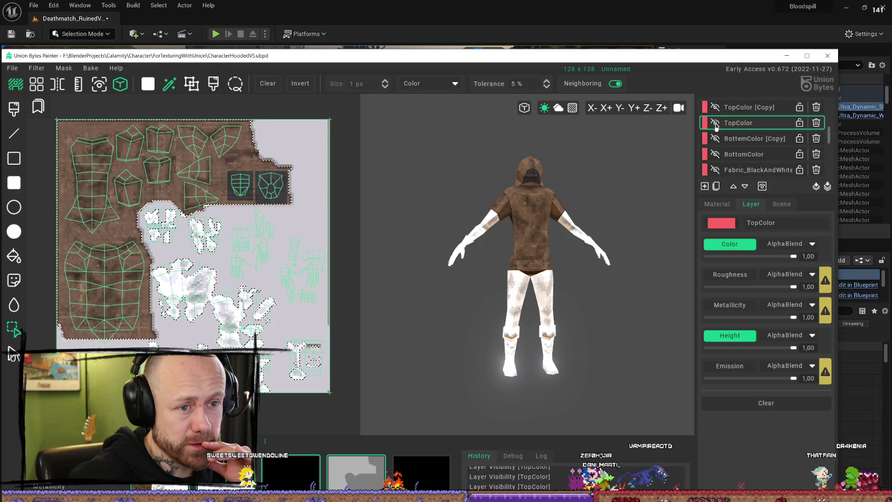
pyautogui.click(715, 122)
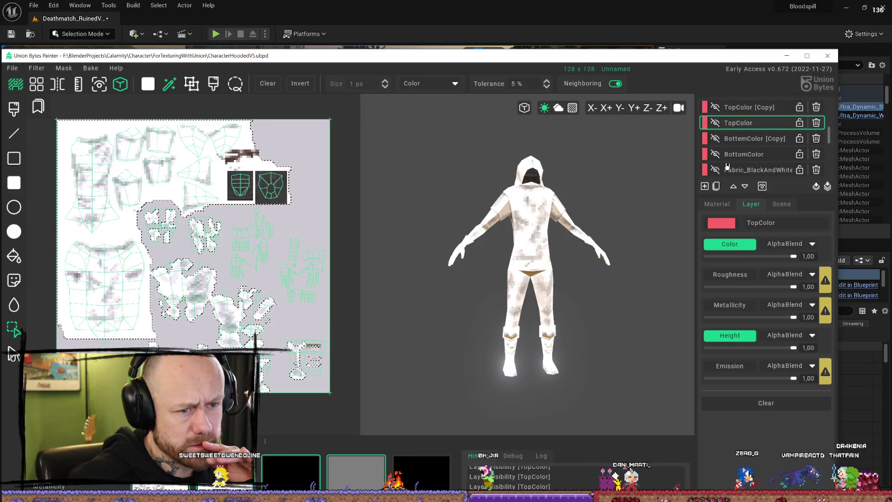
# Step: Add a new layer above TopColor named topSecondColor
pyautogui.click(705, 186)
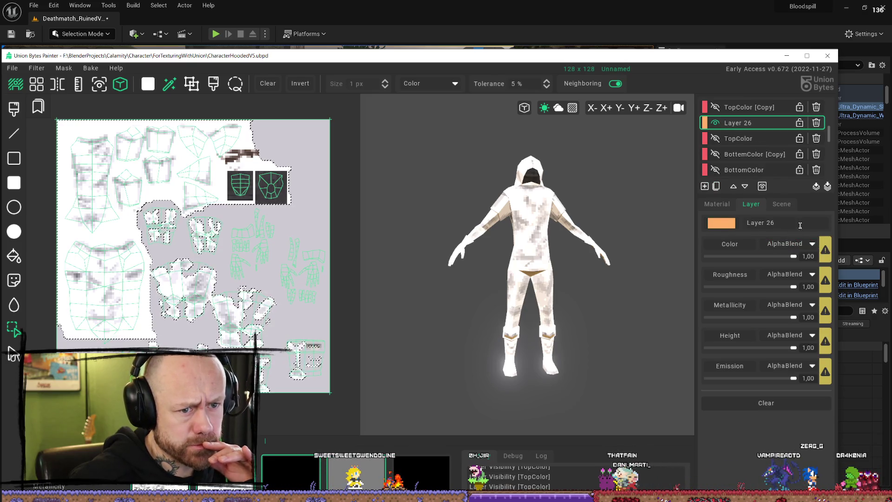
pyautogui.write('top')
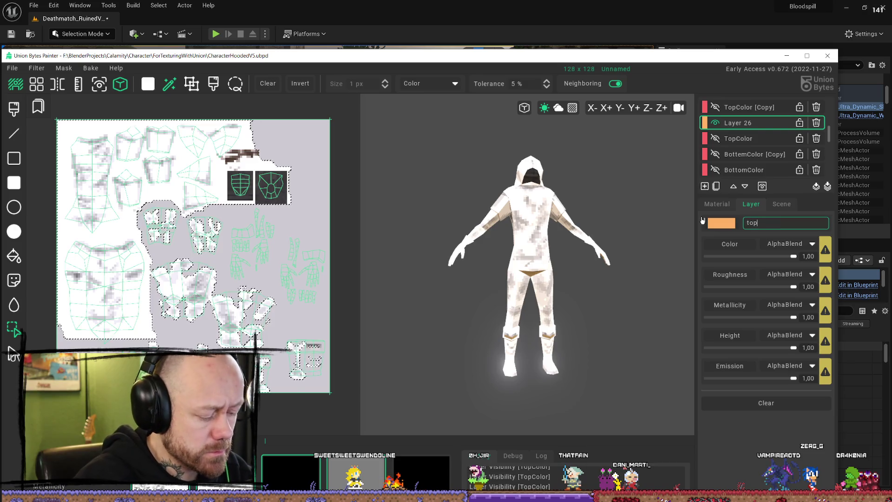
pyautogui.write('Seco')
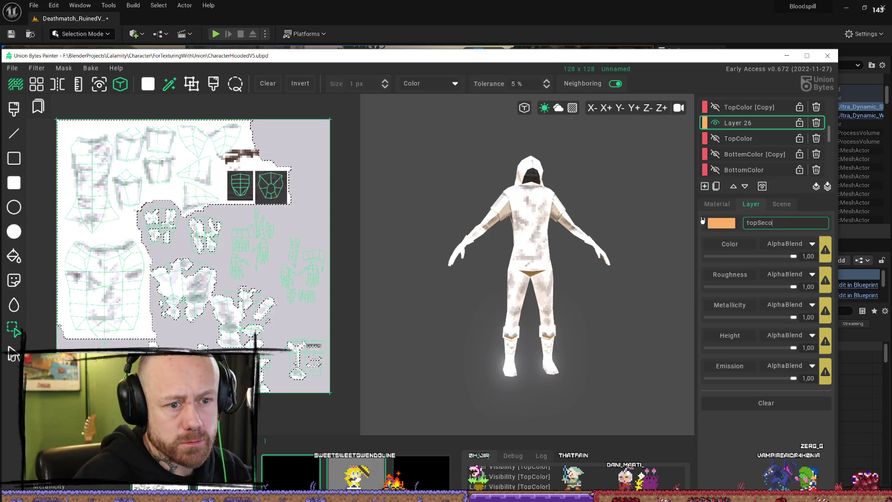
pyautogui.write('lndColor')
pyautogui.press('Return')
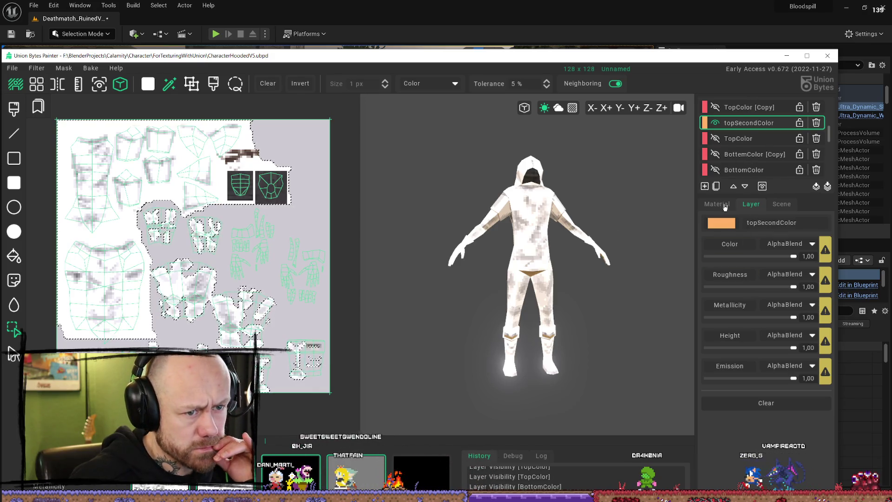
pyautogui.click(727, 205)
pyautogui.click(758, 208)
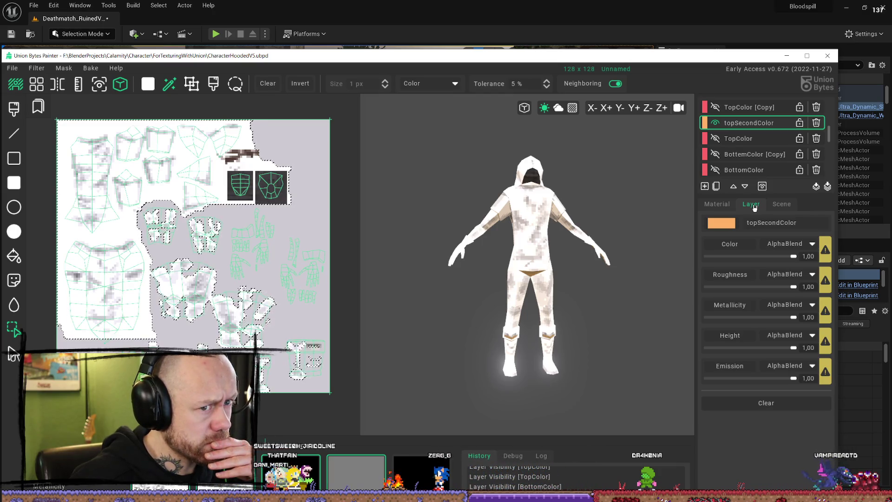
# Step: Turn the BottomColor layer's camo fabric back on
pyautogui.click(719, 173)
pyautogui.click(719, 173)
pyautogui.click(719, 172)
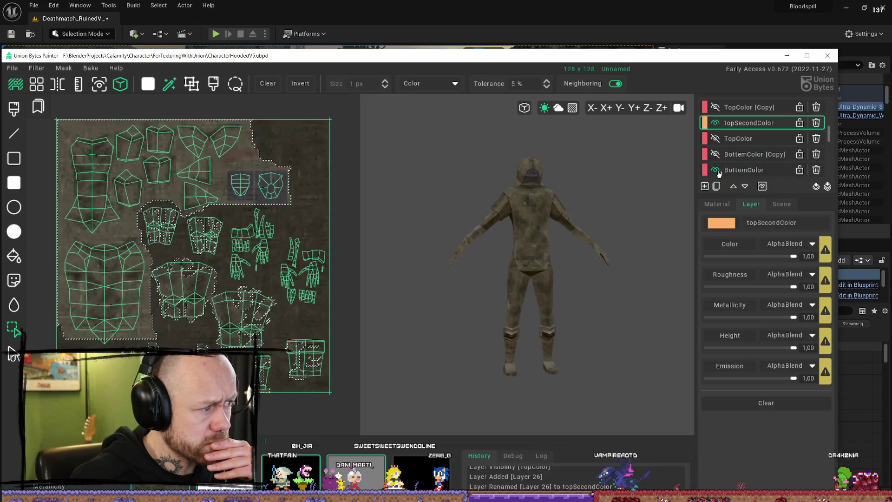
# Step: Preview the BottomColor, Fabric_Color1 and Fabric_Darker layers, leaving each hidden again
pyautogui.click(719, 173)
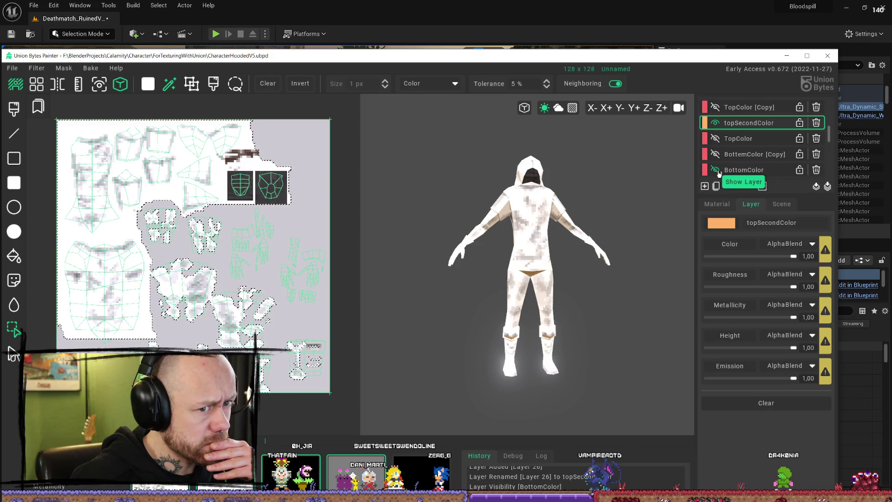
pyautogui.click(719, 173)
pyautogui.click(719, 173)
pyautogui.scroll(-2, 741, 149)
pyautogui.scroll(-5, 741, 146)
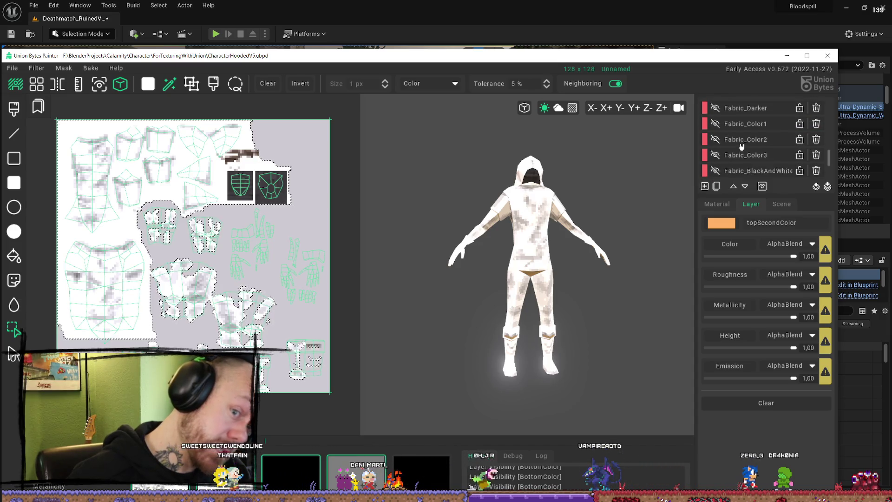
pyautogui.scroll(5, 744, 145)
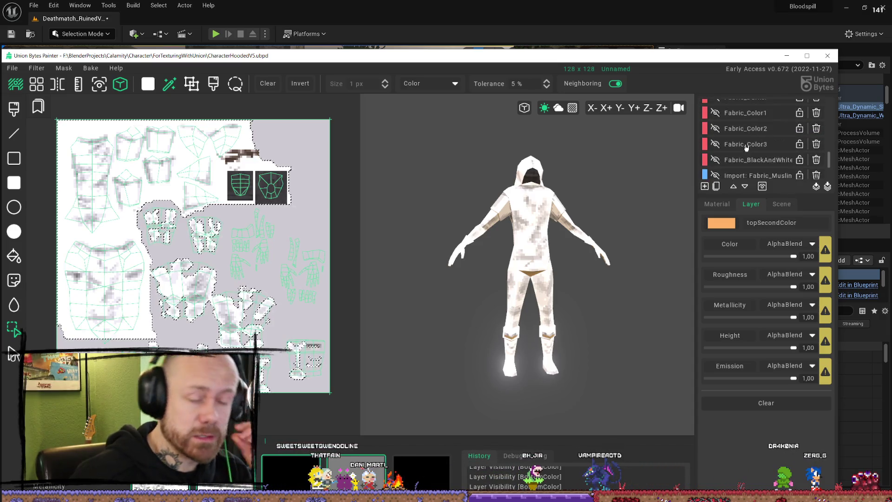
pyautogui.click(716, 144)
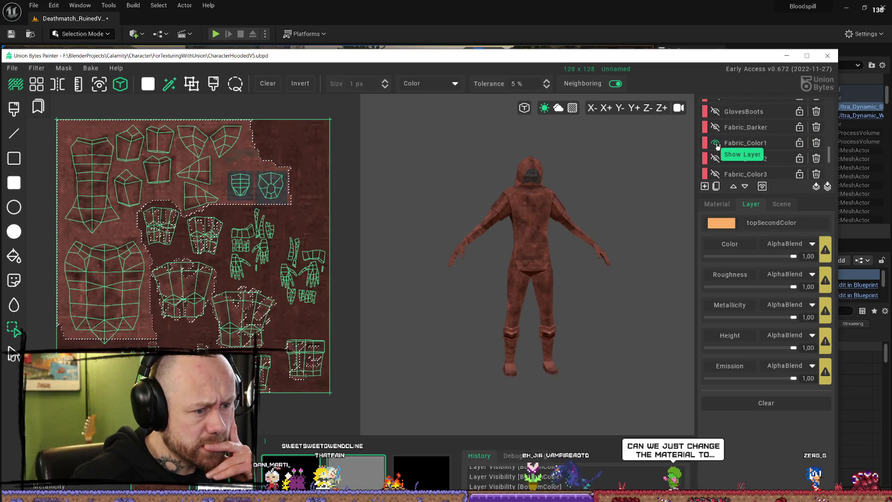
pyautogui.click(716, 144)
pyautogui.click(718, 128)
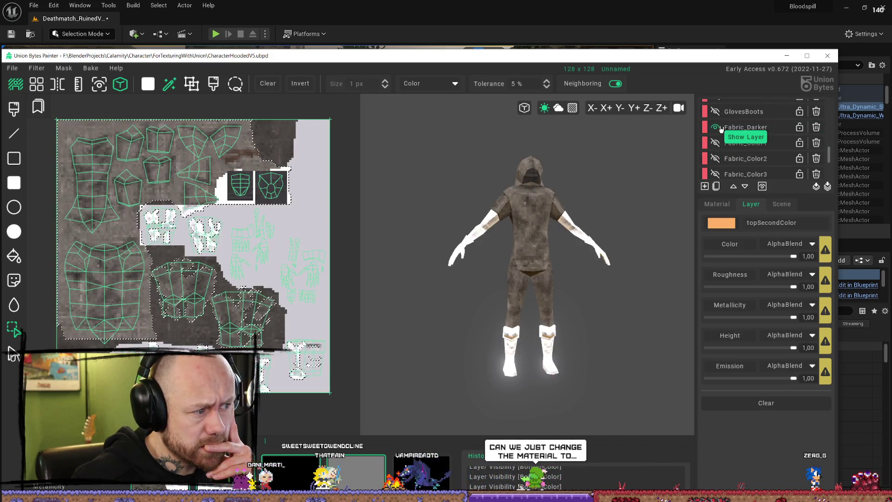
pyautogui.click(721, 128)
pyautogui.scroll(5, 739, 144)
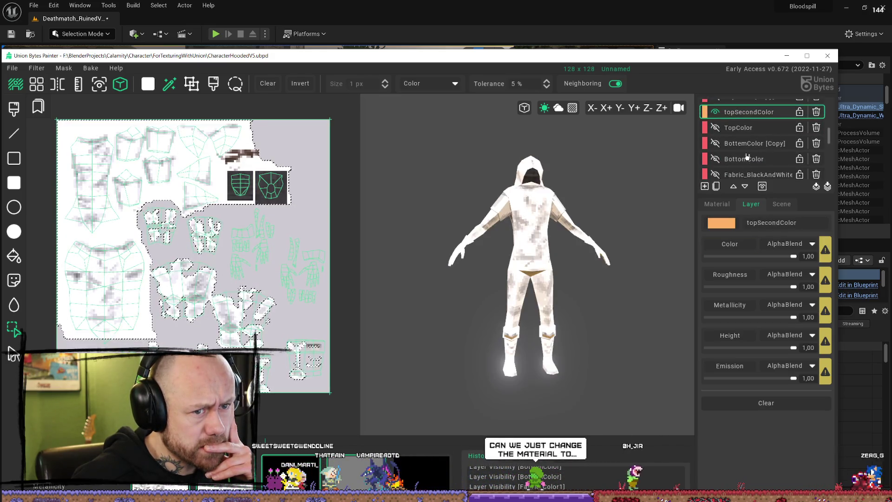
pyautogui.scroll(1, 744, 152)
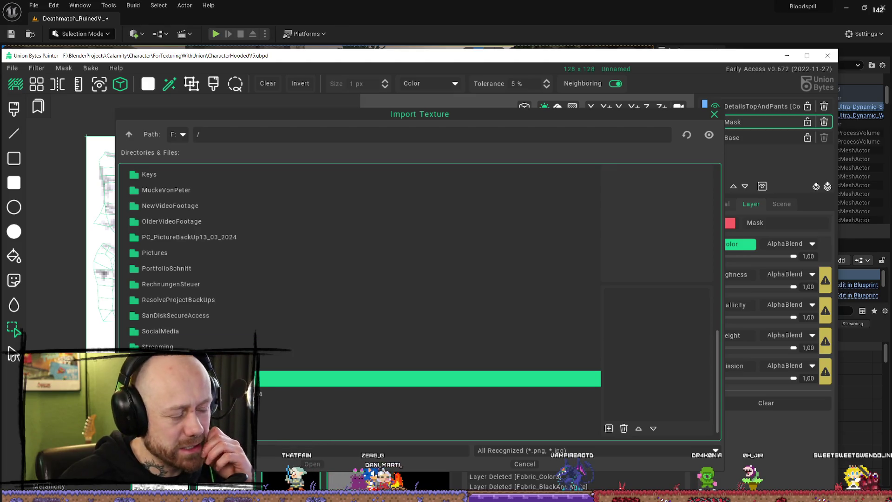
# Step: Open BlenderProjects > Textures in the import browser, briefly checking the Medieval folder
pyautogui.scroll(-3, 205, 330)
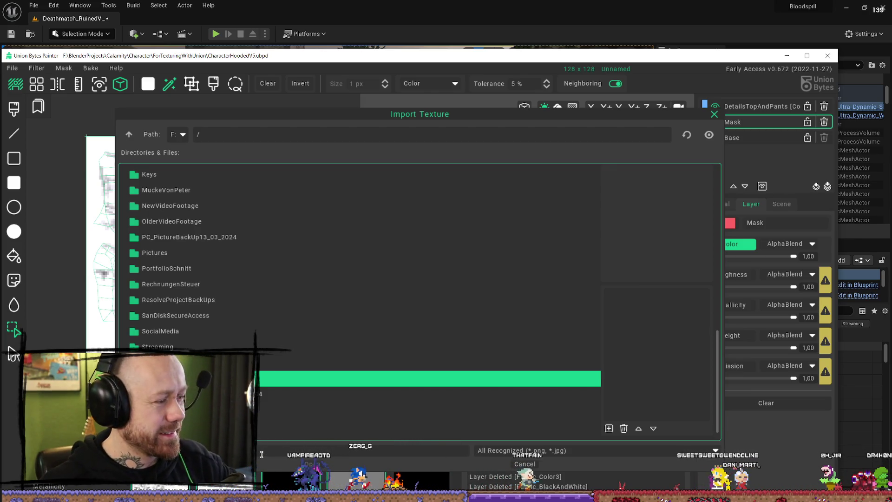
pyautogui.scroll(10, 293, 225)
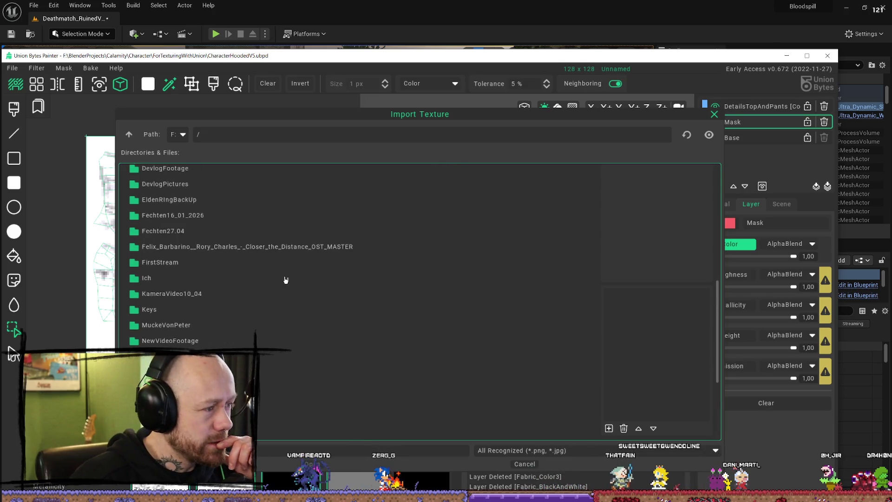
pyautogui.scroll(-5, 259, 267)
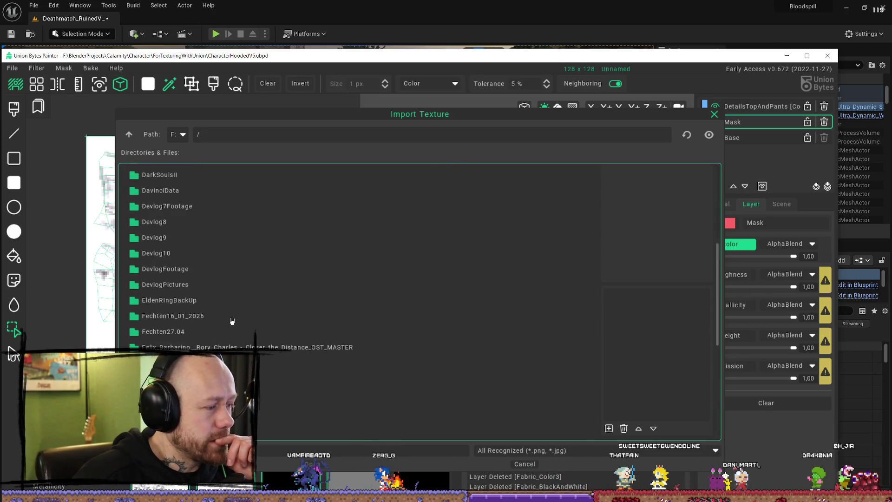
pyautogui.scroll(5, 232, 321)
pyautogui.click(189, 238)
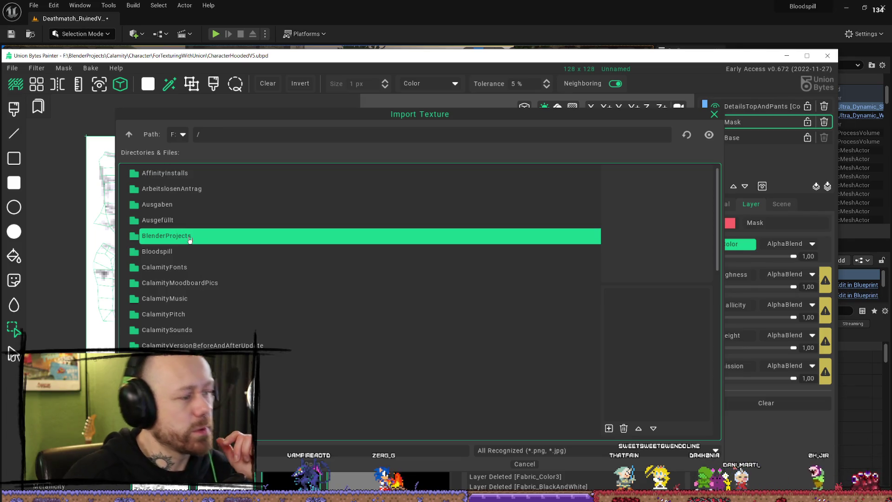
pyautogui.doubleClick(189, 239)
pyautogui.doubleClick(173, 329)
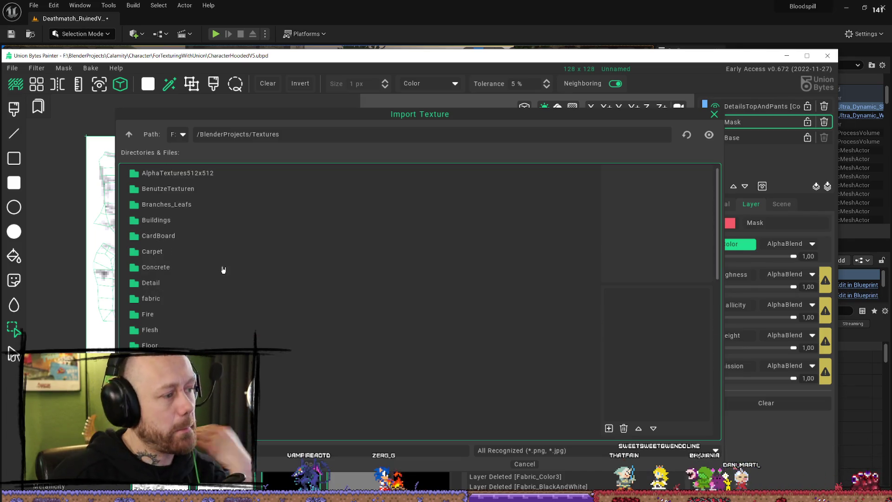
pyautogui.scroll(-5, 208, 286)
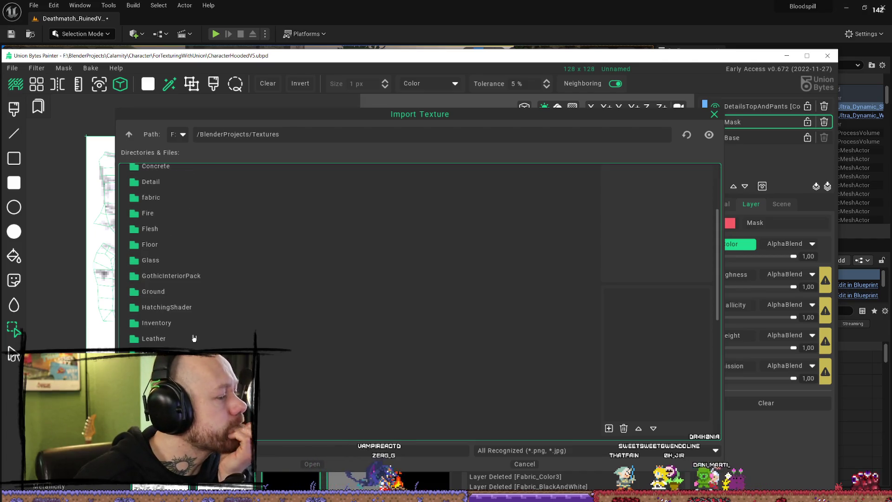
pyautogui.doubleClick(186, 354)
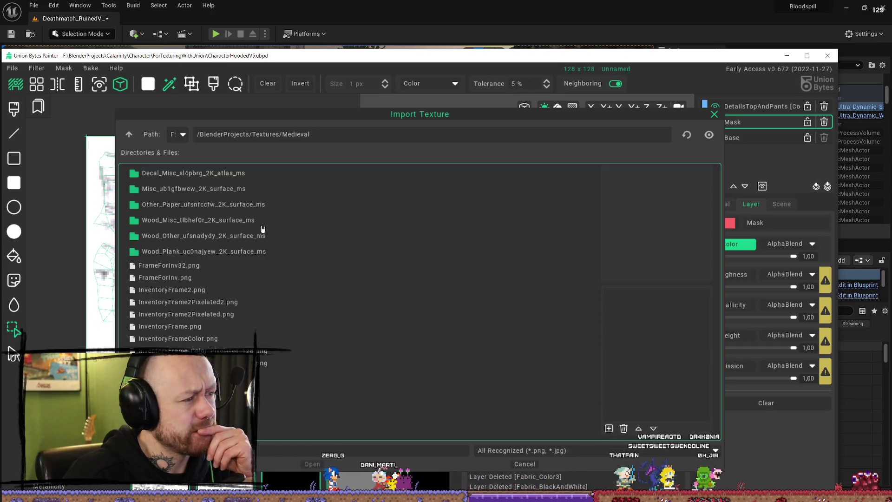
pyautogui.click(129, 135)
# Step: Look inside the fabric textures folder, then go back to BlenderProjects
pyautogui.scroll(-5, 196, 316)
pyautogui.scroll(-3, 190, 319)
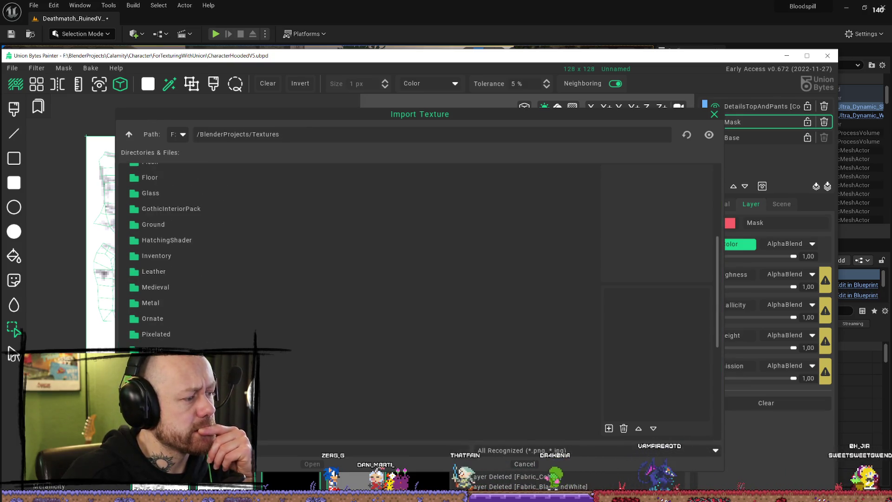
pyautogui.scroll(-10, 191, 318)
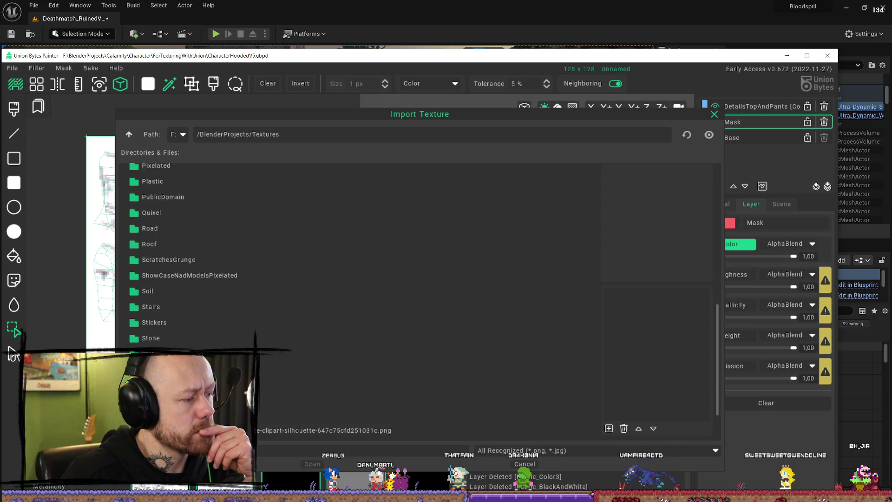
pyautogui.scroll(10, 209, 340)
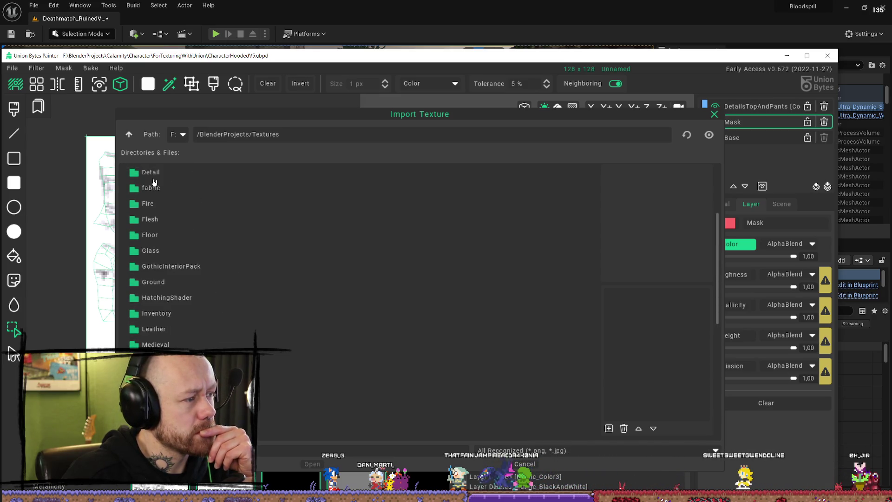
pyautogui.scroll(2, 187, 216)
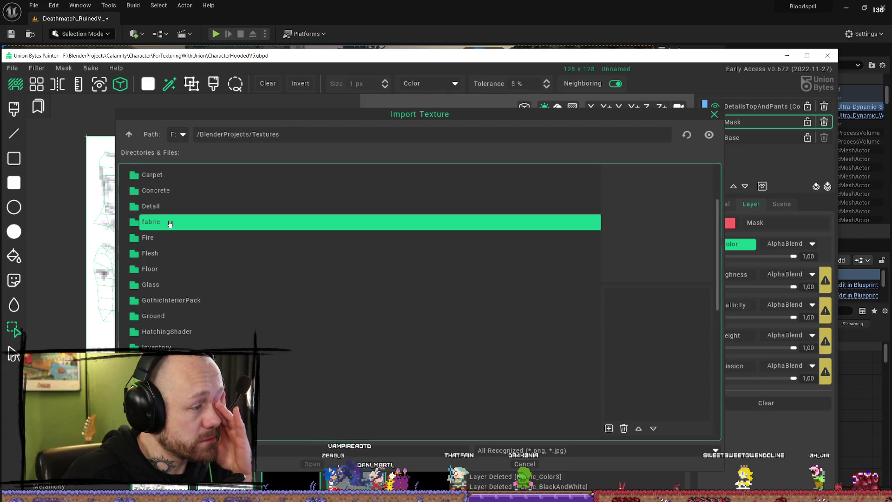
pyautogui.doubleClick(170, 224)
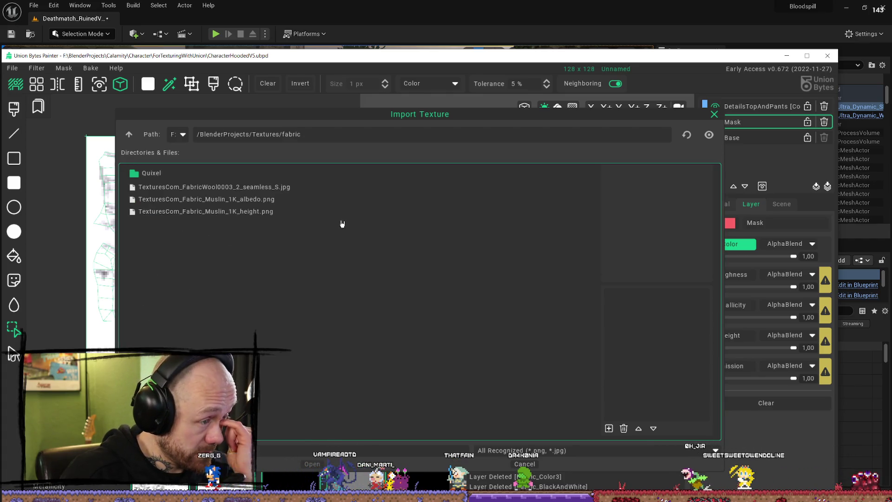
pyautogui.doubleClick(130, 134)
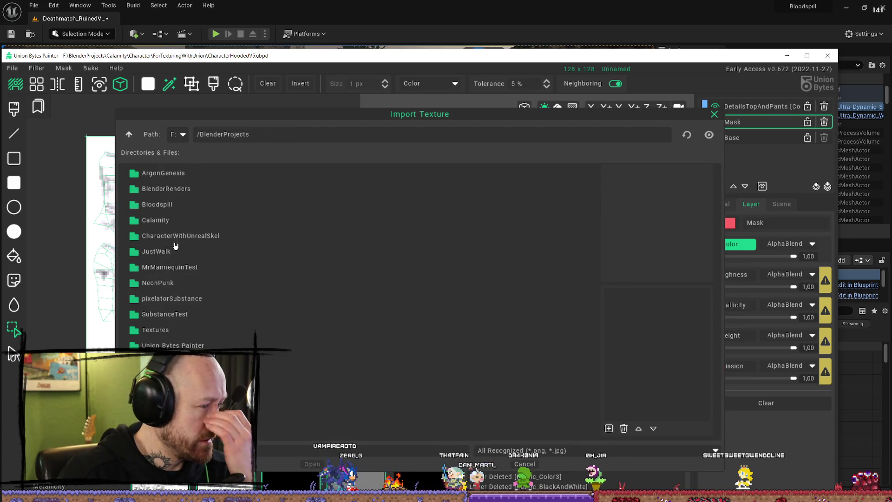
# Step: Open Textures > Pixelated > Fabric and pick DarkAndLightFabric_Normal_128_bill.png
pyautogui.doubleClick(177, 335)
pyautogui.scroll(-5, 195, 278)
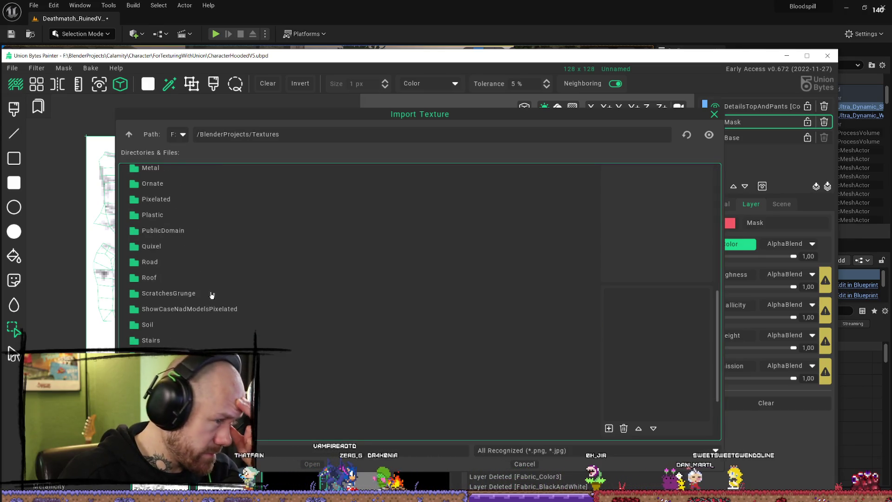
pyautogui.doubleClick(156, 200)
pyautogui.scroll(-5, 209, 279)
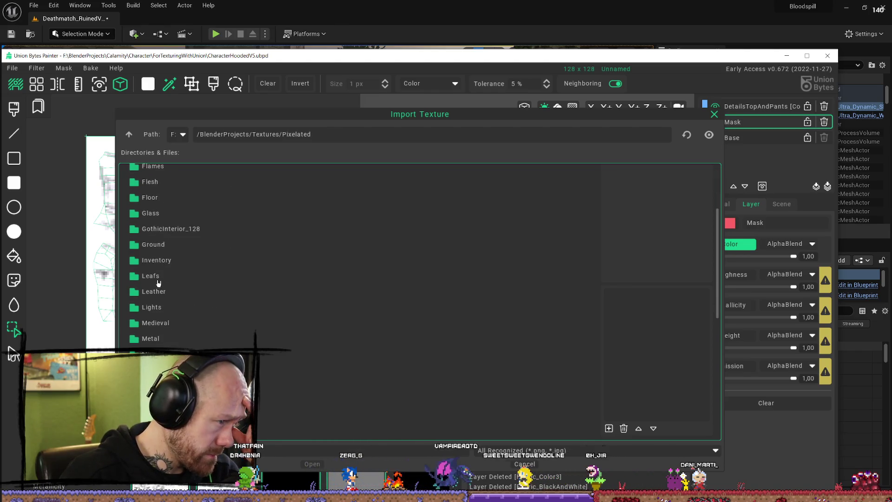
pyautogui.scroll(3, 176, 312)
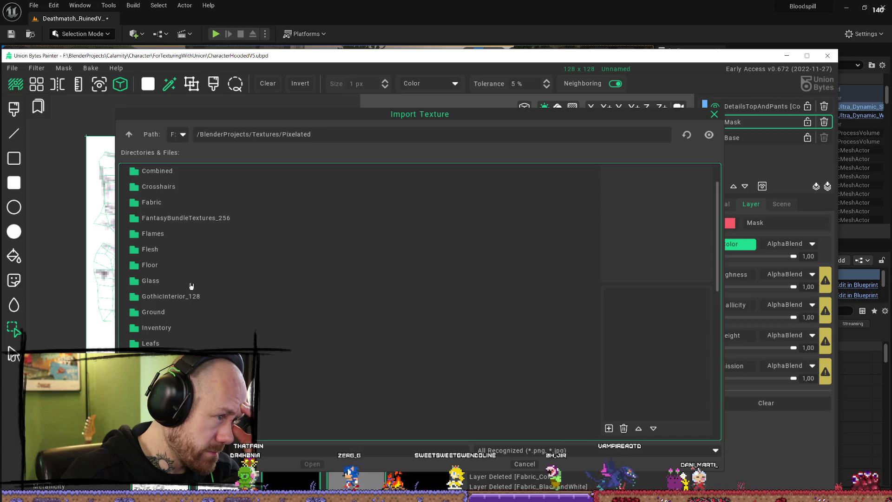
pyautogui.doubleClick(168, 201)
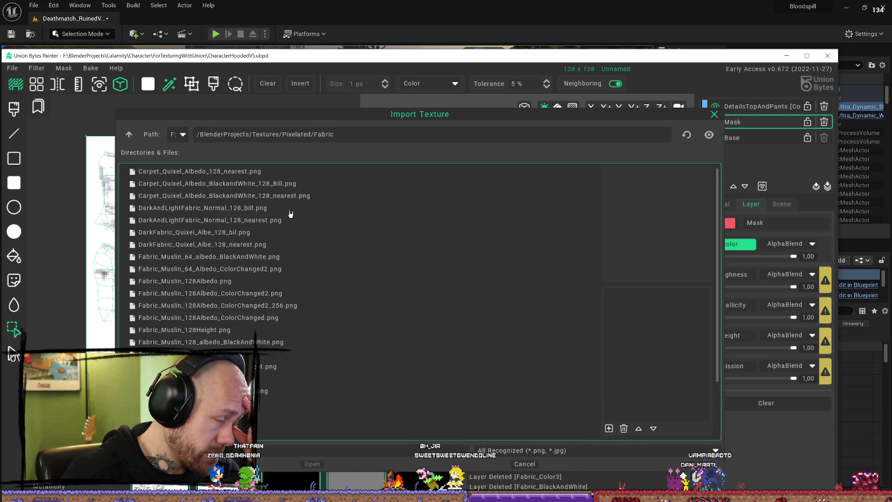
pyautogui.click(206, 209)
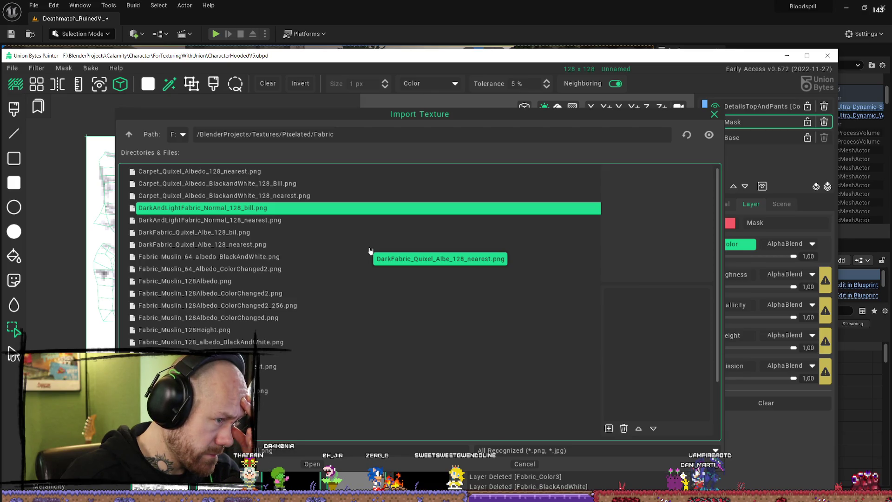
pyautogui.click(257, 221)
# Step: Drop the normal-texture import and add the black-and-white carpet texture as a centered new layer
pyautogui.click(310, 464)
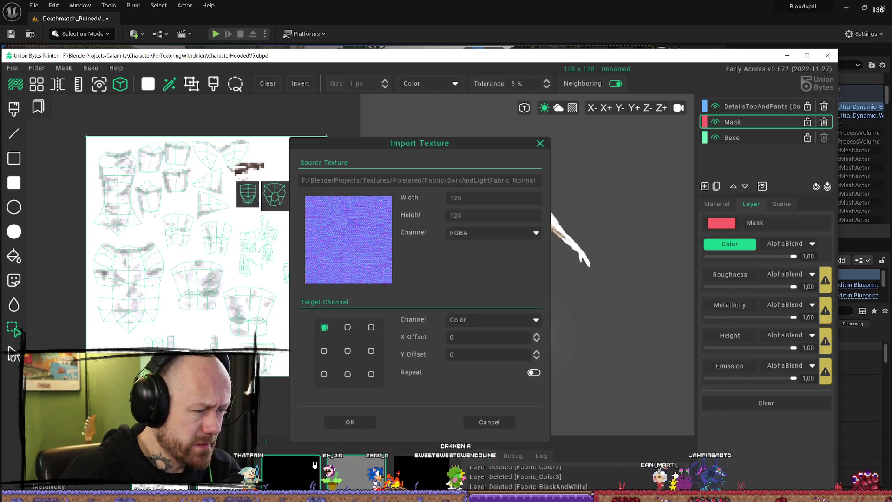
pyautogui.click(491, 423)
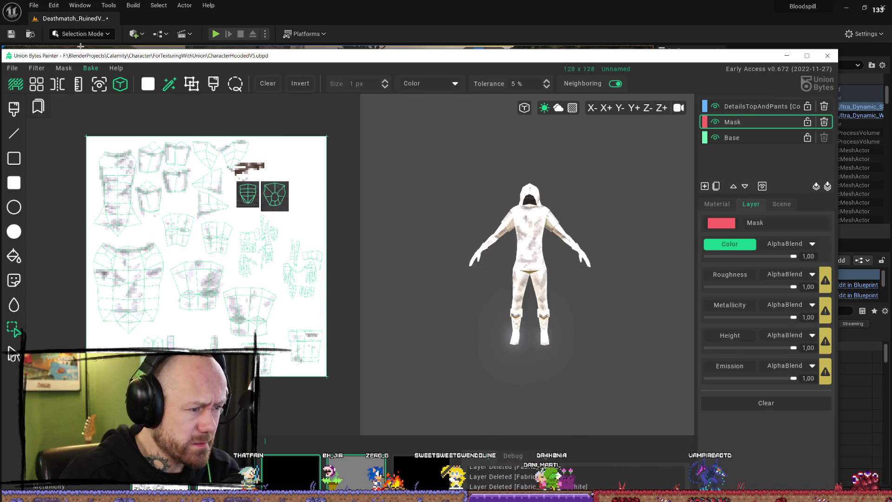
pyautogui.click(13, 68)
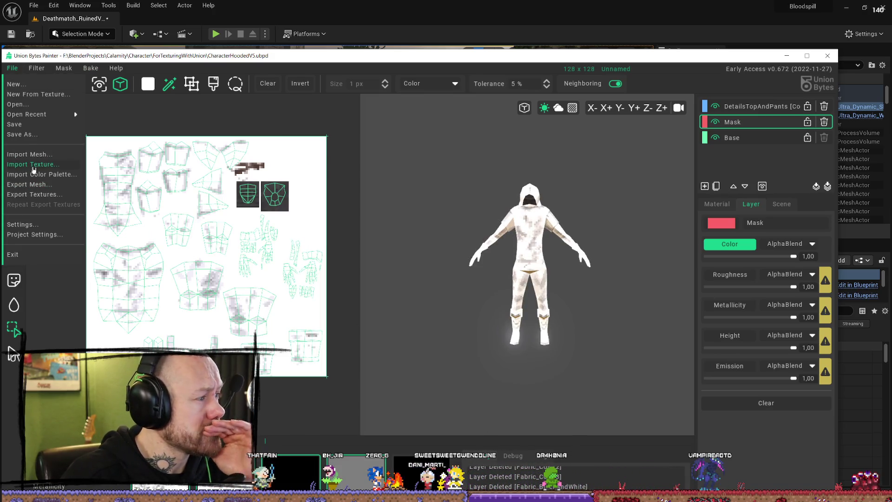
pyautogui.click(34, 165)
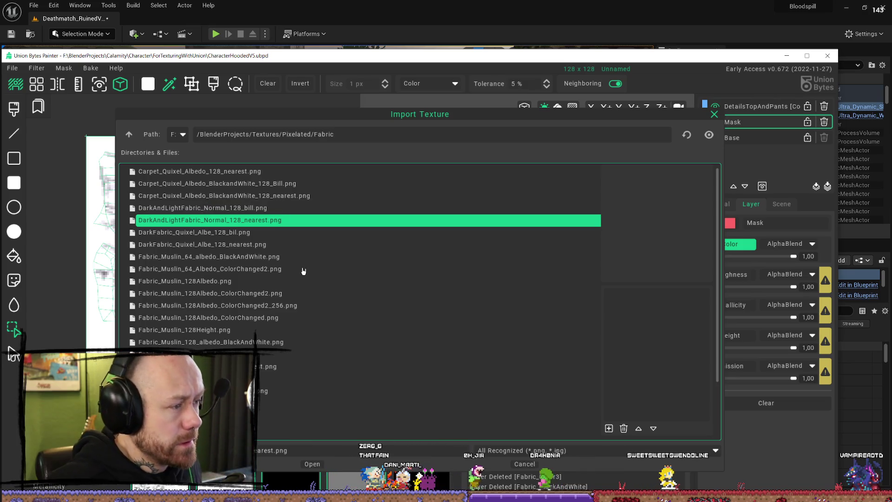
pyautogui.click(285, 196)
pyautogui.click(291, 467)
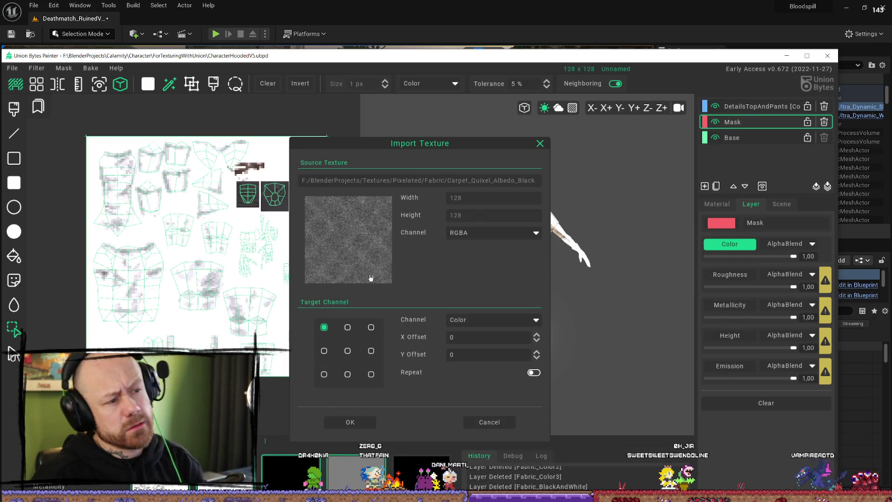
pyautogui.click(347, 351)
pyautogui.click(362, 422)
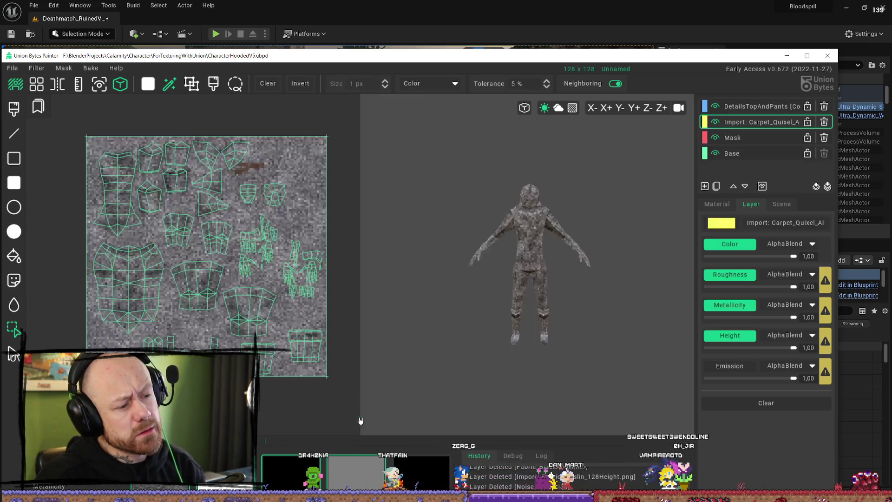
# Step: Import the white fabric texture as another centered new layer
pyautogui.moveTo(568, 267)
pyautogui.mouseDown(button='right')
pyautogui.moveTo(568, 283)
pyautogui.moveTo(518, 293)
pyautogui.moveTo(541, 277)
pyautogui.mouseUp(button='right')
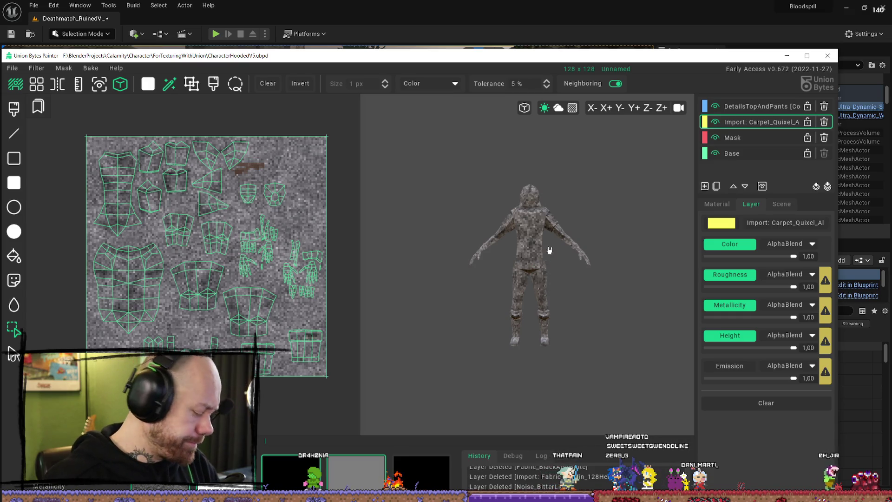
pyautogui.scroll(5, 557, 237)
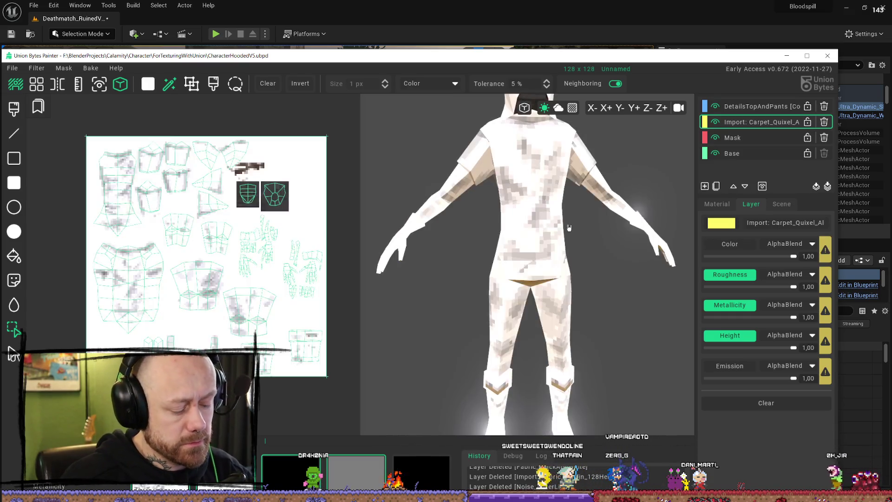
pyautogui.click(15, 71)
pyautogui.click(28, 158)
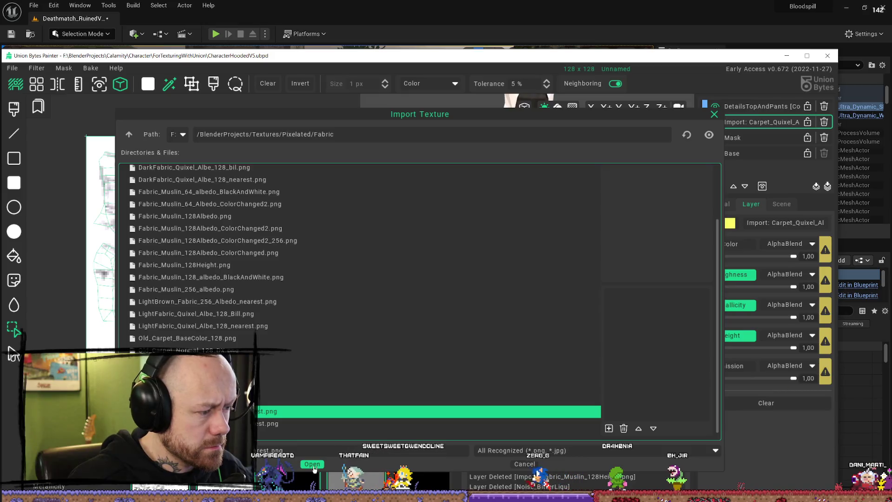
pyautogui.click(312, 463)
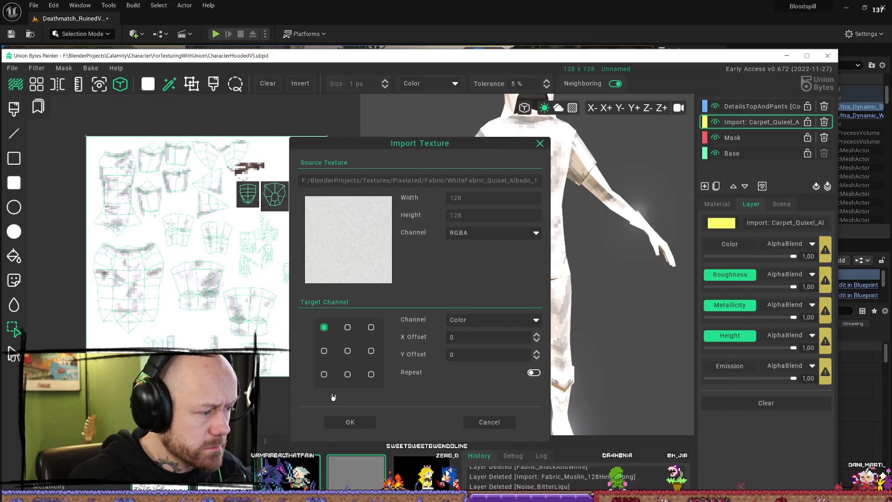
pyautogui.click(347, 350)
pyautogui.click(350, 422)
# Step: Check the model's back and select the Import: Carpet_Quixel layer
pyautogui.moveTo(548, 283)
pyautogui.mouseDown(button='right')
pyautogui.moveTo(418, 251)
pyautogui.moveTo(556, 233)
pyautogui.moveTo(573, 241)
pyautogui.moveTo(564, 257)
pyautogui.moveTo(565, 243)
pyautogui.moveTo(577, 253)
pyautogui.moveTo(563, 261)
pyautogui.moveTo(535, 243)
pyautogui.moveTo(601, 247)
pyautogui.moveTo(618, 259)
pyautogui.moveTo(566, 259)
pyautogui.mouseUp(button='right')
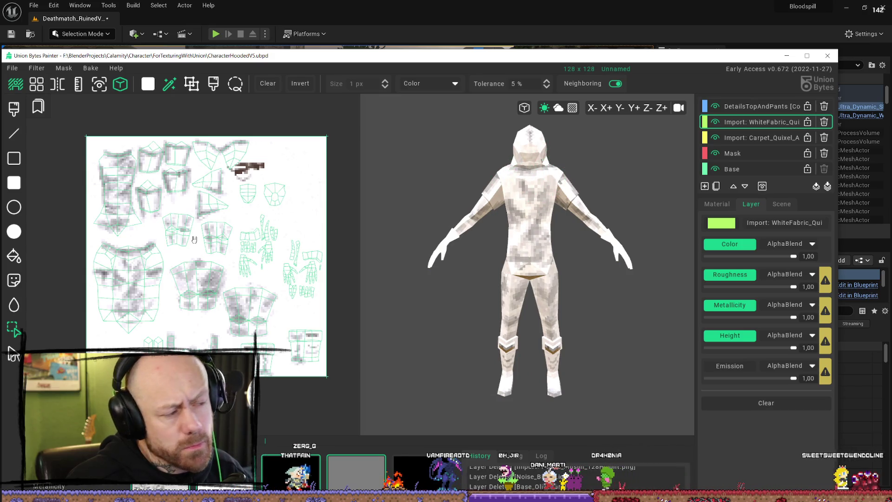
pyautogui.scroll(5, 186, 273)
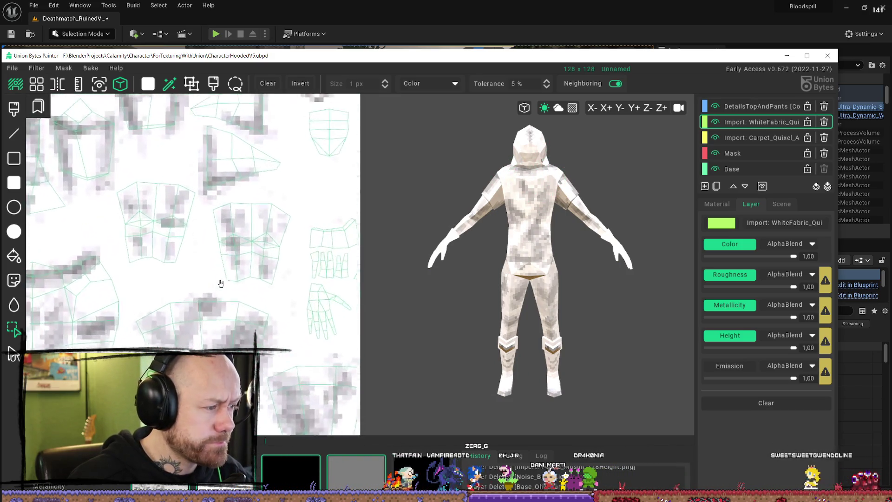
pyautogui.scroll(-5, 194, 273)
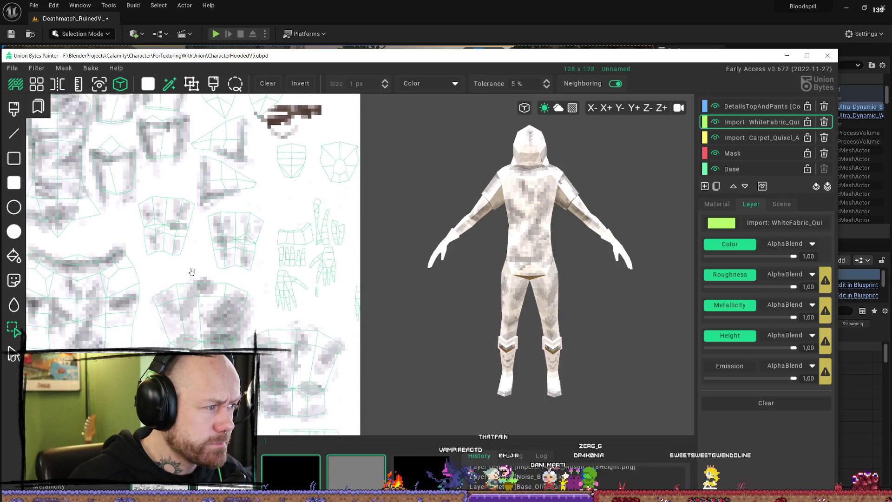
pyautogui.click(778, 142)
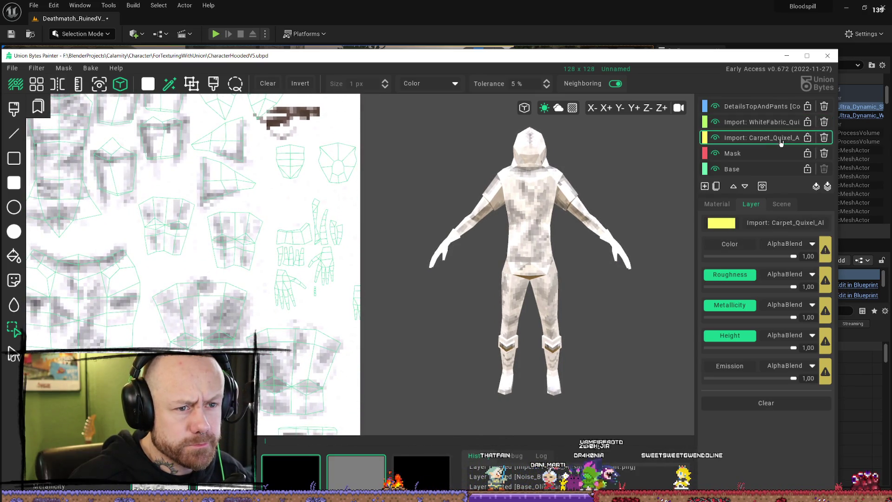
# Step: Delete the imported carpet layer and compare WhiteFabric on and off, leaving it visible
pyautogui.click(825, 137)
pyautogui.click(716, 123)
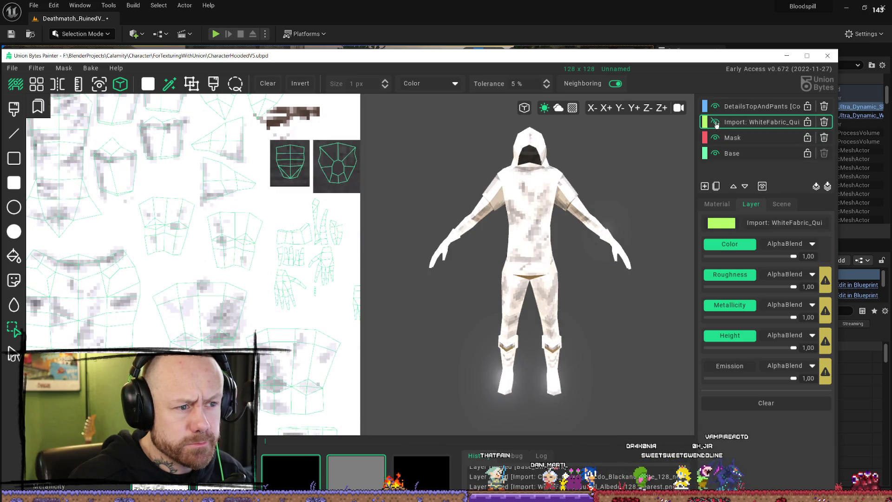
pyautogui.click(716, 124)
pyautogui.click(716, 124)
pyautogui.click(716, 123)
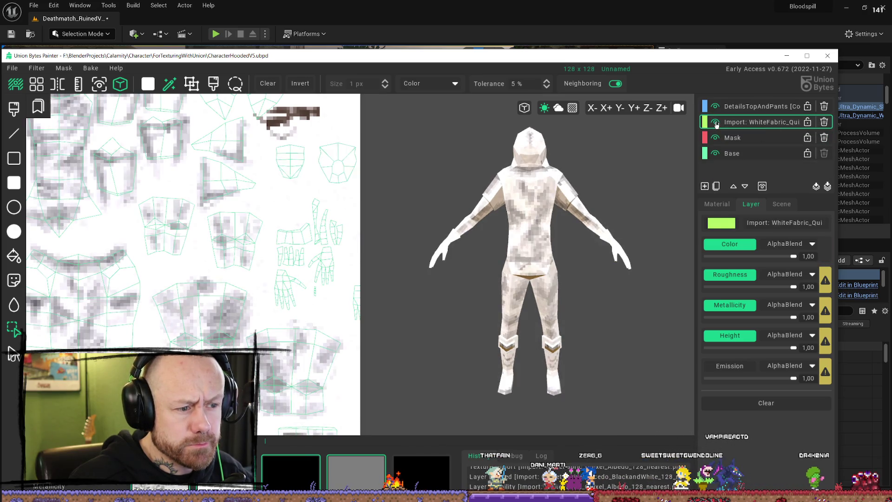
pyautogui.click(716, 124)
pyautogui.click(716, 123)
pyautogui.click(716, 123)
pyautogui.click(717, 123)
pyautogui.click(716, 124)
pyautogui.click(717, 123)
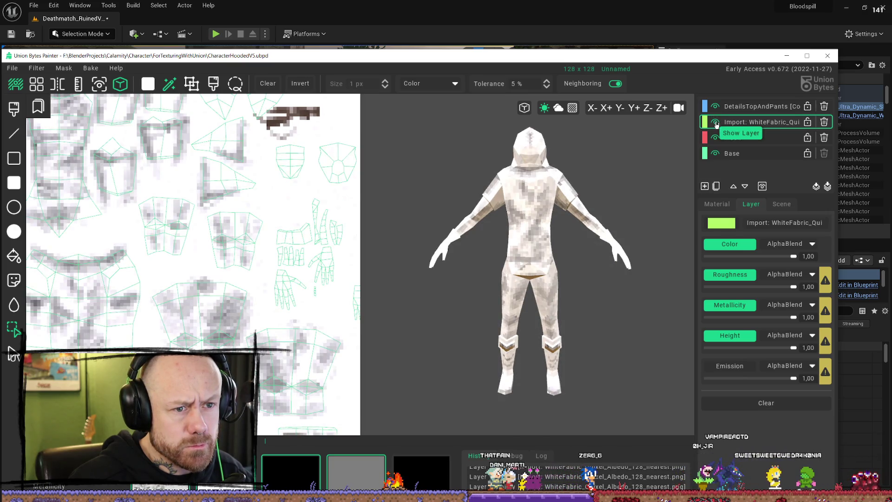
# Step: Move the Mask layer above the WhiteFabric layer and check the character from several angles
pyautogui.click(753, 138)
pyautogui.click(734, 186)
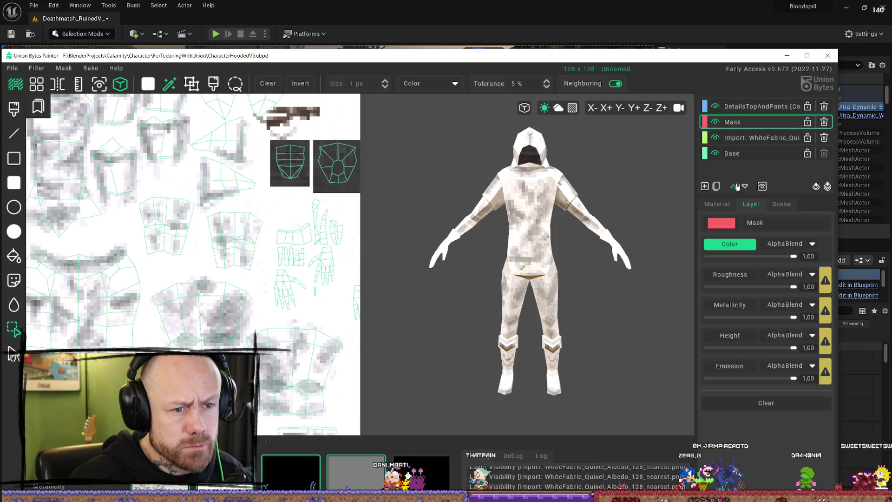
pyautogui.moveTo(420, 221); pyautogui.dragTo(557, 209)
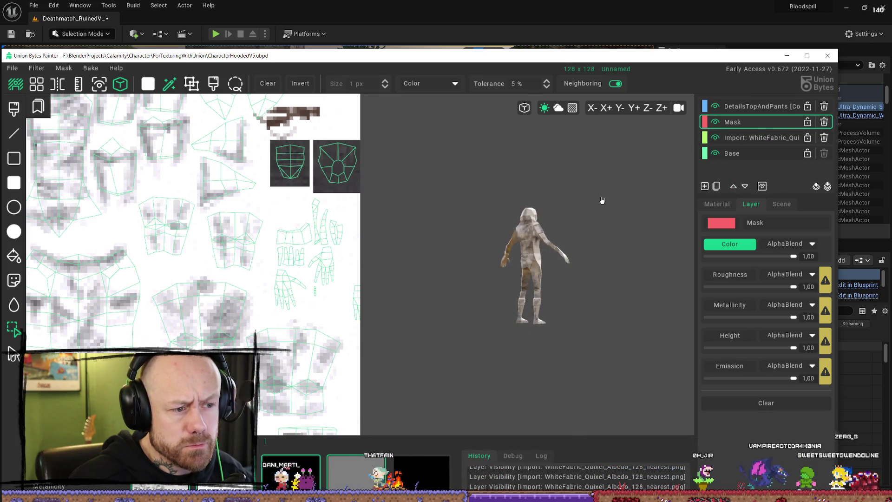
pyautogui.moveTo(602, 200)
pyautogui.mouseDown(button='right')
pyautogui.moveTo(528, 233)
pyautogui.moveTo(400, 260)
pyautogui.mouseUp(button='right')
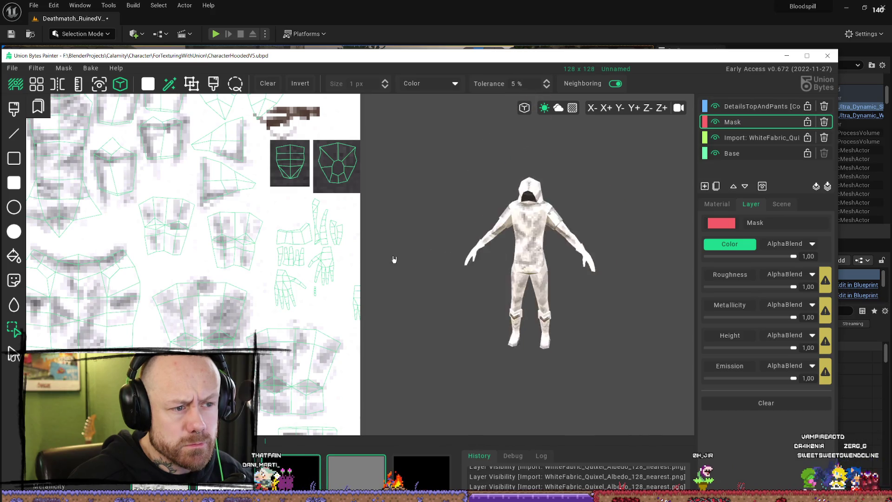
pyautogui.scroll(5, 488, 214)
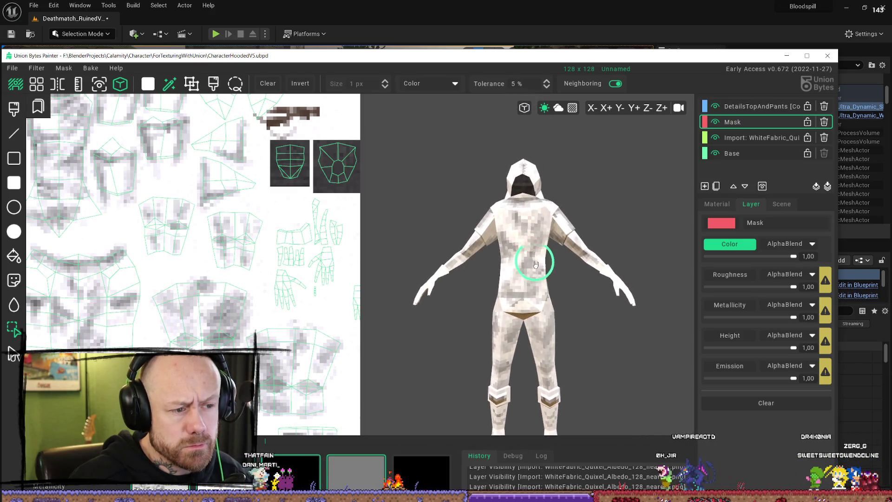
pyautogui.moveTo(528, 263)
pyautogui.mouseDown(button='right')
pyautogui.moveTo(458, 228)
pyautogui.moveTo(364, 255)
pyautogui.mouseUp(button='right')
# Step: Hide the DetailsTopAndPants layer and maximize the Union Bytes Painter window
pyautogui.click(716, 108)
pyautogui.click(716, 107)
pyautogui.click(716, 108)
pyautogui.click(716, 108)
pyautogui.click(716, 108)
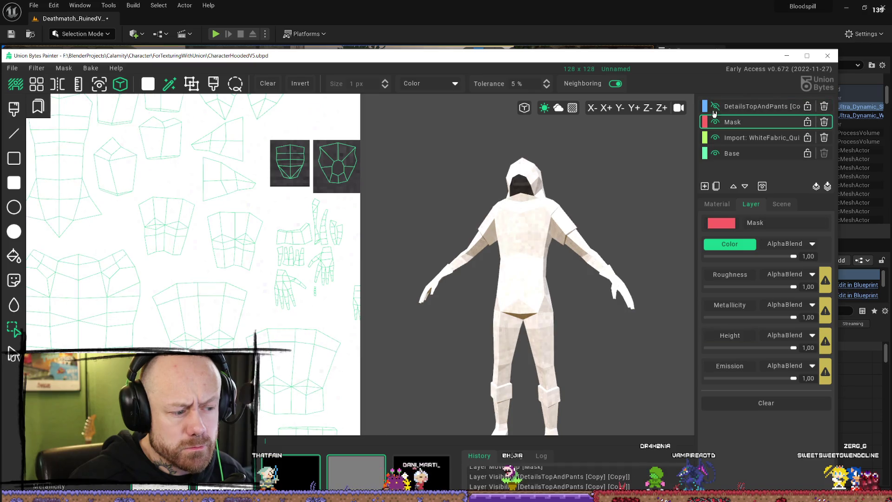
pyautogui.scroll(-3, 379, 419)
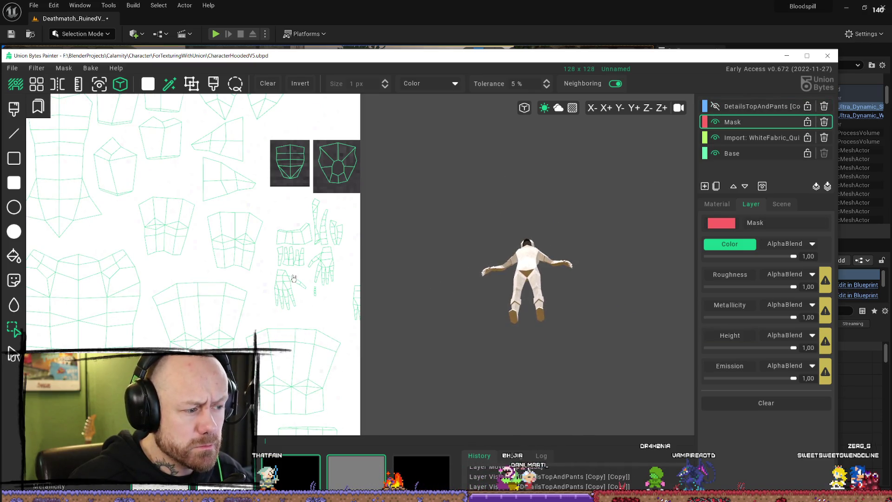
pyautogui.scroll(3, 381, 395)
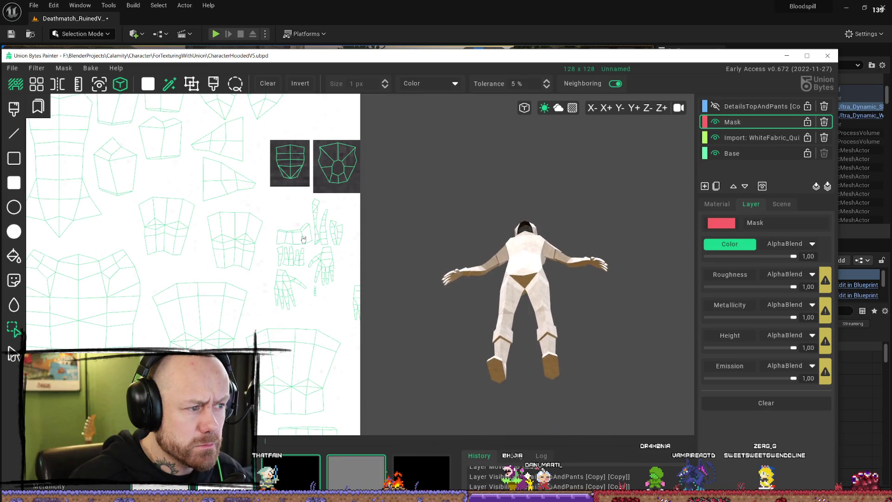
pyautogui.scroll(-4, 199, 231)
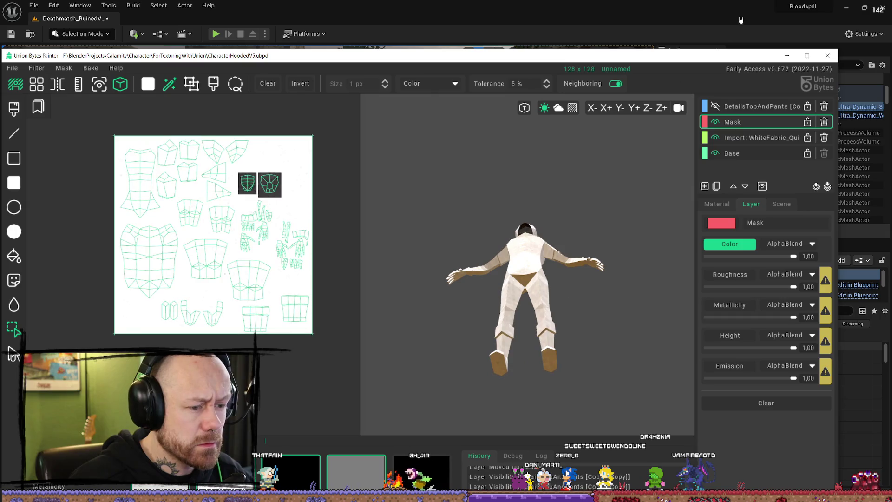
pyautogui.doubleClick(725, 57)
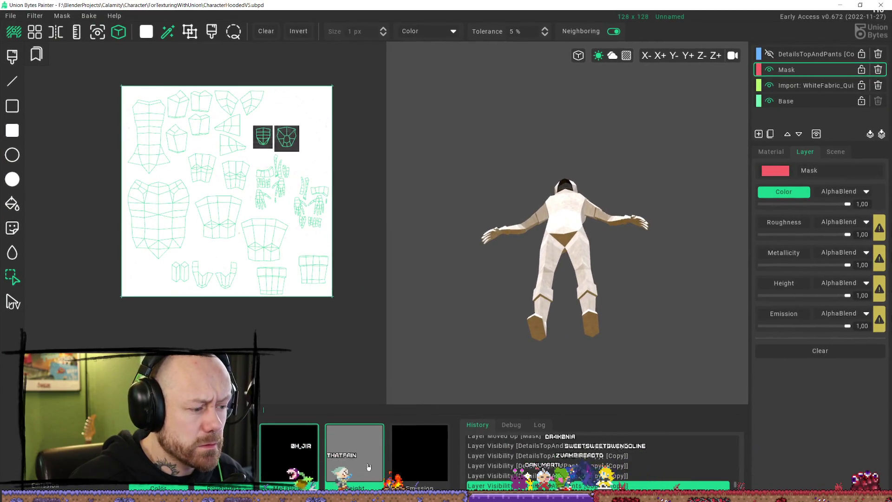
# Step: Turn the character to face front and make the DetailsTopAndPants layer visible again
pyautogui.moveTo(591, 269); pyautogui.dragTo(581, 260, button='right')
pyautogui.scroll(5, 578, 274)
pyautogui.scroll(-5, 578, 282)
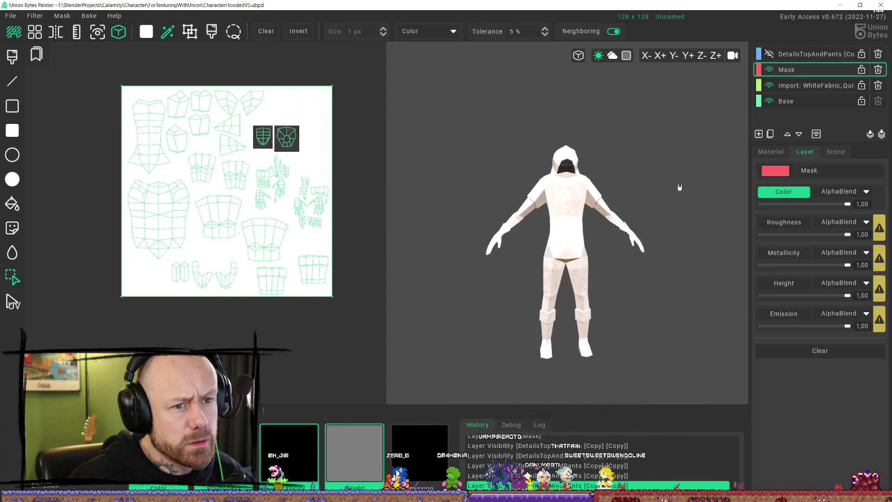
pyautogui.click(769, 54)
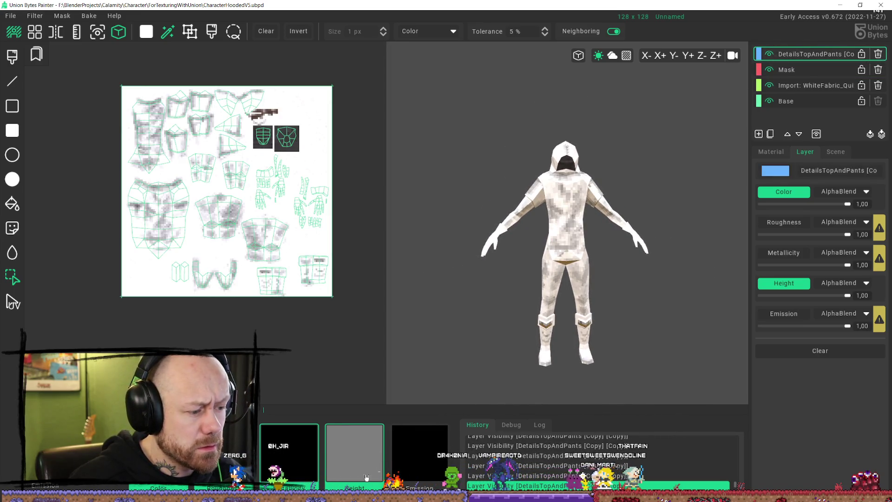
# Step: Orbit and zoom around the hooded character from several angles, ending on a front view
pyautogui.scroll(5, 587, 295)
pyautogui.moveTo(598, 283)
pyautogui.mouseDown(button='right')
pyautogui.moveTo(598, 294)
pyautogui.moveTo(591, 273)
pyautogui.moveTo(741, 253)
pyautogui.moveTo(581, 258)
pyautogui.moveTo(600, 279)
pyautogui.mouseUp(button='right')
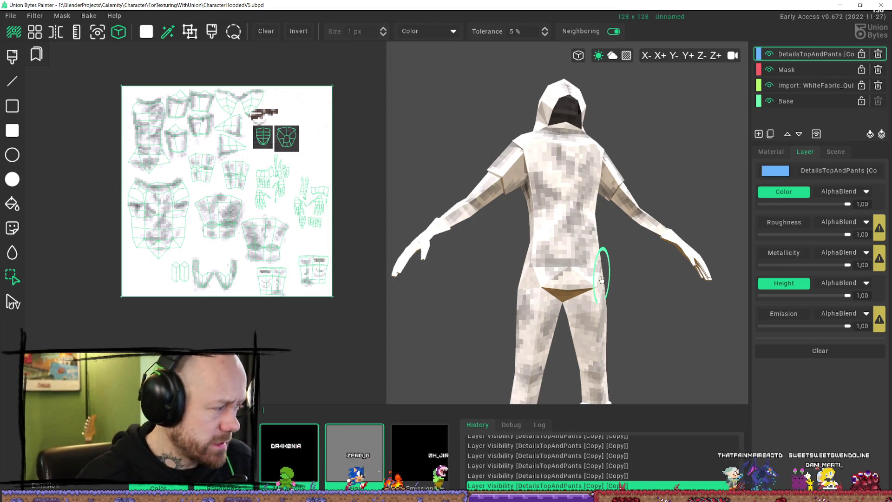
pyautogui.moveTo(578, 90)
pyautogui.mouseDown(button='right')
pyautogui.moveTo(573, 175)
pyautogui.moveTo(565, 160)
pyautogui.mouseUp(button='right')
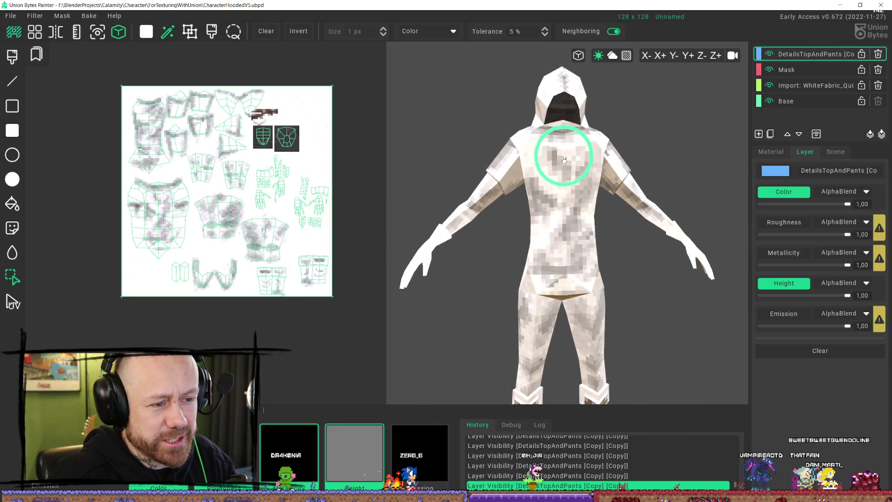
pyautogui.scroll(-5, 595, 195)
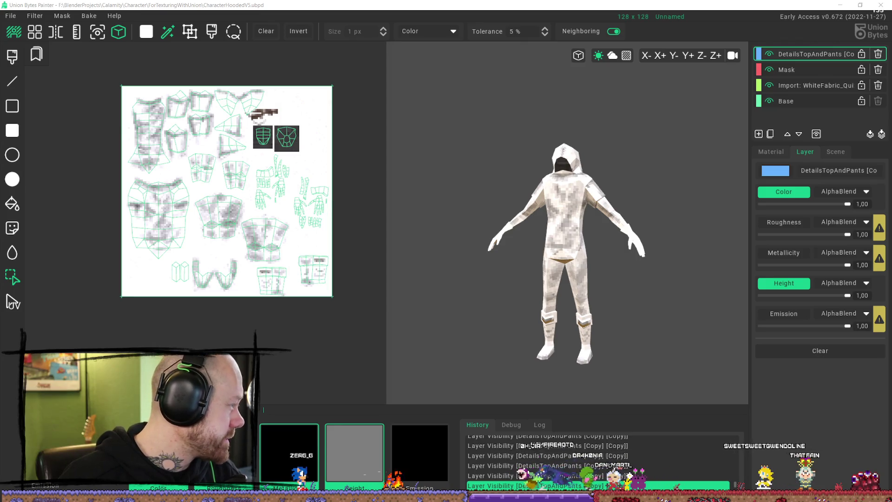
pyautogui.moveTo(551, 243); pyautogui.dragTo(456, 259, button='right')
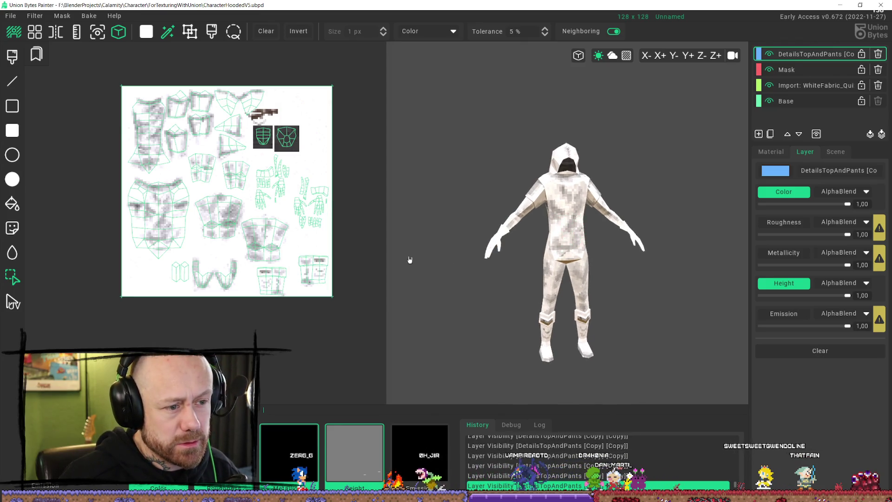
pyautogui.moveTo(601, 218); pyautogui.dragTo(563, 247, button='right')
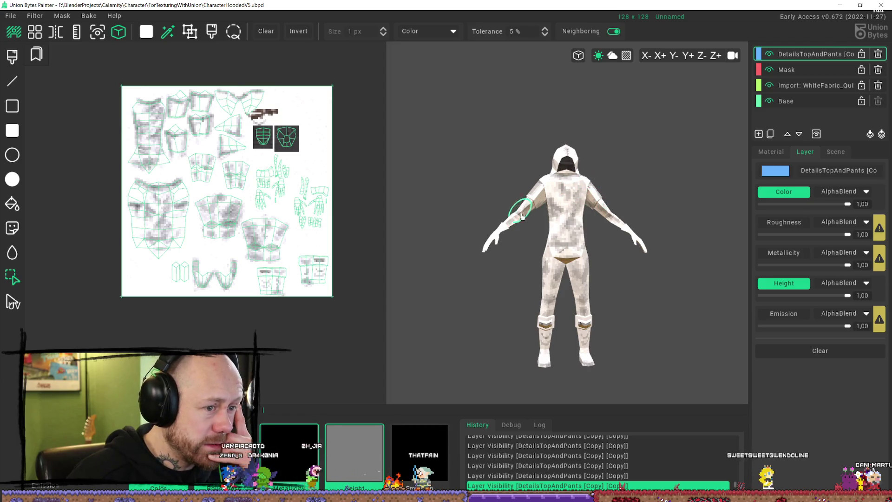
pyautogui.moveTo(514, 168)
pyautogui.mouseDown(button='right')
pyautogui.moveTo(498, 208)
pyautogui.moveTo(648, 195)
pyautogui.moveTo(649, 185)
pyautogui.mouseUp(button='right')
pyautogui.scroll(2, 523, 179)
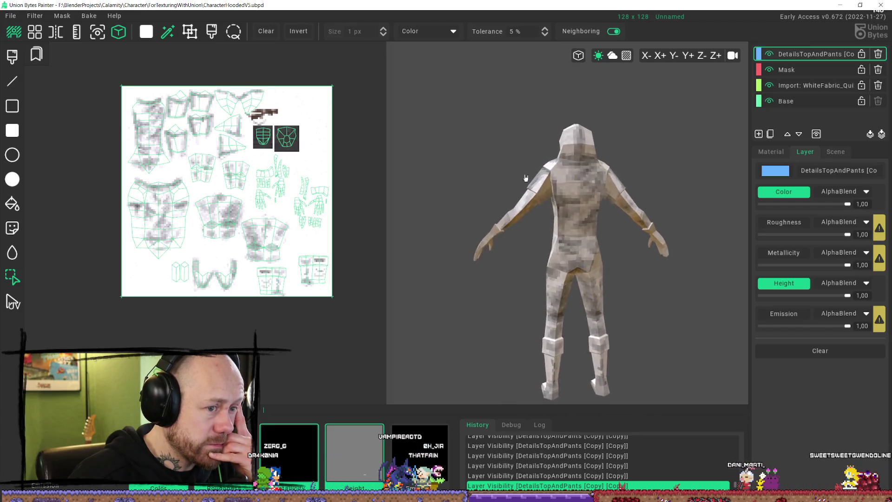
pyautogui.scroll(2, 549, 144)
pyautogui.moveTo(560, 159); pyautogui.dragTo(673, 160, button='right')
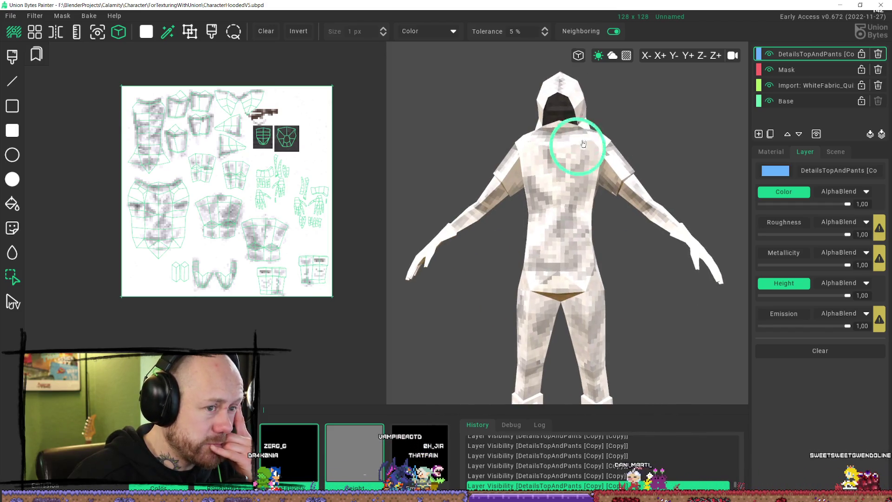
pyautogui.moveTo(568, 163)
pyautogui.mouseDown(button='right')
pyautogui.moveTo(567, 181)
pyautogui.moveTo(578, 180)
pyautogui.moveTo(417, 212)
pyautogui.mouseUp(button='right')
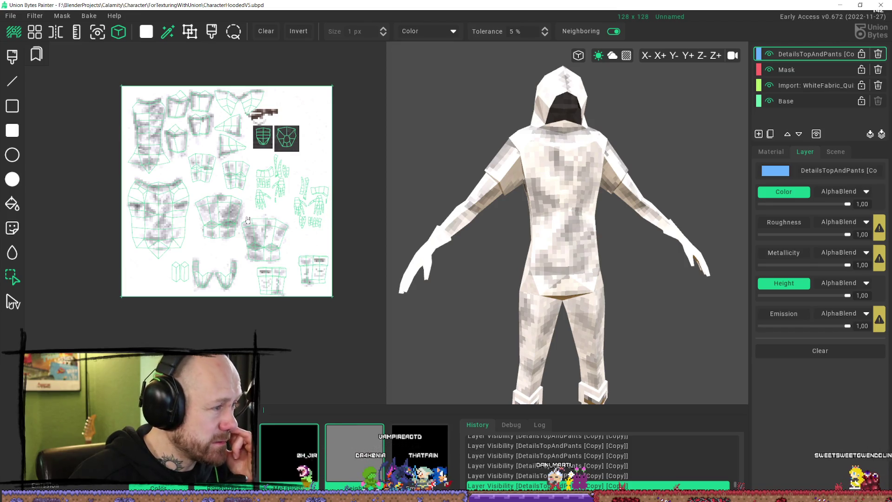
pyautogui.click(12, 16)
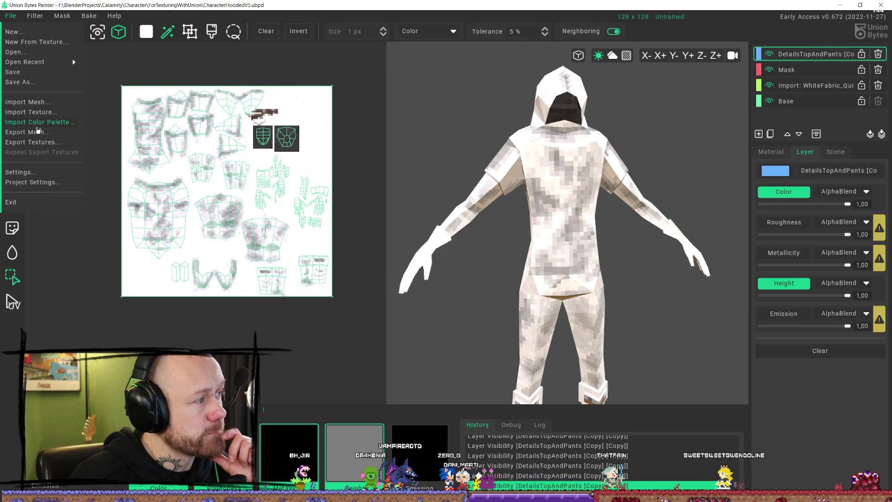
# Step: Import Old_Carpet_BaseColor_128.png as a new texture layer
pyautogui.click(32, 112)
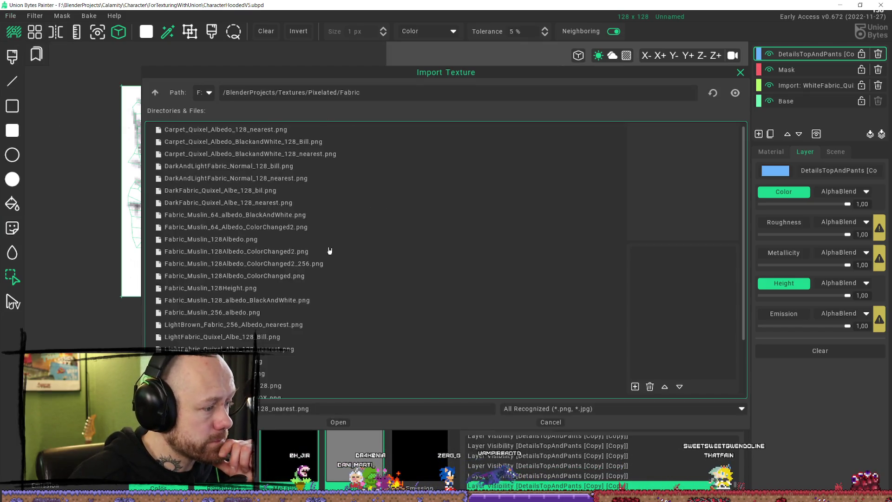
pyautogui.scroll(-3, 331, 248)
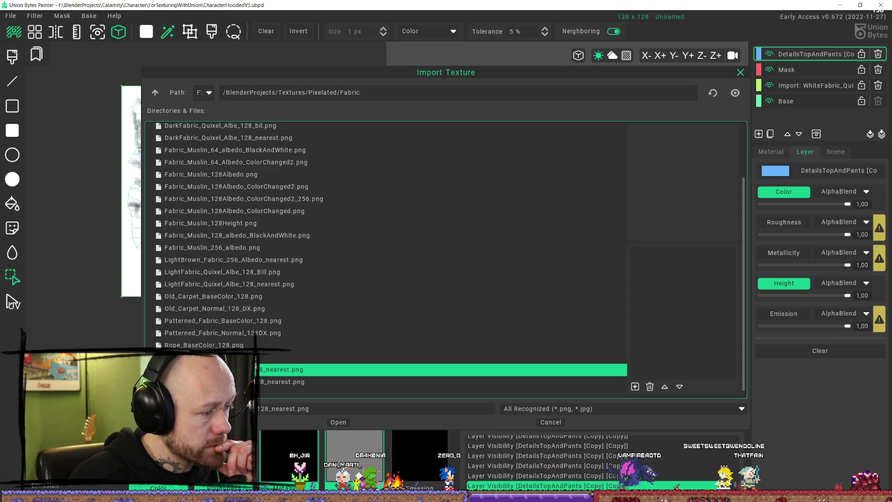
pyautogui.click(206, 298)
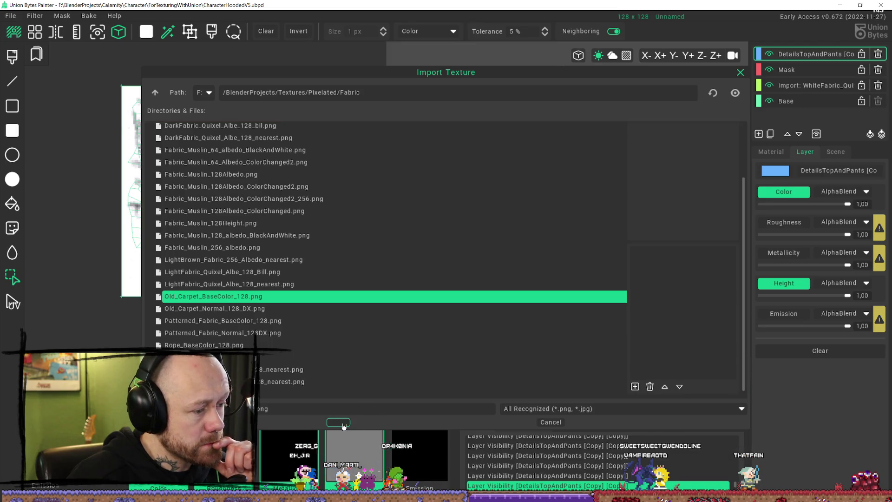
pyautogui.press('Return')
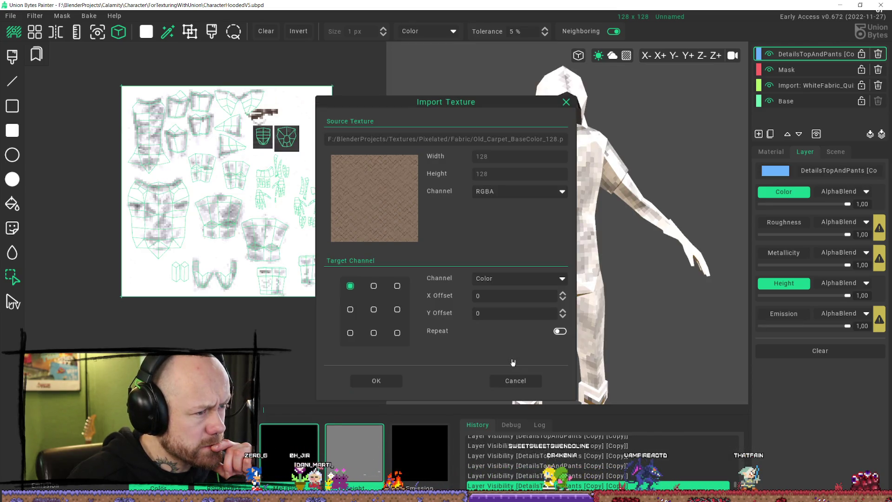
pyautogui.click(377, 381)
# Step: Delete the imported carpet layer and select the Mask layer
pyautogui.moveTo(524, 343)
pyautogui.mouseDown(button='right')
pyautogui.moveTo(615, 271)
pyautogui.moveTo(583, 265)
pyautogui.moveTo(648, 270)
pyautogui.moveTo(618, 267)
pyautogui.moveTo(673, 259)
pyautogui.moveTo(563, 275)
pyautogui.mouseUp(button='right')
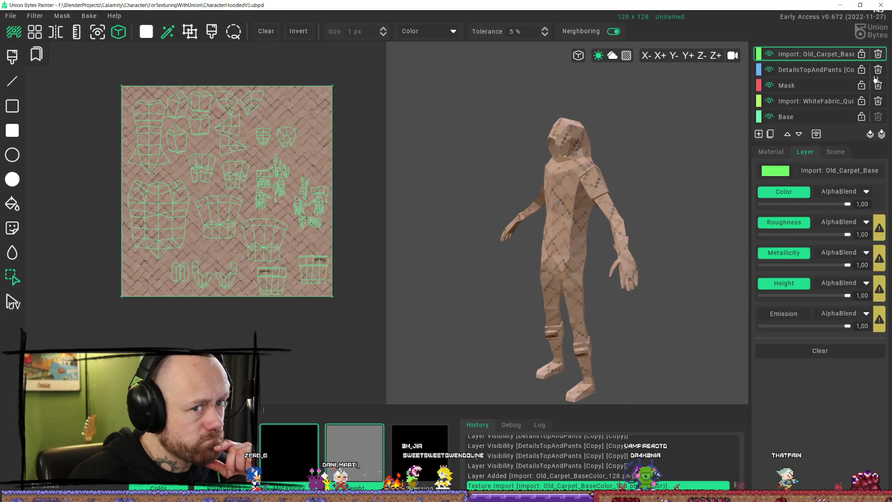
pyautogui.click(879, 54)
pyautogui.moveTo(534, 242); pyautogui.dragTo(563, 240, button='right')
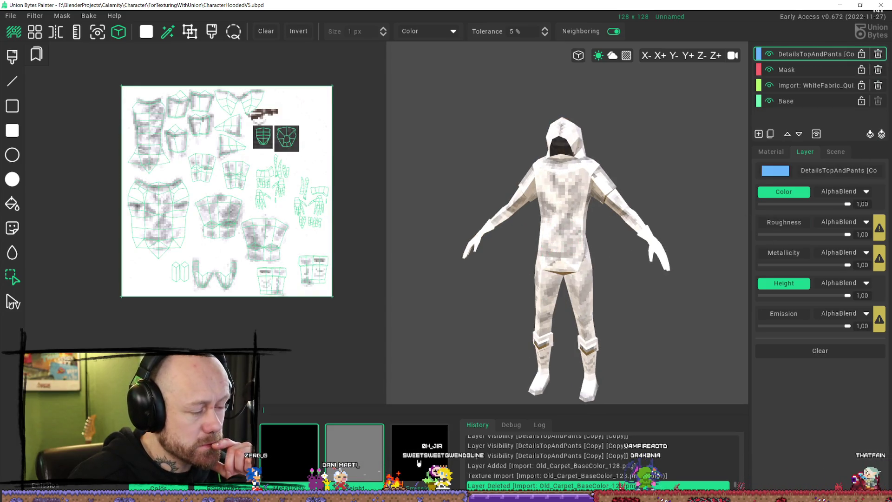
pyautogui.click(790, 70)
# Step: Import the DarkFabric_Quixel_Albe_128_bil.png texture as a new layer
pyautogui.click(11, 16)
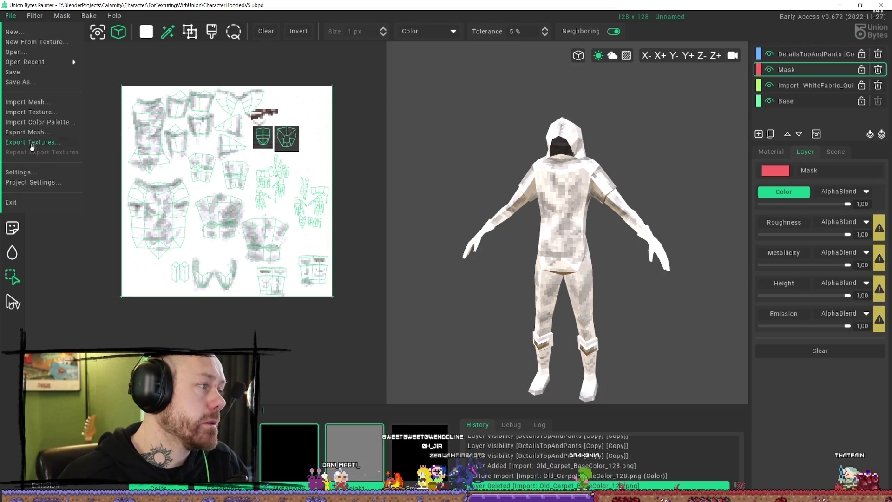
pyautogui.click(31, 112)
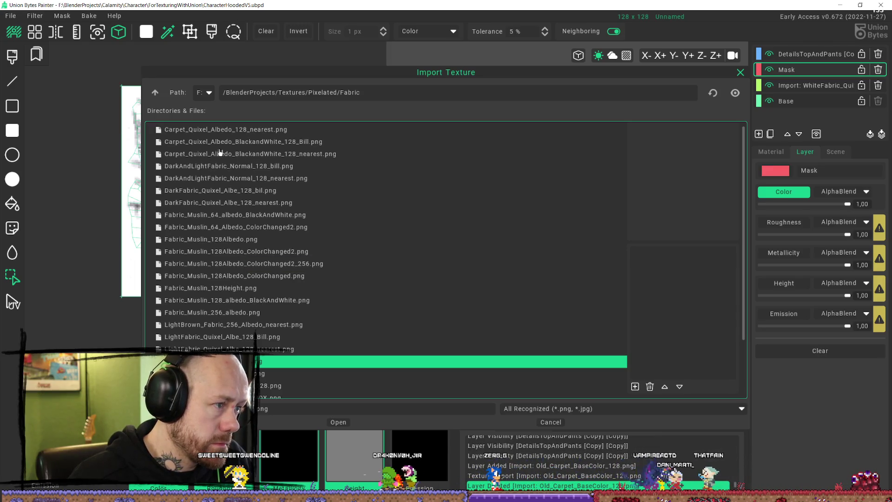
pyautogui.click(251, 133)
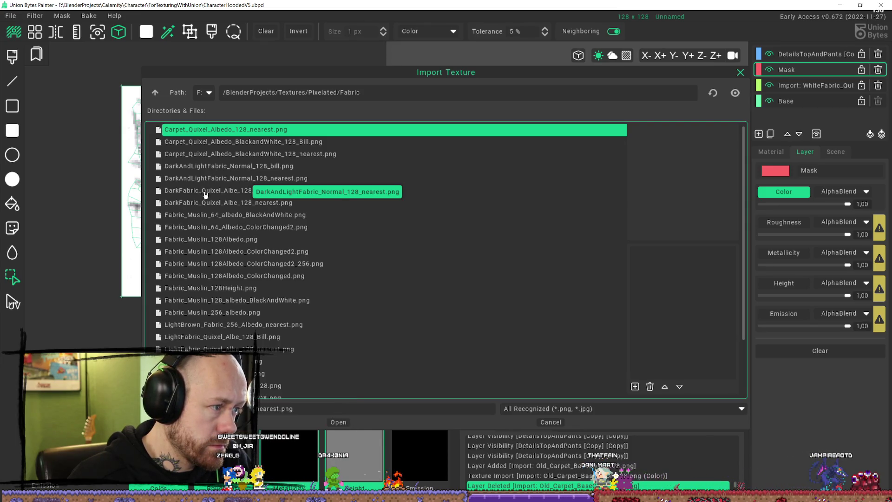
pyautogui.click(226, 191)
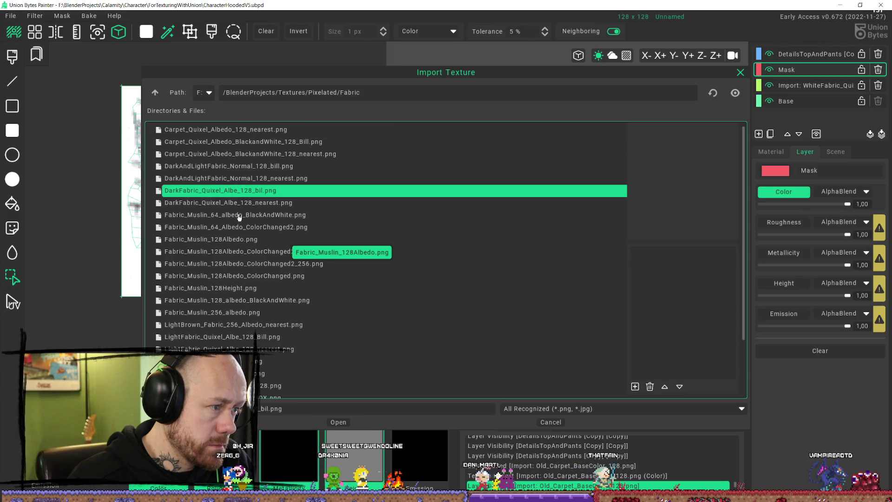
pyautogui.click(232, 202)
pyautogui.click(342, 421)
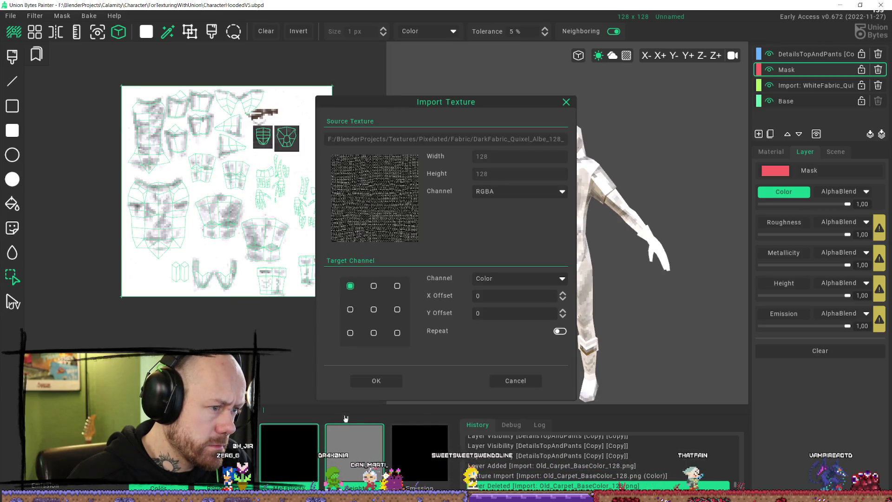
pyautogui.click(386, 384)
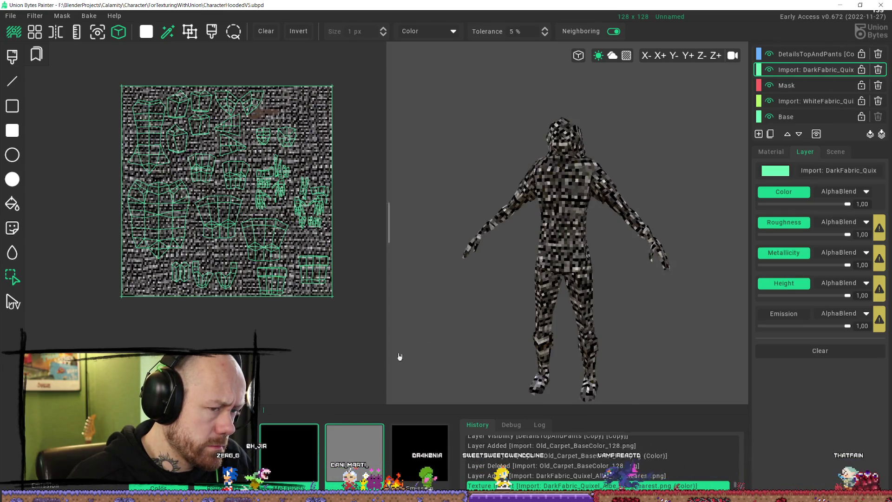
# Step: Zoom in on the dark fabric on the model, then undo the import
pyautogui.scroll(3, 567, 284)
pyautogui.moveTo(568, 285)
pyautogui.mouseDown(button='right')
pyautogui.moveTo(618, 265)
pyautogui.moveTo(538, 255)
pyautogui.mouseUp(button='right')
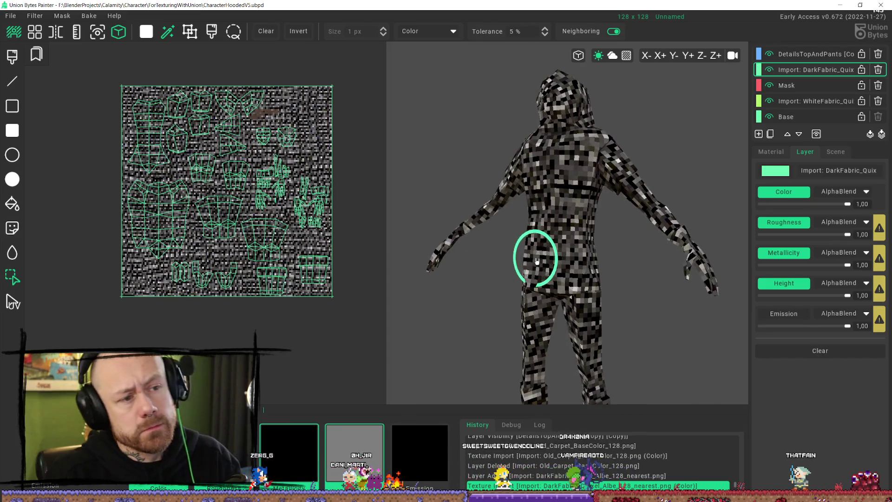
pyautogui.hotkey('ctrl', 'z')
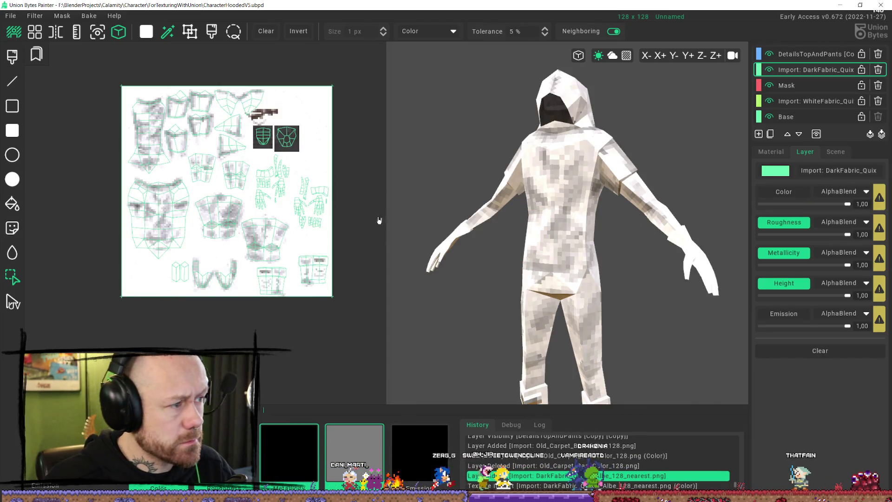
pyautogui.click(11, 15)
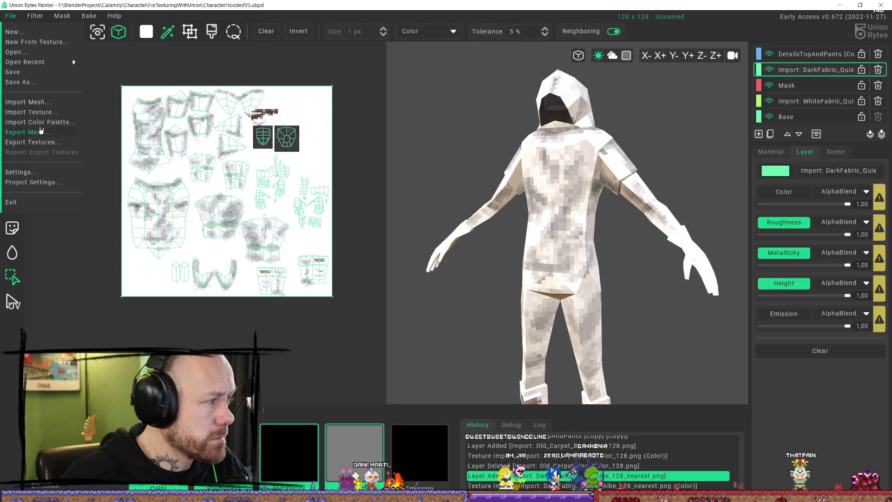
# Step: Import Carpet_Quixel_Albedo_BlackandWhite_128_nearest.png as a new texture layer
pyautogui.click(32, 112)
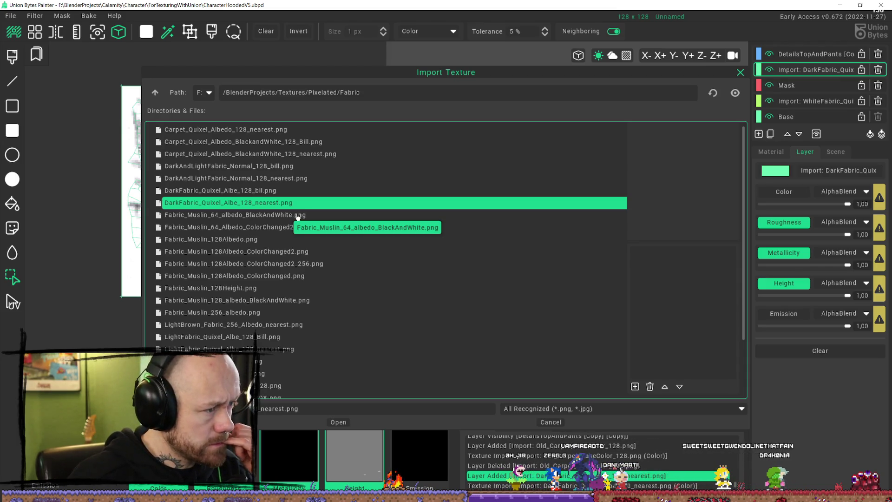
pyautogui.click(276, 218)
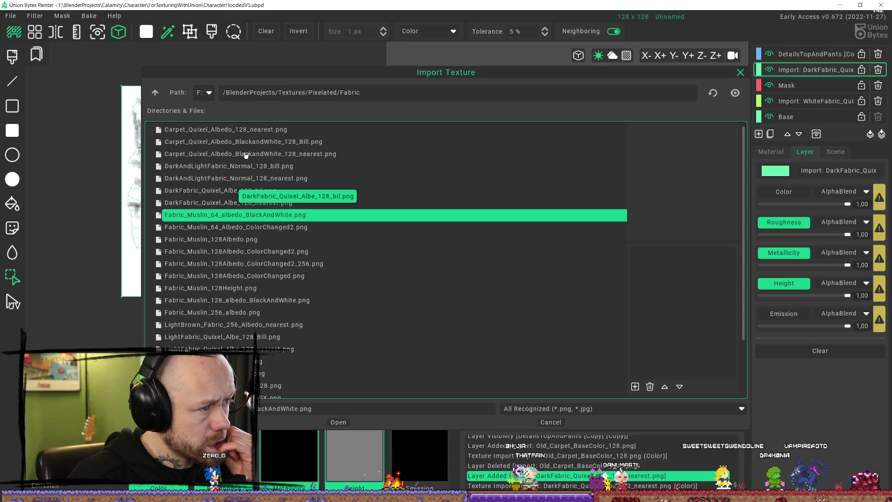
pyautogui.click(241, 133)
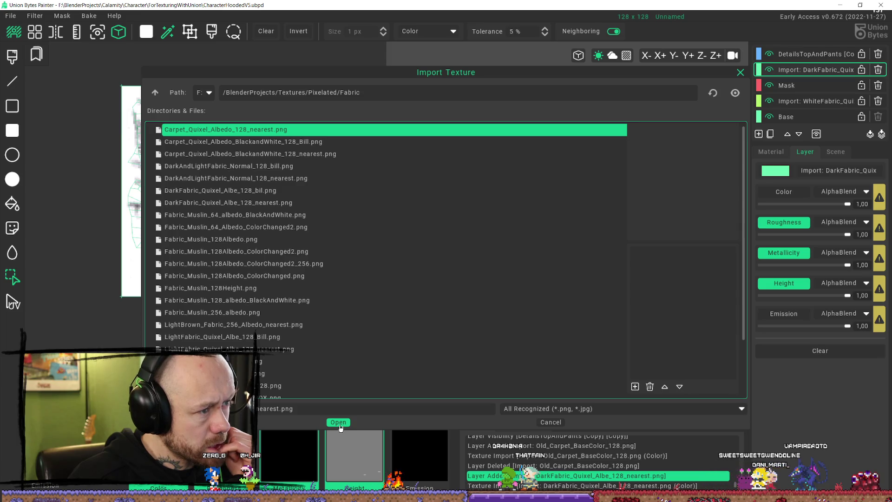
pyautogui.click(263, 154)
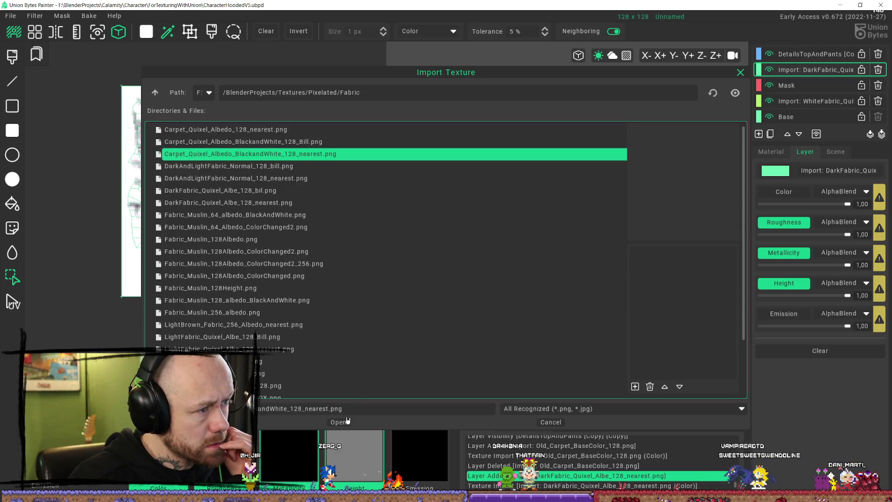
pyautogui.click(338, 422)
pyautogui.click(376, 381)
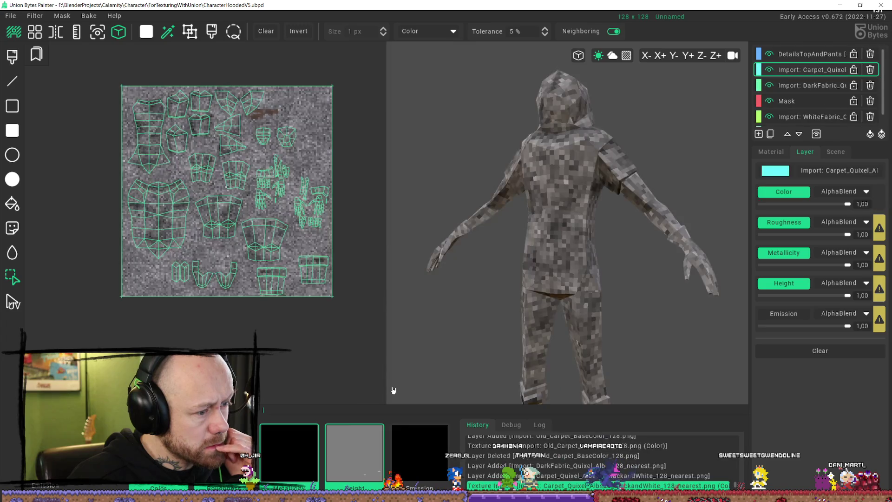
pyautogui.moveTo(482, 233); pyautogui.dragTo(534, 243, button='middle')
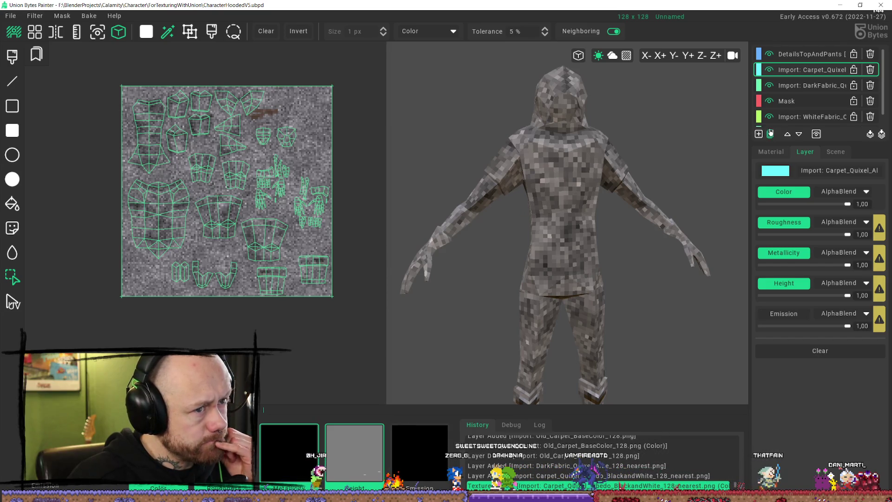
# Step: Move the carpet layer down below Mask and delete the DarkFabric layer
pyautogui.click(798, 135)
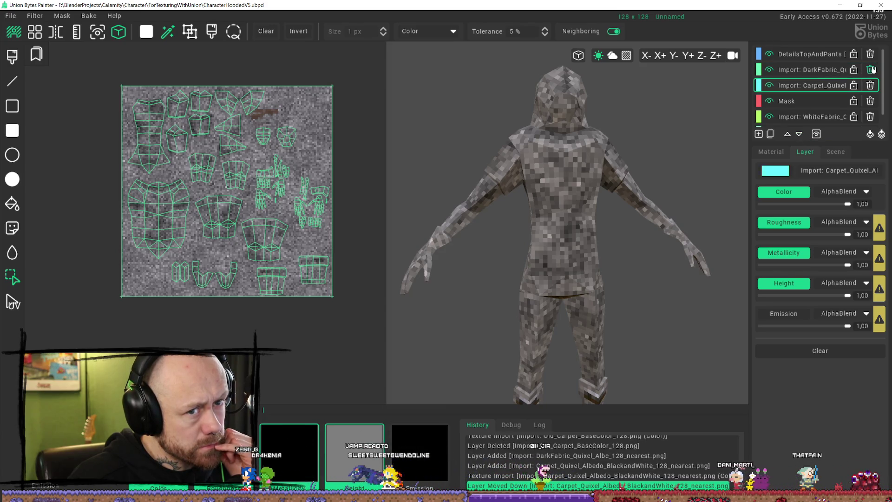
pyautogui.press('Delete')
pyautogui.click(803, 137)
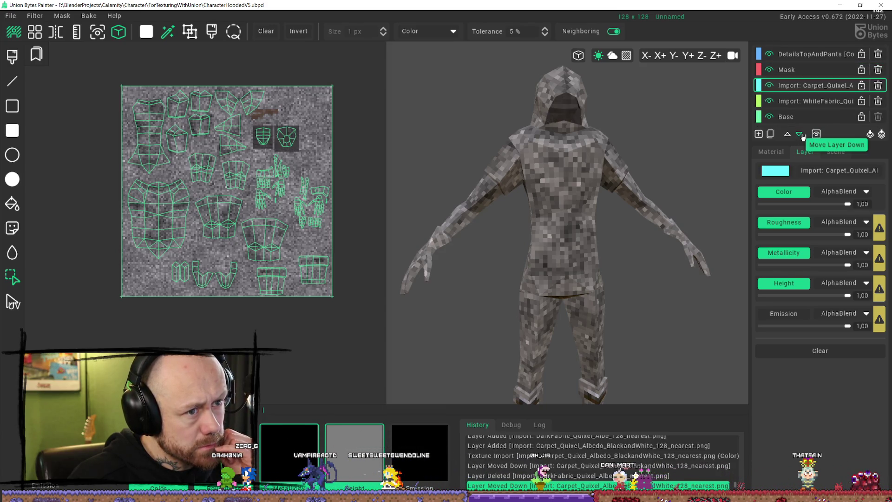
pyautogui.moveTo(585, 182)
pyautogui.mouseDown(button='right')
pyautogui.moveTo(588, 160)
pyautogui.moveTo(575, 175)
pyautogui.mouseUp(button='right')
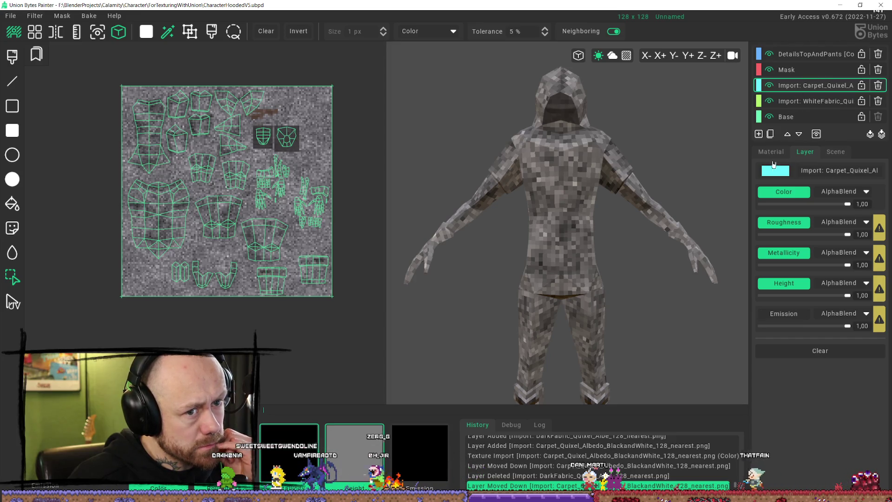
pyautogui.press('b')
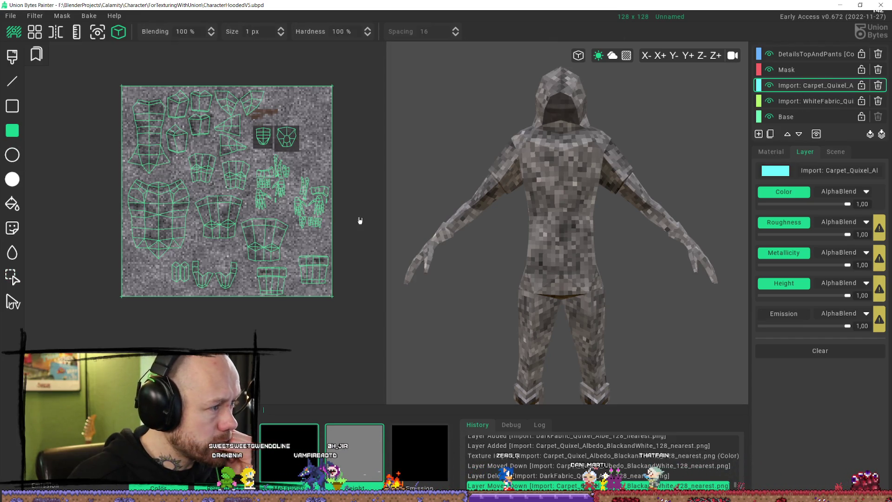
pyautogui.click(772, 153)
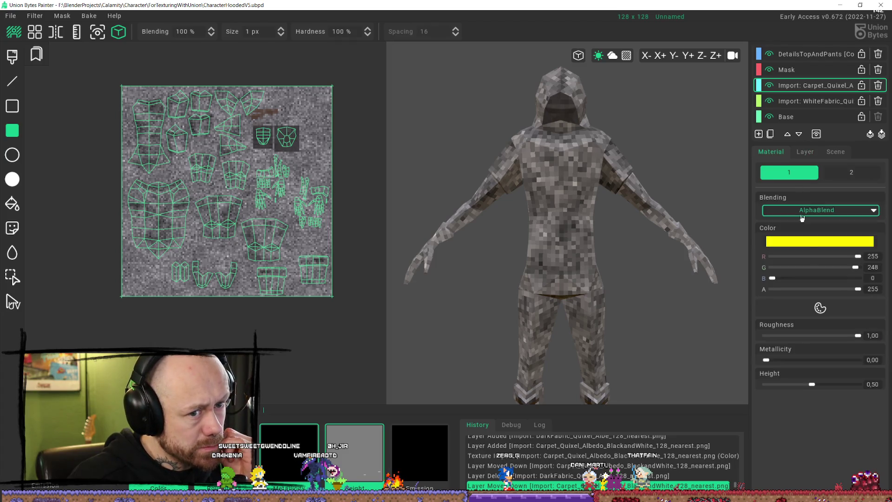
pyautogui.click(817, 246)
pyautogui.moveTo(697, 79); pyautogui.dragTo(565, 195)
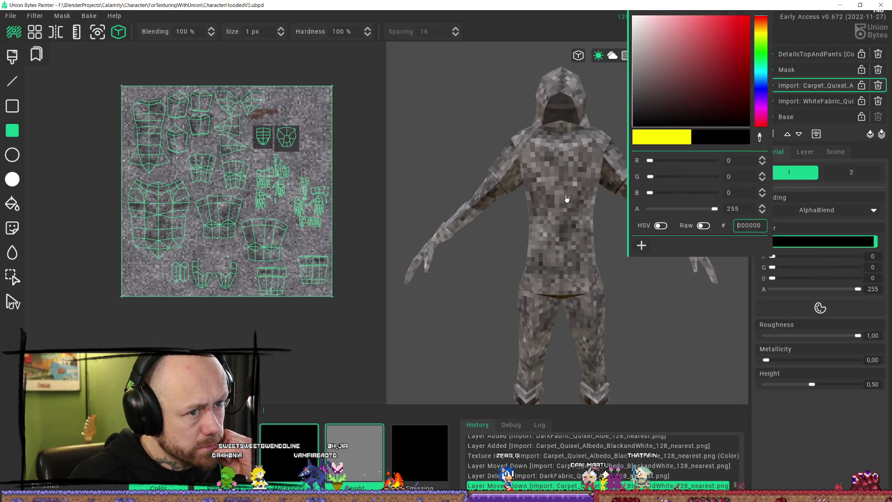
pyautogui.moveTo(713, 217); pyautogui.dragTo(656, 215)
pyautogui.click(815, 411)
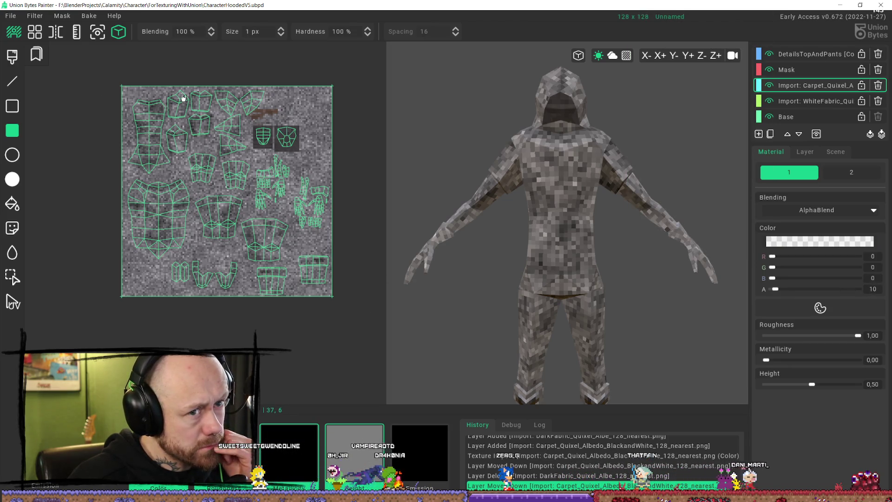
pyautogui.moveTo(118, 82); pyautogui.dragTo(289, 253)
pyautogui.moveTo(155, 111); pyautogui.dragTo(88, 197)
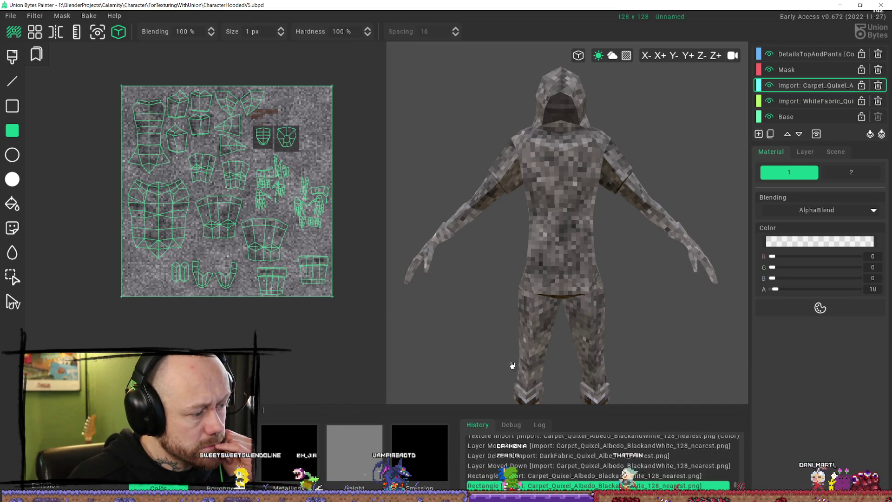
pyautogui.moveTo(781, 291); pyautogui.dragTo(801, 289)
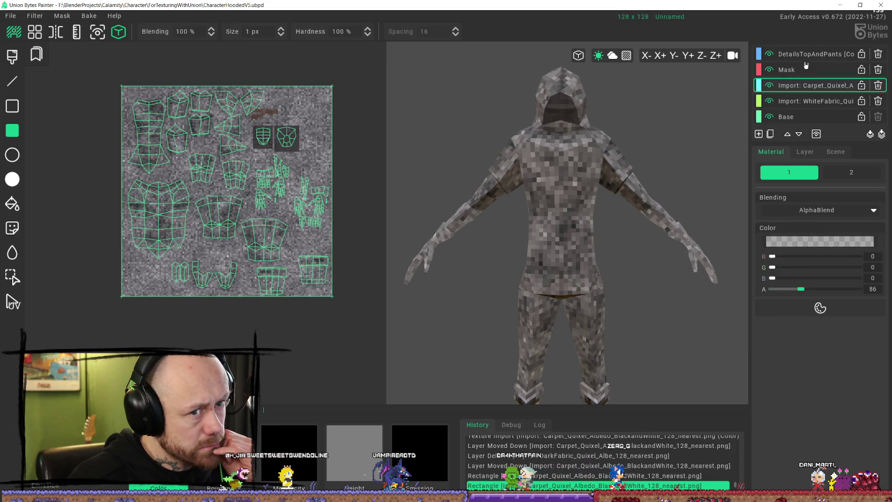
pyautogui.moveTo(146, 104)
pyautogui.mouseDown()
pyautogui.moveTo(261, 208)
pyautogui.moveTo(363, 344)
pyautogui.mouseUp()
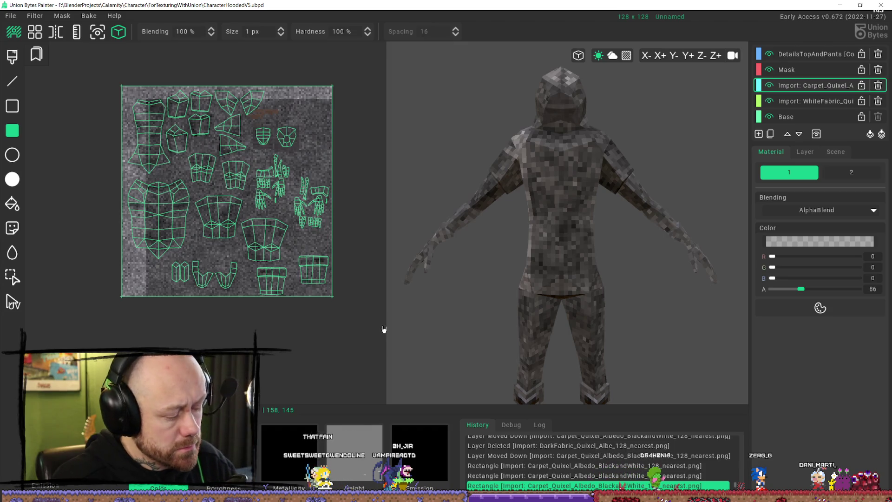
pyautogui.hotkey('ctrl', 'z')
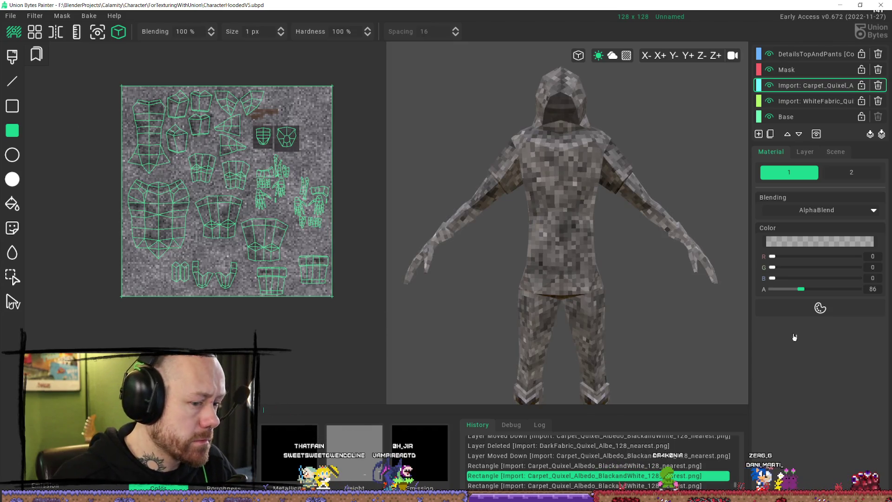
pyautogui.moveTo(799, 289); pyautogui.dragTo(807, 289)
pyautogui.moveTo(103, 75); pyautogui.dragTo(343, 334)
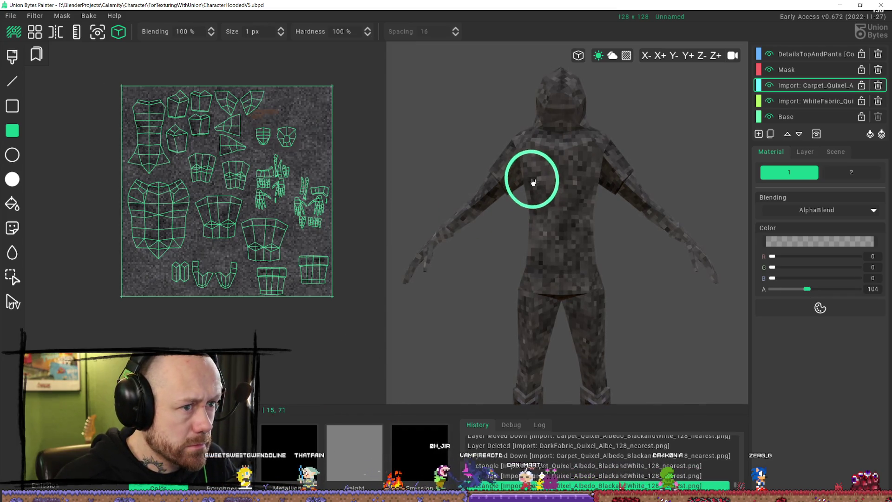
pyautogui.moveTo(537, 178); pyautogui.dragTo(544, 175, button='right')
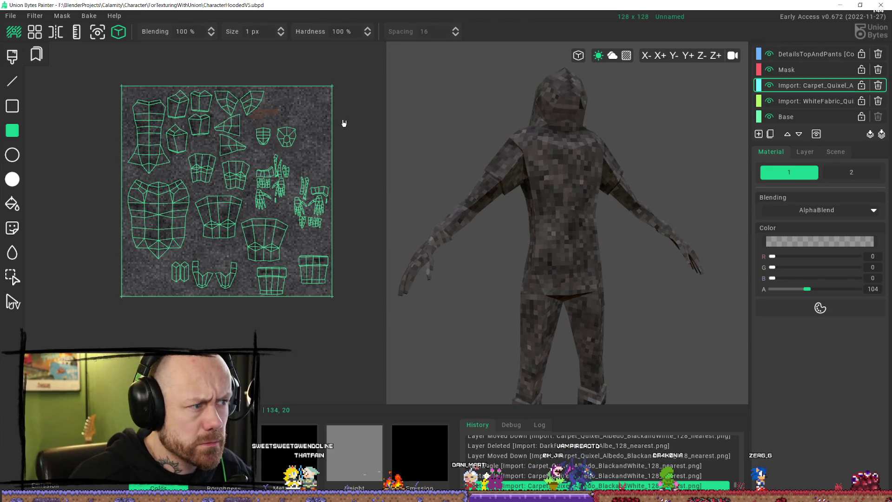
pyautogui.moveTo(245, 119); pyautogui.dragTo(316, 157)
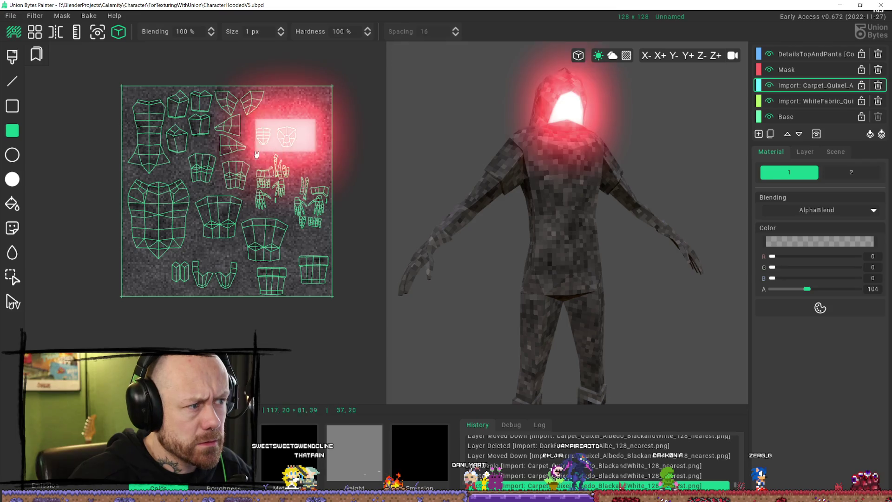
pyautogui.click(343, 178)
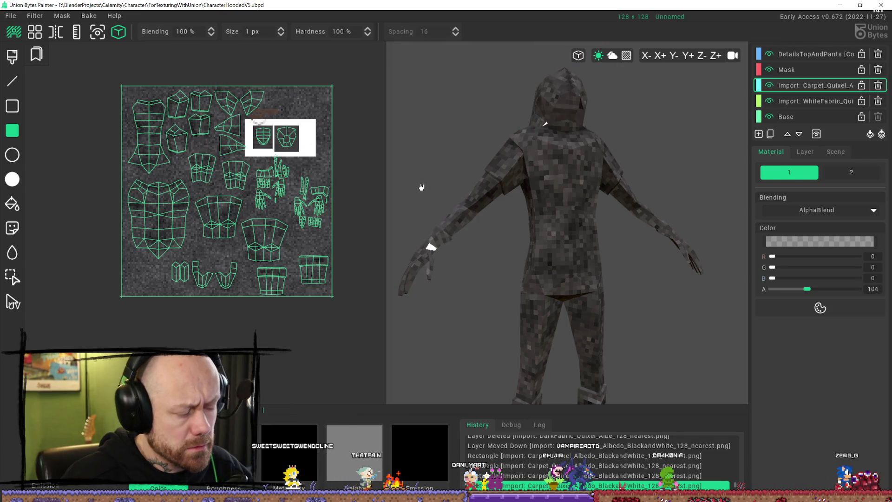
pyautogui.hotkey('ctrl', 'z')
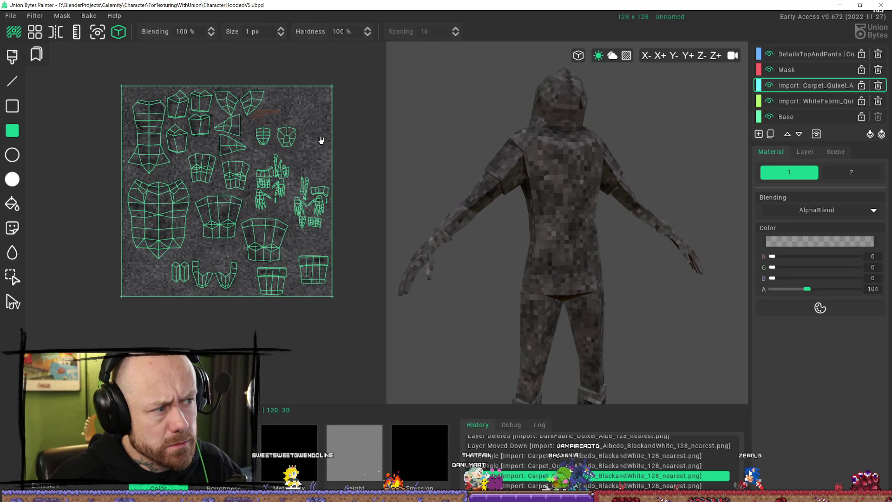
pyautogui.click(770, 86)
pyautogui.click(769, 85)
pyautogui.click(770, 85)
pyautogui.click(770, 86)
pyautogui.click(770, 86)
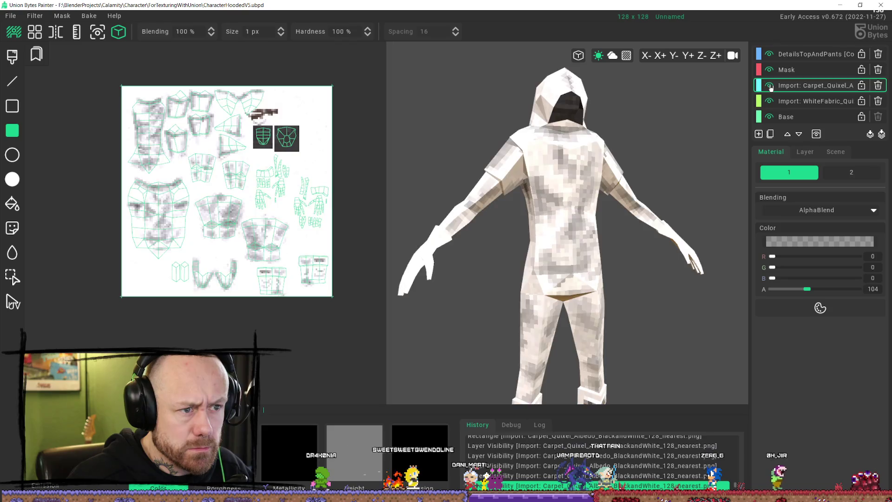
pyautogui.click(769, 86)
pyautogui.moveTo(611, 145)
pyautogui.mouseDown(button='middle')
pyautogui.moveTo(602, 130)
pyautogui.moveTo(624, 163)
pyautogui.moveTo(667, 155)
pyautogui.moveTo(637, 140)
pyautogui.moveTo(632, 151)
pyautogui.mouseUp(button='middle')
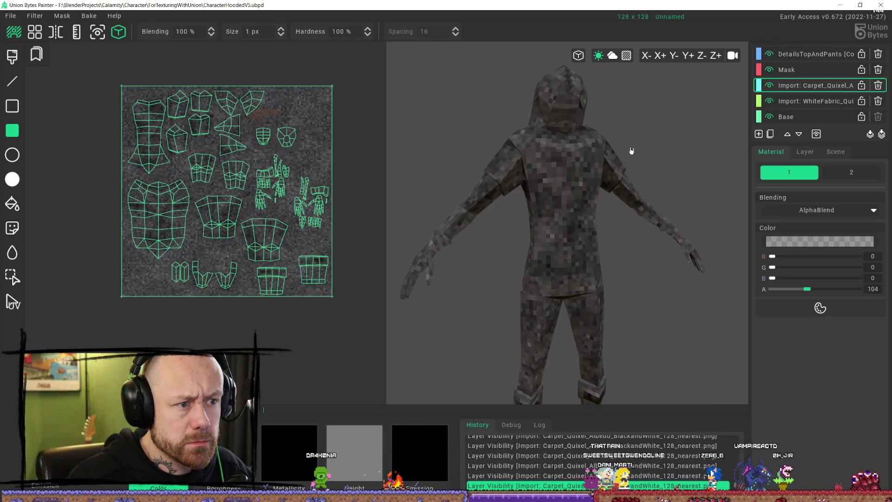
pyautogui.scroll(2, 163, 182)
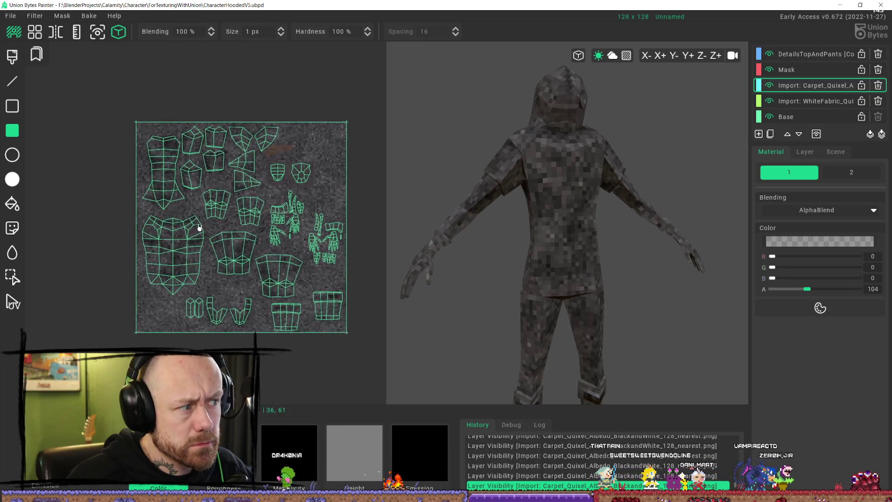
# Step: With the Brush at alpha 255, paint white on the upper-left UV piece and chest island
pyautogui.scroll(2, 178, 167)
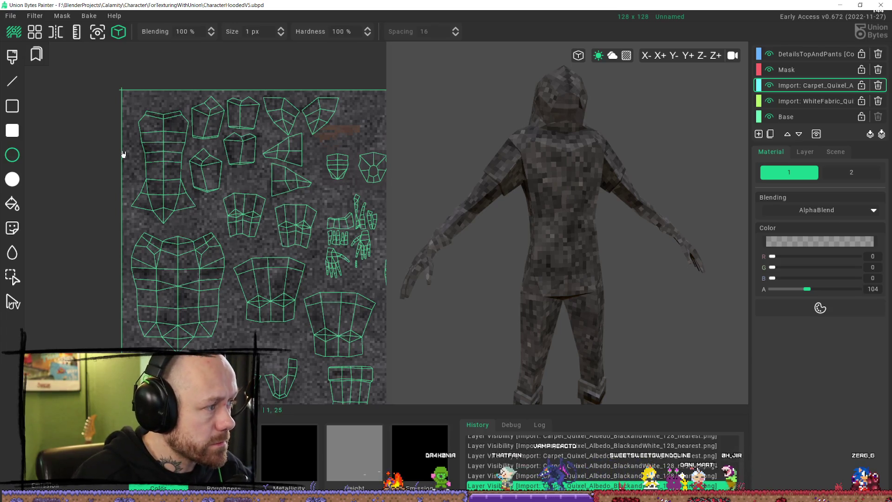
pyautogui.click(14, 61)
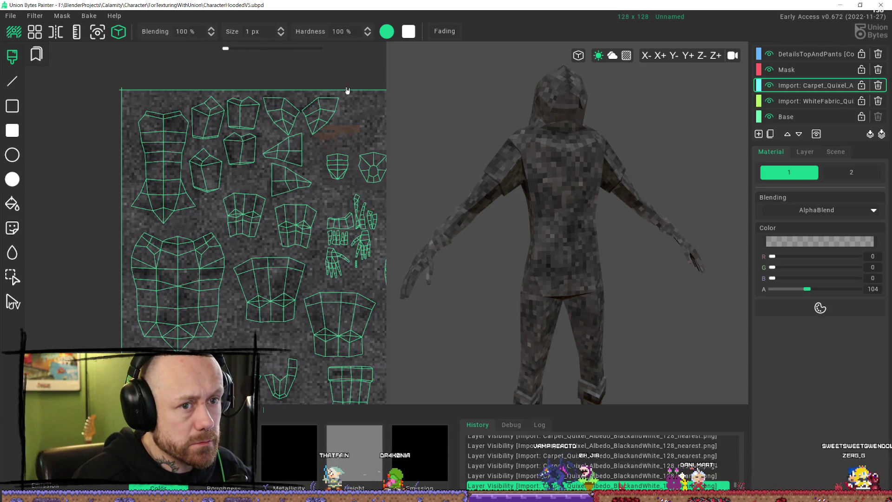
pyautogui.moveTo(808, 289); pyautogui.dragTo(891, 285)
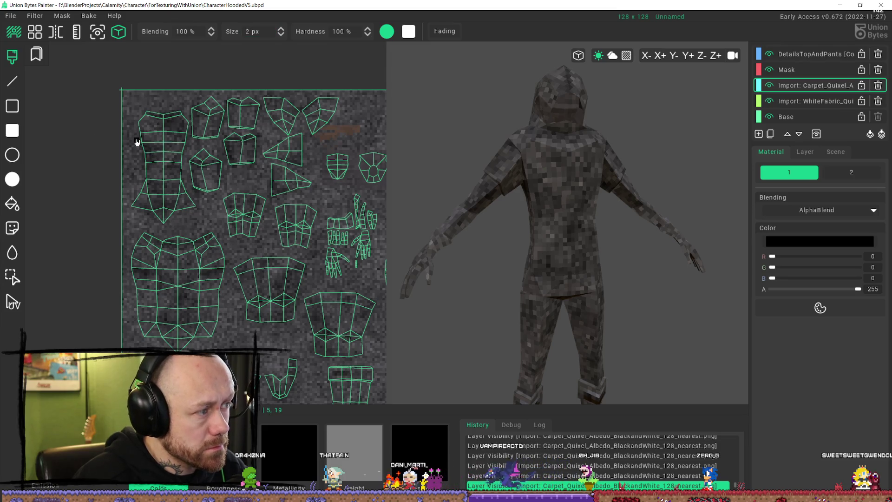
pyautogui.moveTo(136, 138); pyautogui.dragTo(191, 139)
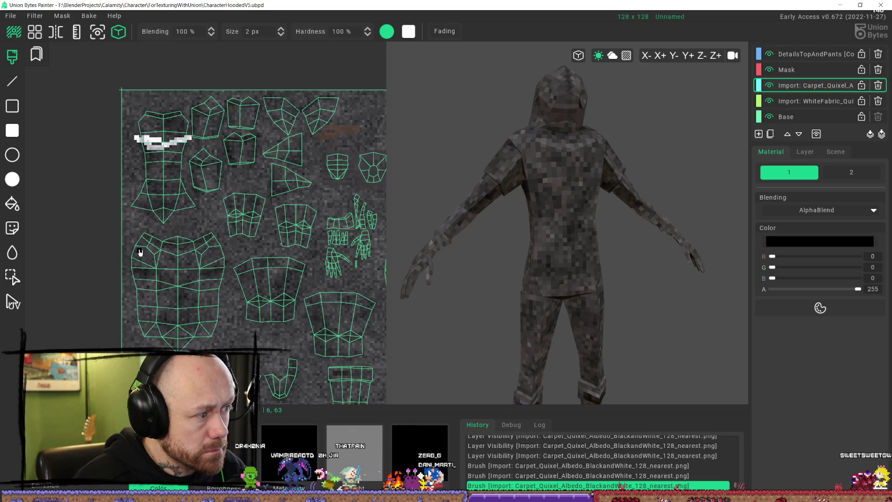
pyautogui.moveTo(138, 250); pyautogui.dragTo(201, 263)
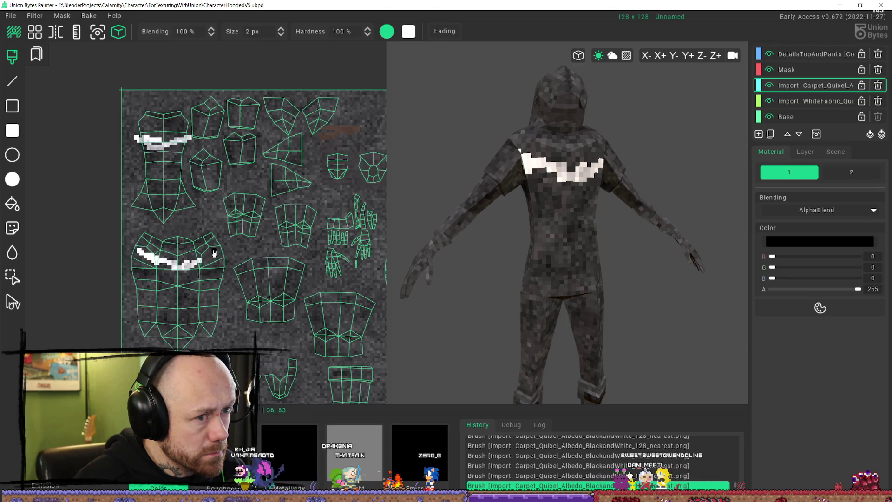
pyautogui.moveTo(209, 253)
pyautogui.mouseDown()
pyautogui.moveTo(205, 289)
pyautogui.moveTo(216, 274)
pyautogui.moveTo(191, 323)
pyautogui.moveTo(188, 329)
pyautogui.moveTo(172, 298)
pyautogui.moveTo(169, 314)
pyautogui.mouseUp()
pyautogui.moveTo(169, 272)
pyautogui.mouseDown()
pyautogui.moveTo(189, 259)
pyautogui.moveTo(158, 270)
pyautogui.moveTo(170, 321)
pyautogui.moveTo(144, 283)
pyautogui.moveTo(172, 272)
pyautogui.moveTo(189, 281)
pyautogui.moveTo(191, 268)
pyautogui.mouseUp()
pyautogui.click(182, 272)
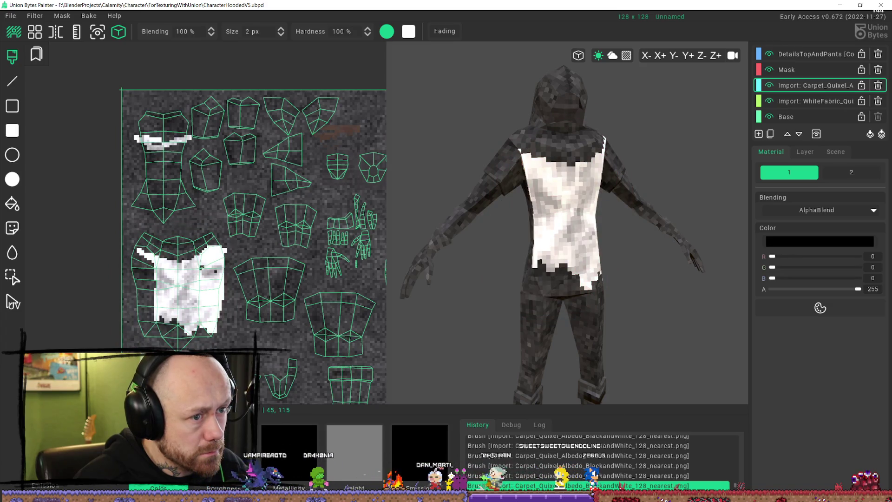
# Step: Orbit the character from side and back views to a front view of the chest
pyautogui.moveTo(648, 243)
pyautogui.mouseDown(button='middle')
pyautogui.moveTo(629, 199)
pyautogui.moveTo(602, 208)
pyautogui.moveTo(576, 234)
pyautogui.moveTo(626, 224)
pyautogui.mouseUp(button='middle')
pyautogui.click(599, 210)
pyautogui.click(577, 235)
pyautogui.moveTo(675, 215)
pyautogui.mouseDown(button='middle')
pyautogui.moveTo(711, 231)
pyautogui.moveTo(725, 218)
pyautogui.moveTo(659, 191)
pyautogui.moveTo(626, 211)
pyautogui.mouseUp(button='middle')
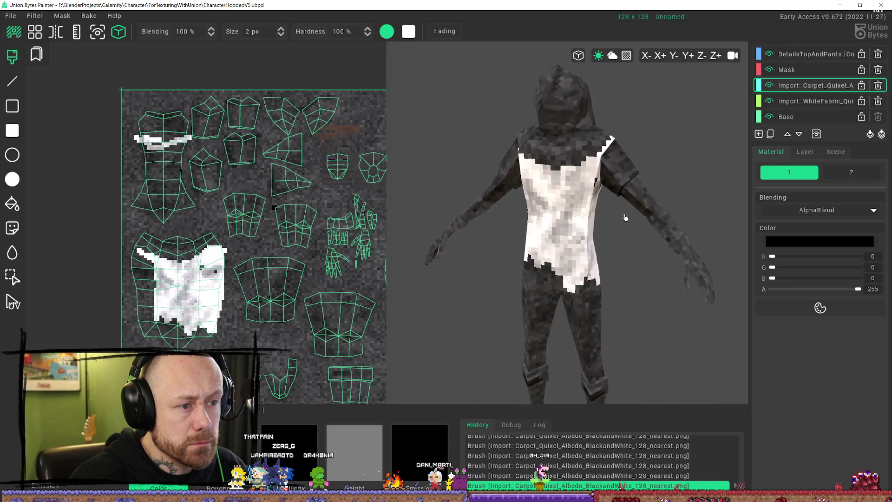
pyautogui.click(592, 194)
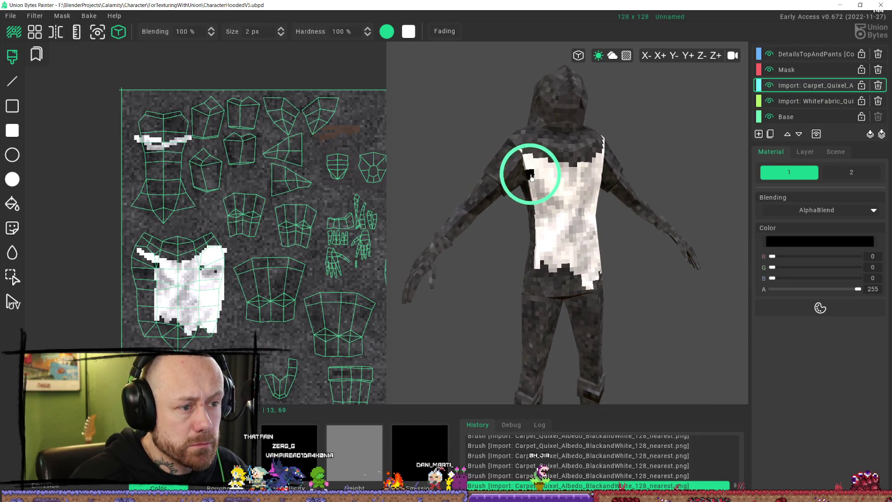
pyautogui.scroll(-3, 600, 177)
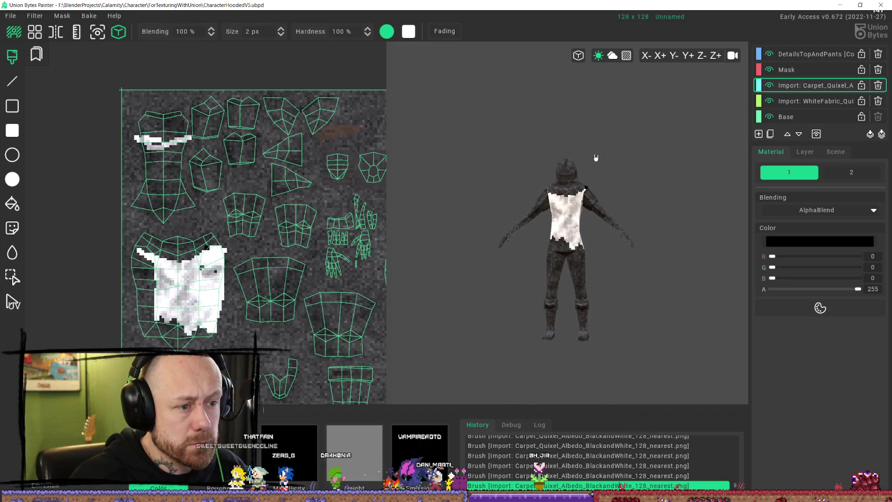
pyautogui.moveTo(702, 194)
pyautogui.mouseDown(button='middle')
pyautogui.moveTo(717, 193)
pyautogui.moveTo(635, 189)
pyautogui.moveTo(703, 191)
pyautogui.moveTo(650, 204)
pyautogui.mouseUp(button='middle')
pyautogui.scroll(3, 567, 221)
pyautogui.click(567, 221)
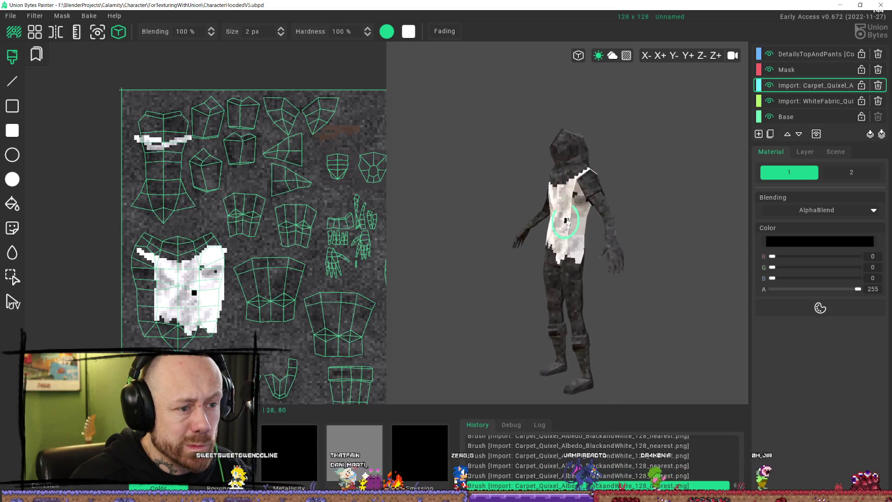
pyautogui.moveTo(567, 221); pyautogui.dragTo(623, 210, button='middle')
# Step: Dab dark pixels onto the white chest, then undo the chest painting
pyautogui.click(537, 185)
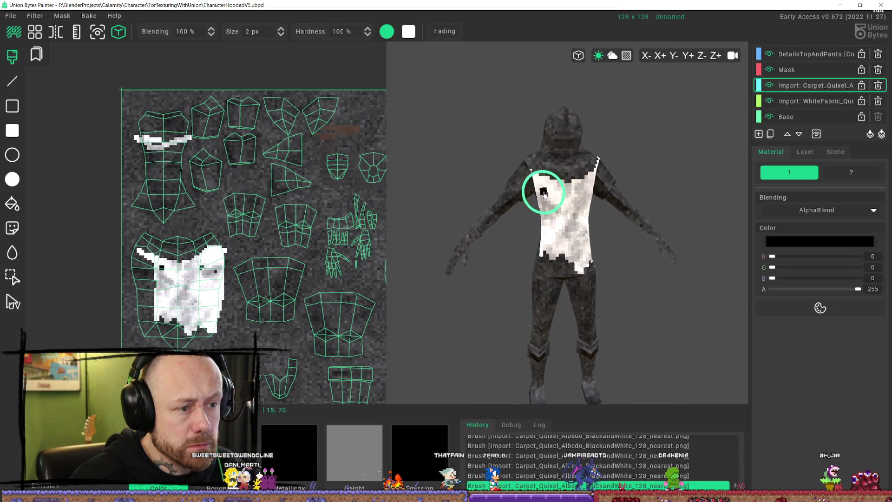
pyautogui.moveTo(477, 278)
pyautogui.mouseDown(button='middle')
pyautogui.moveTo(492, 265)
pyautogui.moveTo(470, 255)
pyautogui.moveTo(515, 270)
pyautogui.mouseUp(button='middle')
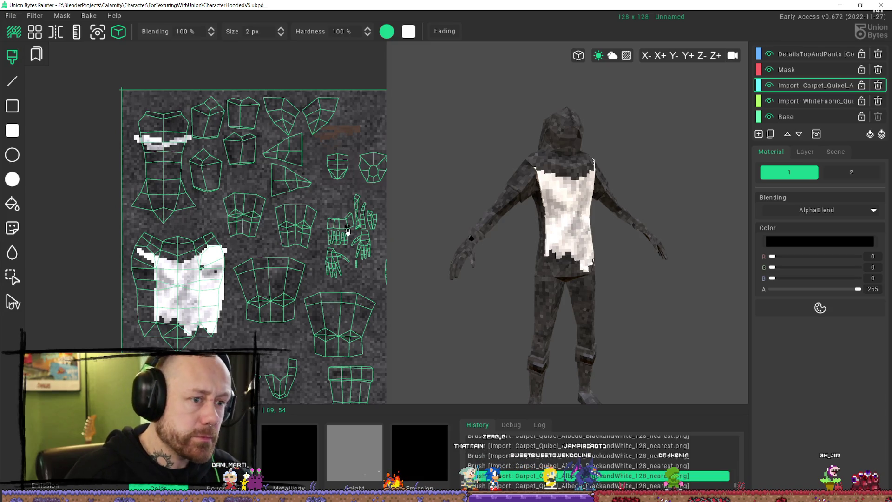
pyautogui.moveTo(549, 181)
pyautogui.mouseDown()
pyautogui.moveTo(574, 191)
pyautogui.moveTo(564, 203)
pyautogui.mouseUp()
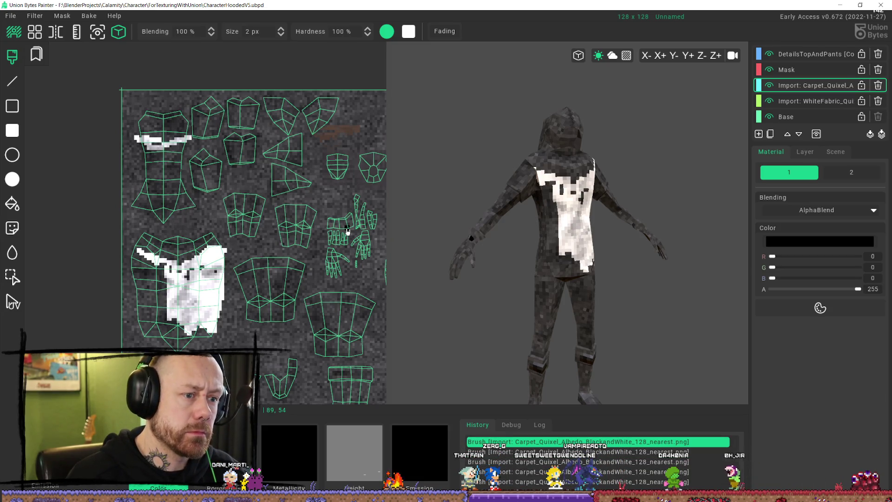
pyautogui.hotkey('ctrl', 'z')
pyautogui.hotkey('ctrl', 'z')
pyautogui.hotkey('ctrl', 'z')
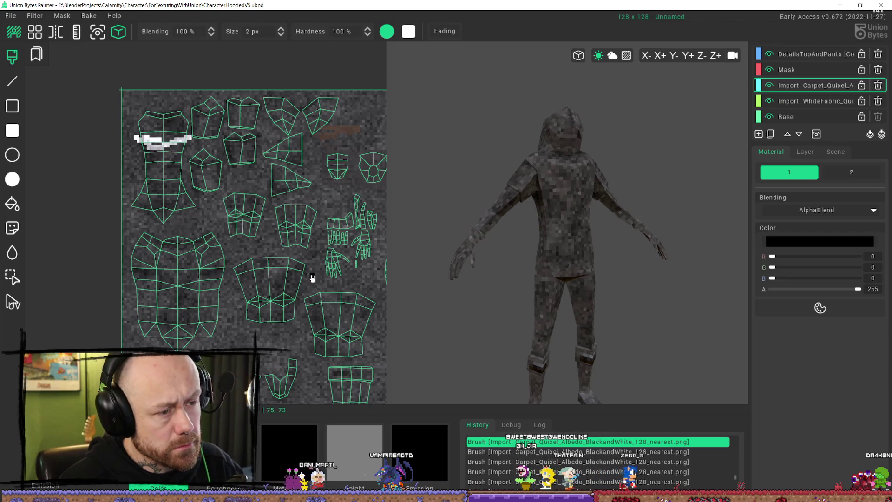
# Step: Undo the stray white stroke on the upper-left UV piece
pyautogui.hotkey('ctrl', 'z')
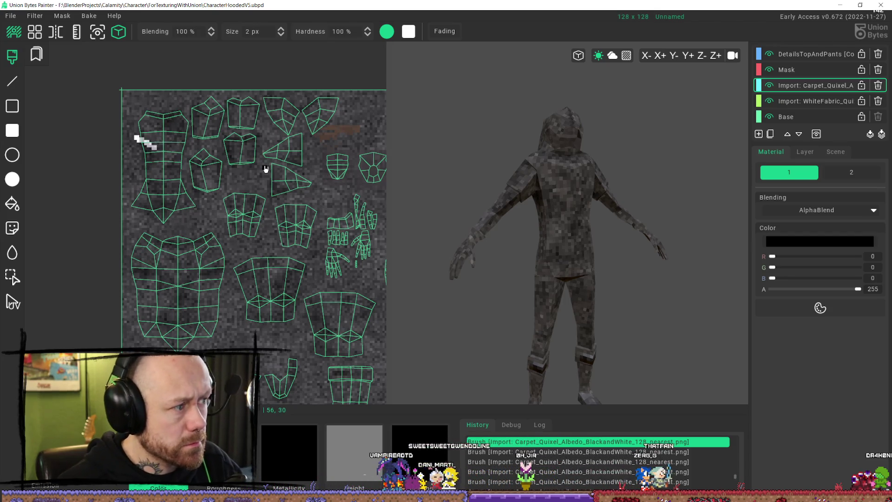
pyautogui.moveTo(516, 191); pyautogui.dragTo(530, 189, button='right')
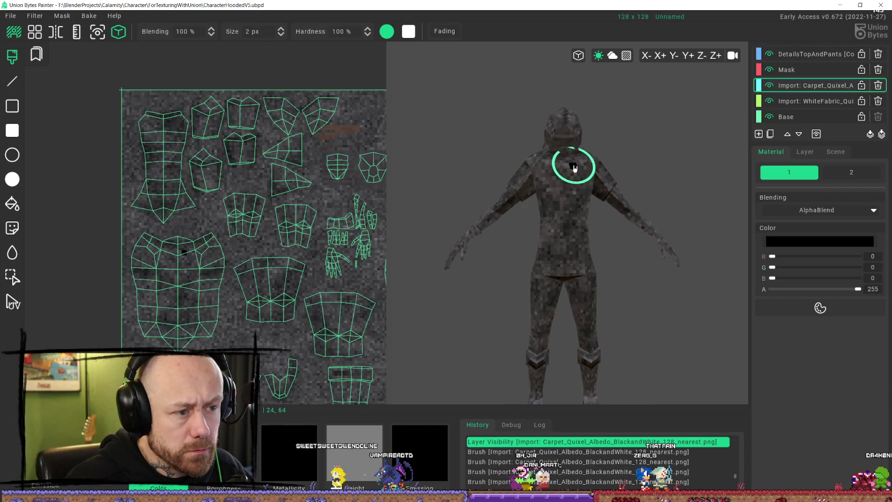
pyautogui.scroll(-2, 575, 168)
pyautogui.scroll(5, 576, 175)
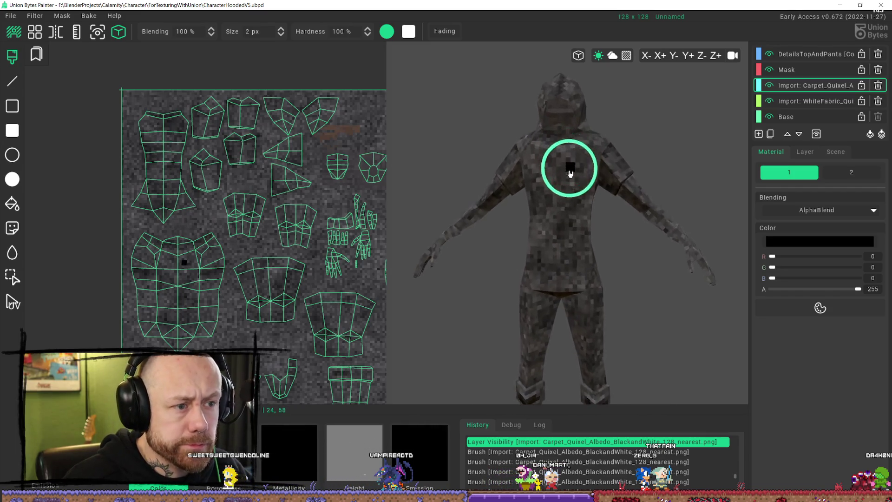
pyautogui.scroll(-3, 472, 218)
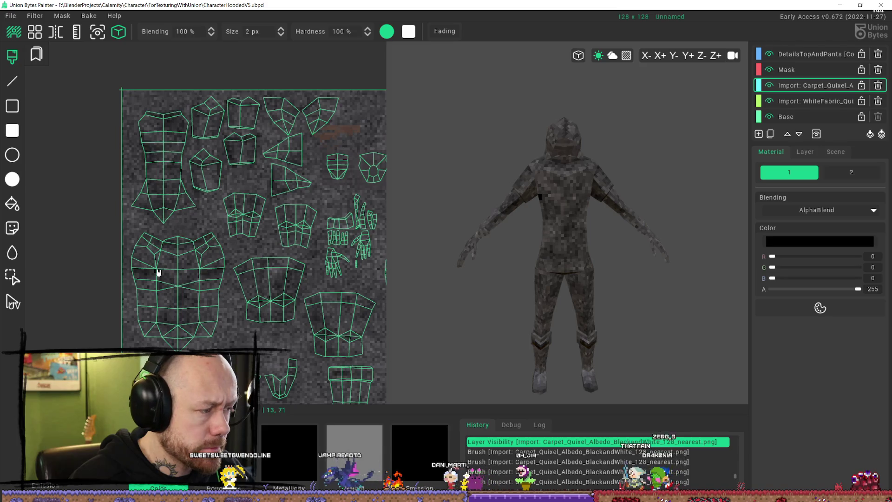
# Step: Paint white across the chest UV island to cover the character's front torso
pyautogui.moveTo(158, 272); pyautogui.dragTo(197, 271)
pyautogui.click(175, 279)
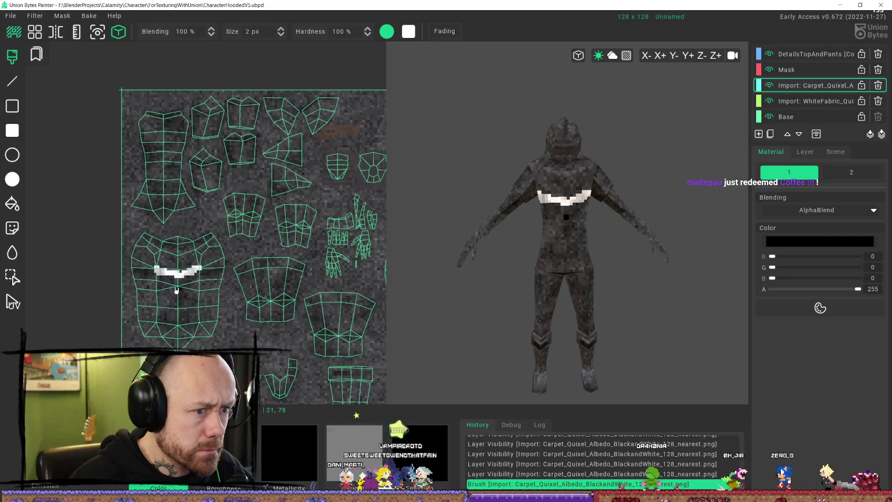
pyautogui.click(167, 280)
pyautogui.moveTo(158, 279)
pyautogui.mouseDown()
pyautogui.moveTo(157, 307)
pyautogui.moveTo(156, 281)
pyautogui.moveTo(141, 334)
pyautogui.moveTo(161, 325)
pyautogui.moveTo(167, 288)
pyautogui.moveTo(182, 308)
pyautogui.moveTo(150, 308)
pyautogui.moveTo(162, 320)
pyautogui.moveTo(193, 333)
pyautogui.moveTo(209, 298)
pyautogui.moveTo(218, 316)
pyautogui.moveTo(181, 278)
pyautogui.moveTo(185, 286)
pyautogui.mouseUp()
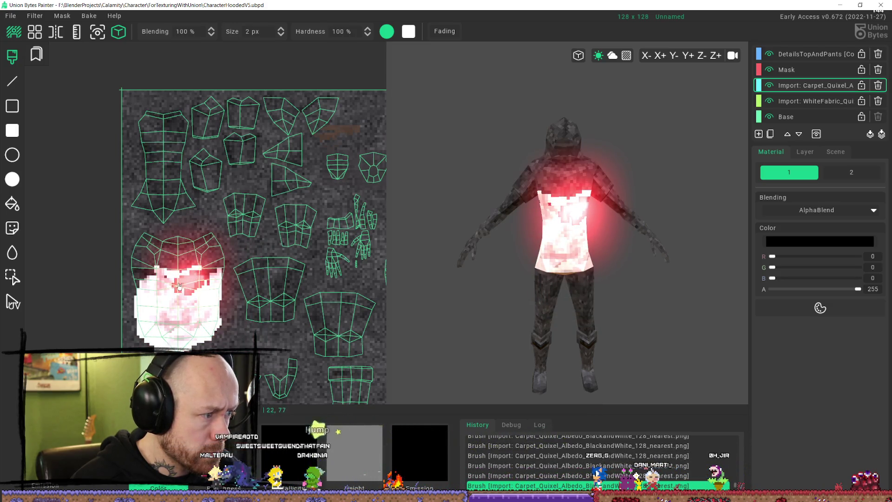
pyautogui.click(188, 331)
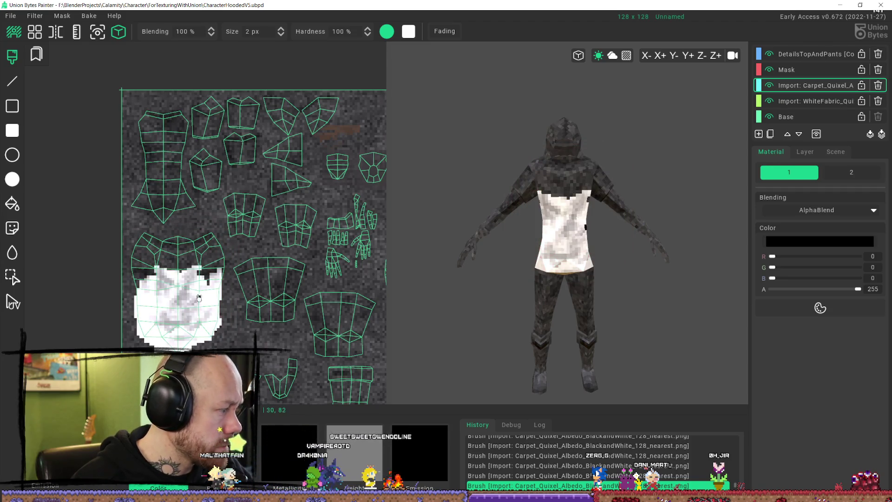
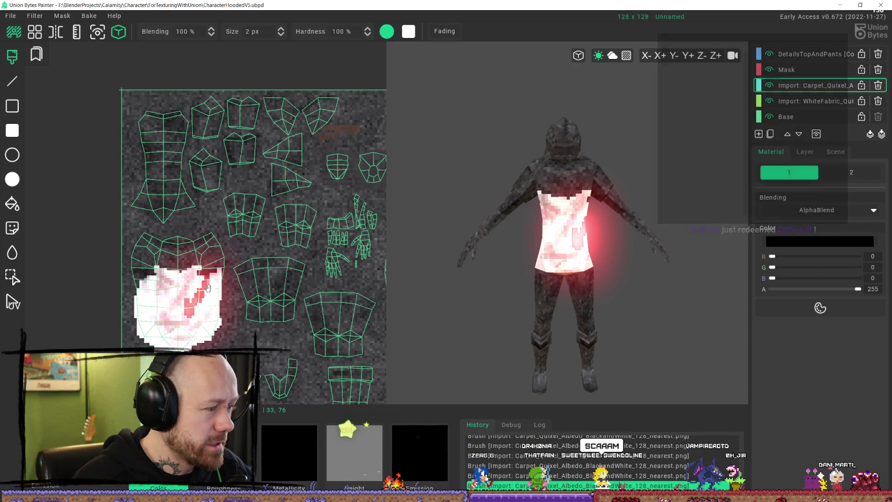
# Step: Test where shirt texels map on the model with single black pixels, undoing each one
pyautogui.click(183, 286)
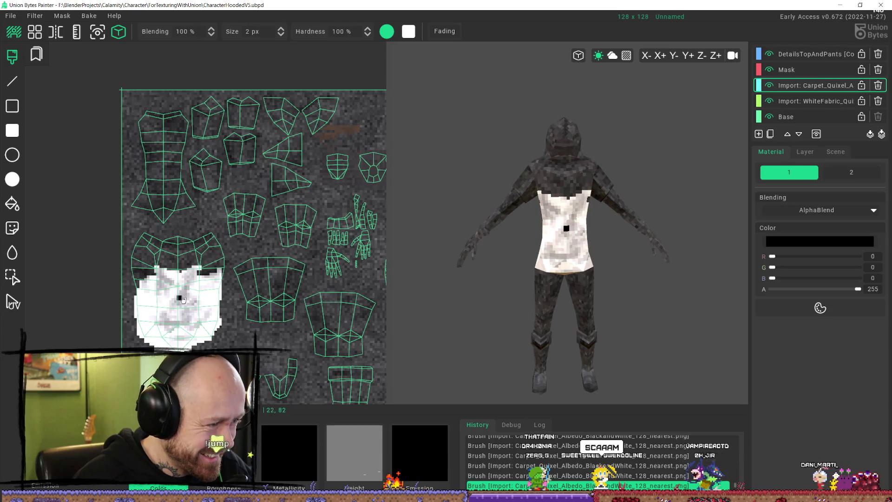
pyautogui.hotkey('ctrl', 'z')
pyautogui.click(194, 297)
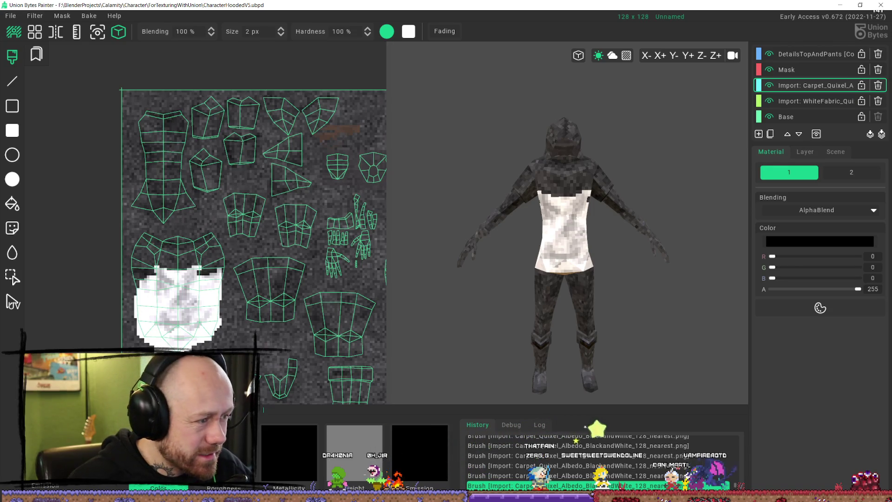
pyautogui.scroll(5, 169, 296)
pyautogui.hotkey('ctrl', 'z')
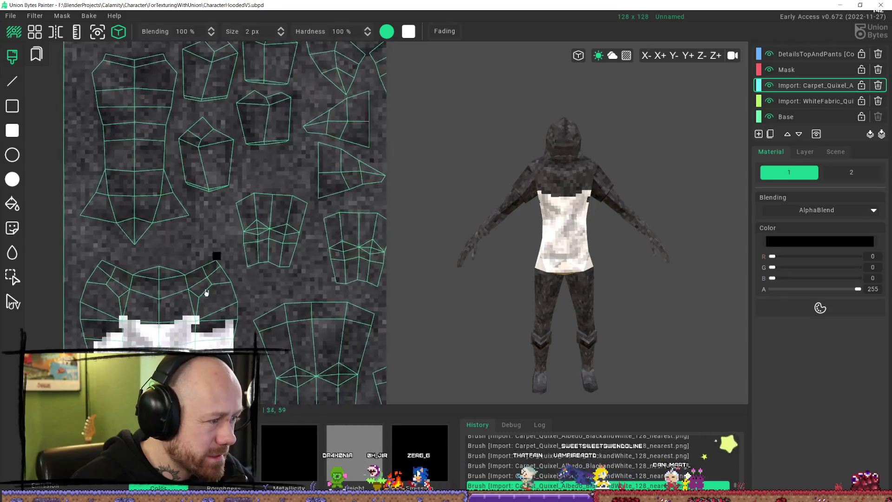
pyautogui.click(230, 258)
pyautogui.hotkey('ctrl', 'z')
pyautogui.click(179, 283)
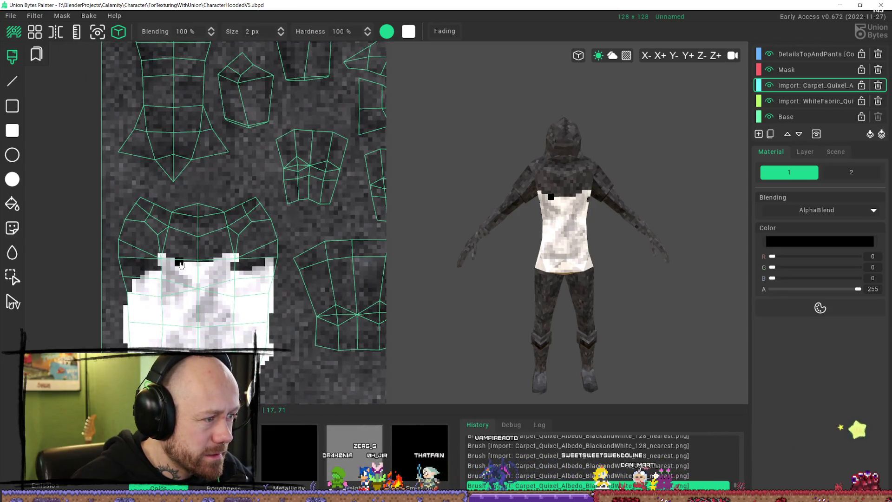
pyautogui.hotkey('ctrl', 'z')
pyautogui.click(205, 332)
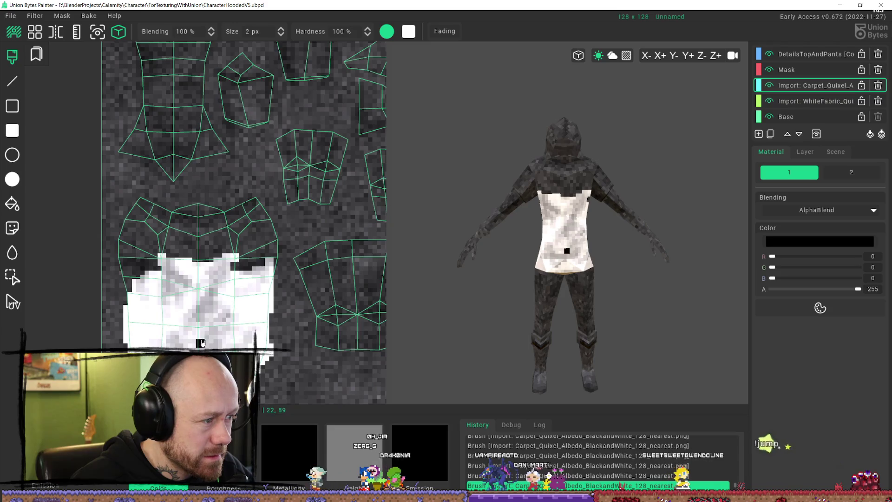
pyautogui.hotkey('ctrl', 'z')
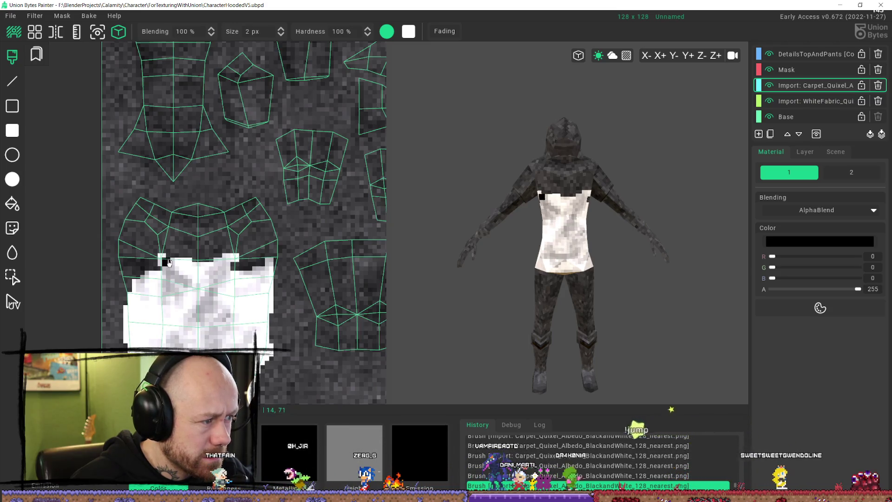
# Step: Probe the shirt's top edge, chest and bottom with further undone black test pixels
pyautogui.click(167, 259)
pyautogui.hotkey('ctrl', 'z')
pyautogui.click(175, 322)
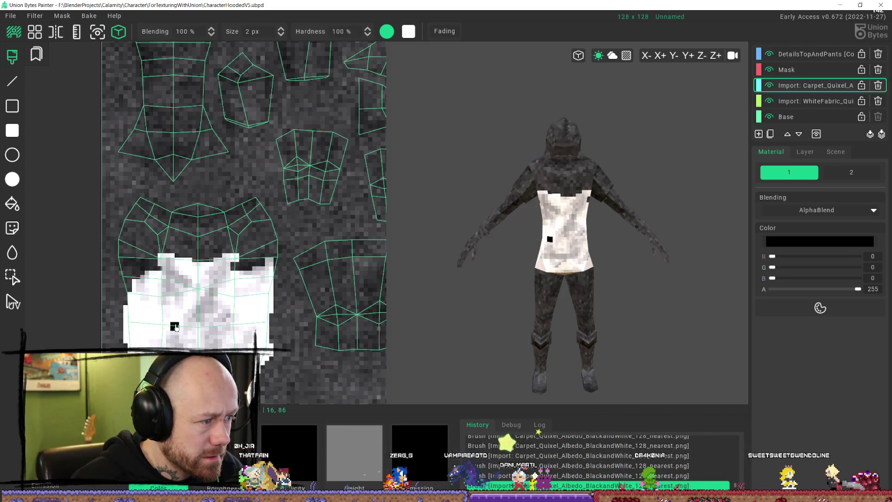
pyautogui.hotkey('ctrl', 'z')
pyautogui.click(176, 321)
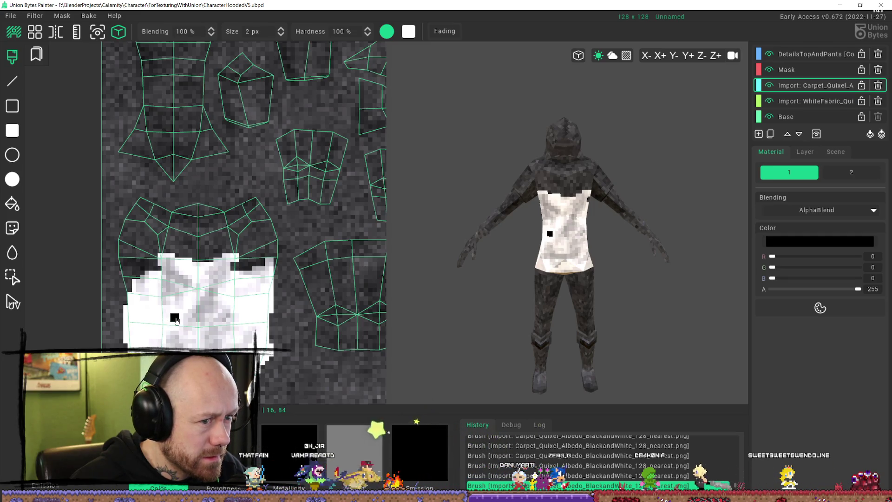
pyautogui.hotkey('ctrl', 'z')
pyautogui.click(188, 308)
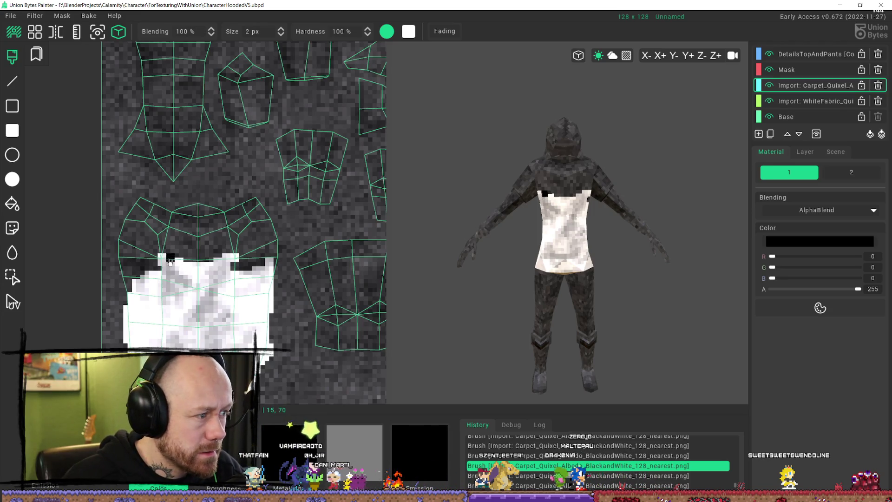
pyautogui.hotkey('ctrl', 'z')
pyautogui.click(209, 344)
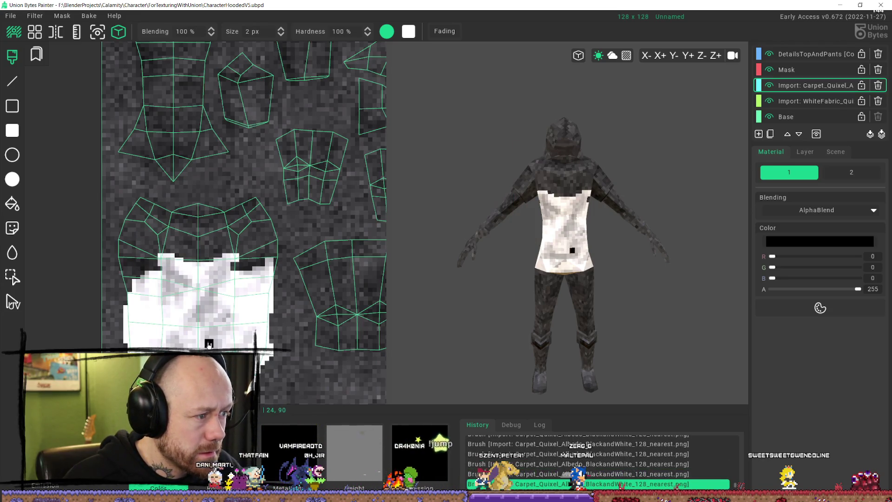
pyautogui.hotkey('ctrl', 'z')
pyautogui.scroll(3, 618, 273)
pyautogui.moveTo(617, 273)
pyautogui.mouseDown(button='right')
pyautogui.moveTo(567, 229)
pyautogui.moveTo(647, 235)
pyautogui.mouseUp(button='right')
# Step: Undo two more test pixels, then even out the shirt's dark top edge toward the right
pyautogui.click(591, 240)
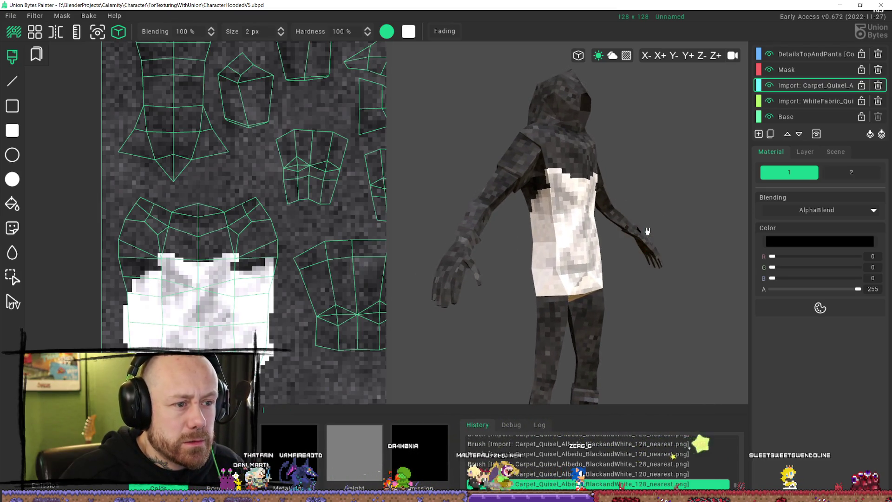
pyautogui.hotkey('ctrl', 'z')
pyautogui.click(131, 288)
pyautogui.hotkey('ctrl', 'z')
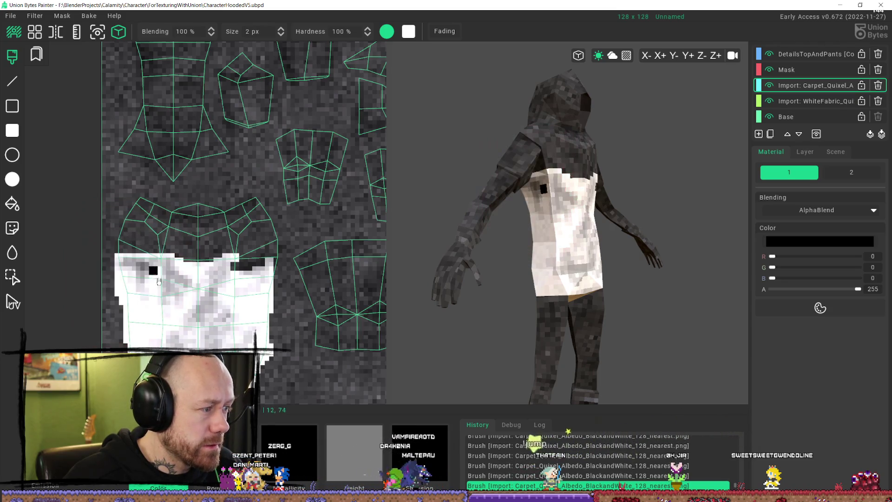
pyautogui.moveTo(235, 264); pyautogui.dragTo(245, 266)
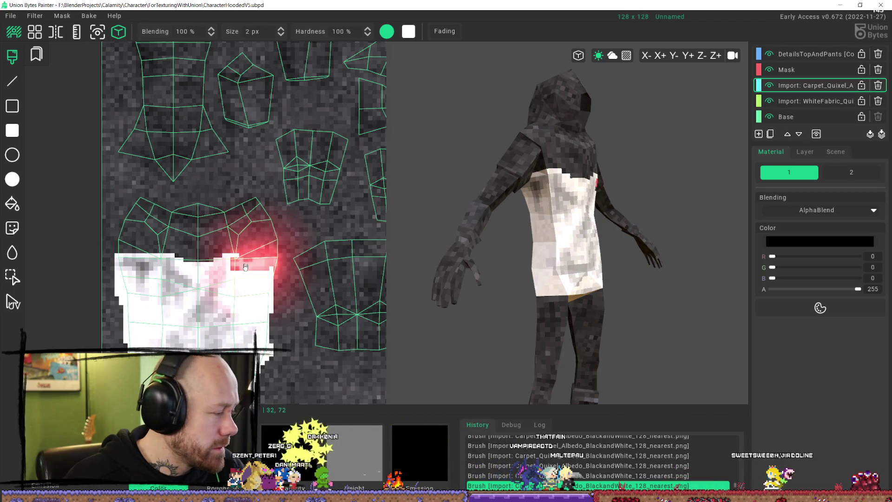
pyautogui.click(257, 269)
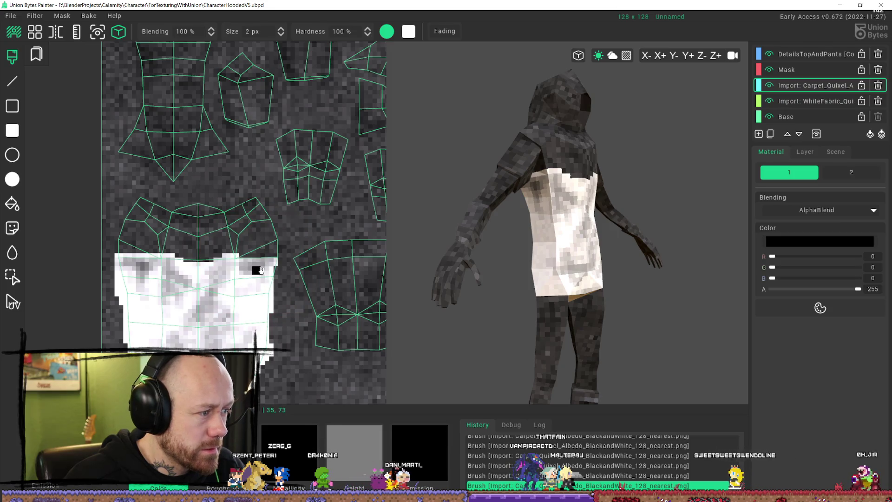
pyautogui.moveTo(242, 263)
pyautogui.mouseDown()
pyautogui.moveTo(269, 259)
pyautogui.moveTo(281, 275)
pyautogui.mouseUp()
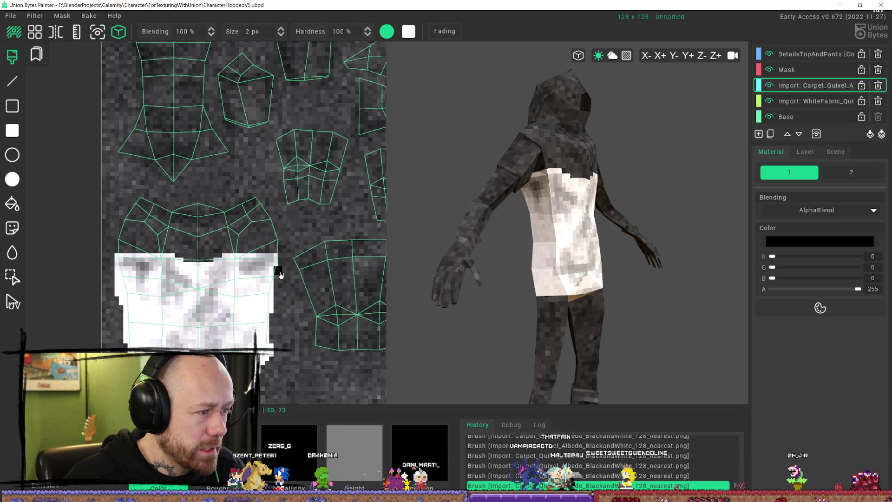
pyautogui.click(279, 259)
pyautogui.moveTo(607, 279)
pyautogui.mouseDown(button='right')
pyautogui.moveTo(607, 197)
pyautogui.moveTo(671, 215)
pyautogui.moveTo(647, 272)
pyautogui.moveTo(567, 269)
pyautogui.moveTo(581, 259)
pyautogui.moveTo(606, 269)
pyautogui.mouseUp(button='right')
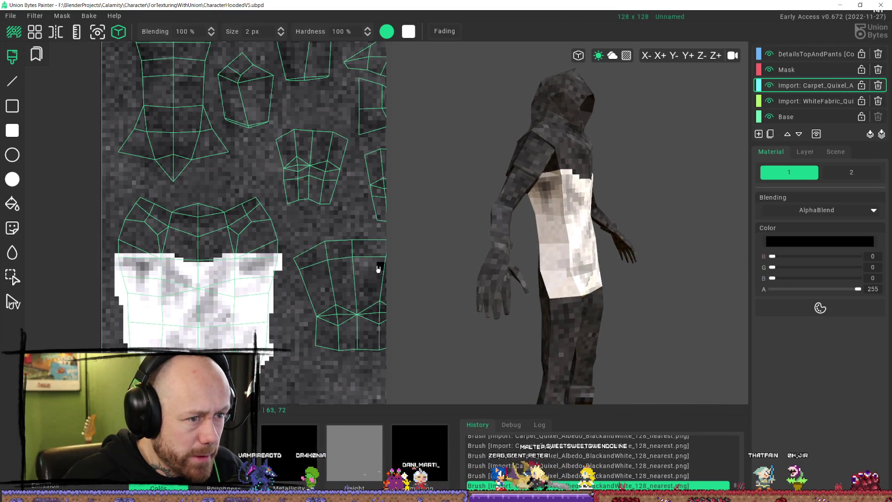
# Step: Extend the shirt up one texel at the left side of the collar
pyautogui.click(154, 253)
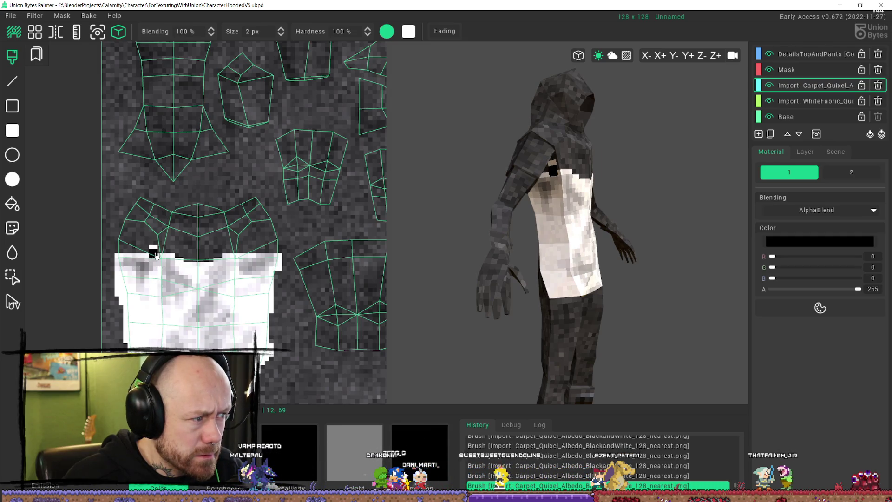
pyautogui.click(156, 246)
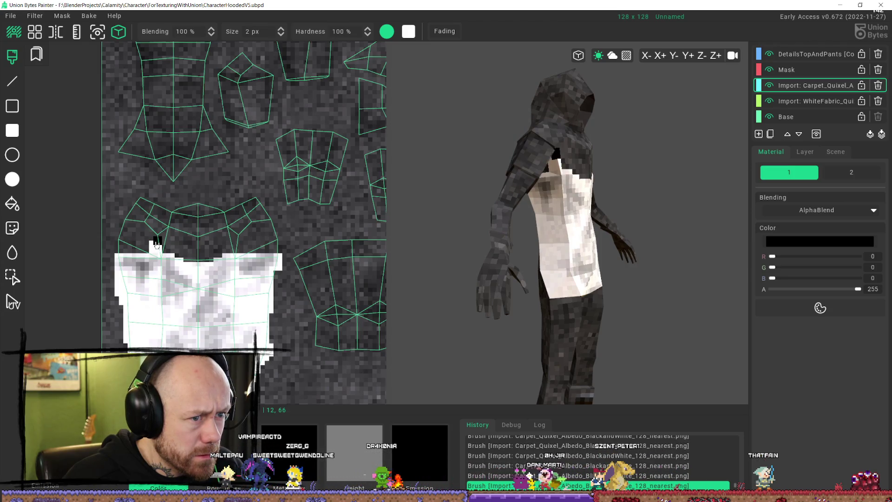
pyautogui.moveTo(455, 297)
pyautogui.mouseDown(button='middle')
pyautogui.moveTo(417, 296)
pyautogui.moveTo(416, 305)
pyautogui.moveTo(464, 293)
pyautogui.mouseUp(button='middle')
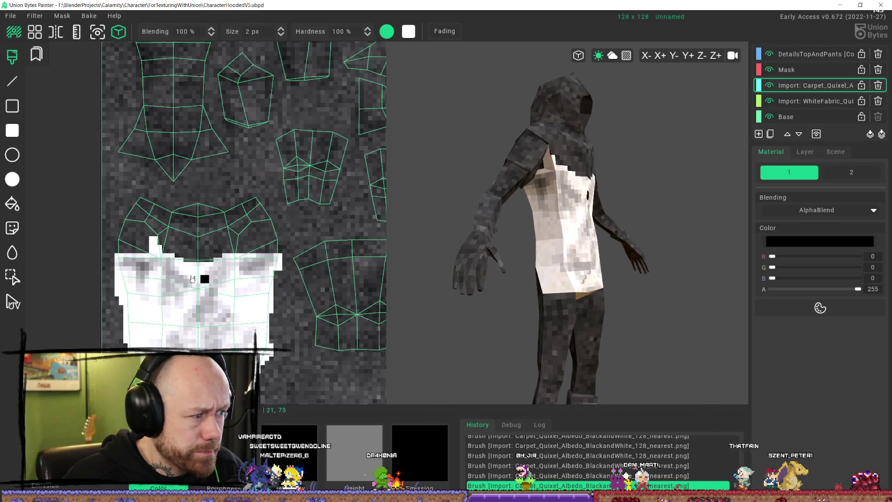
pyautogui.moveTo(225, 279); pyautogui.dragTo(186, 279, button='middle')
pyautogui.click(600, 273)
pyautogui.moveTo(599, 273); pyautogui.dragTo(162, 281, button='middle')
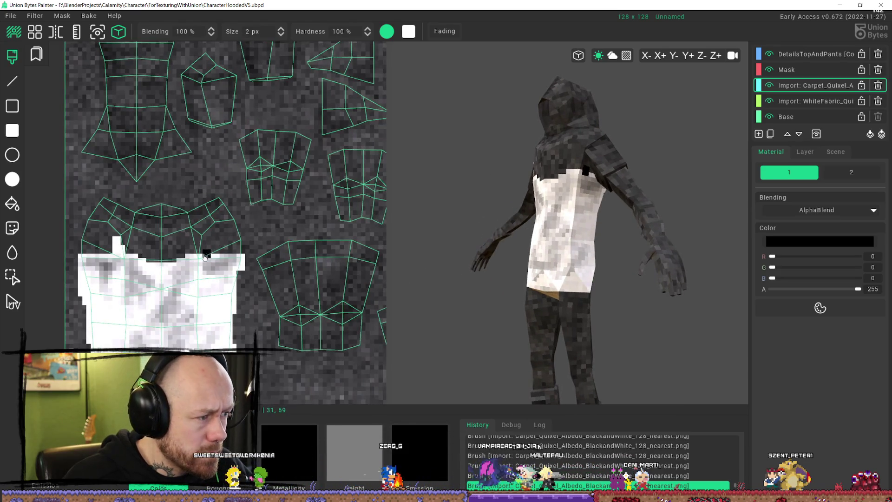
pyautogui.hotkey('ctrl', 'z')
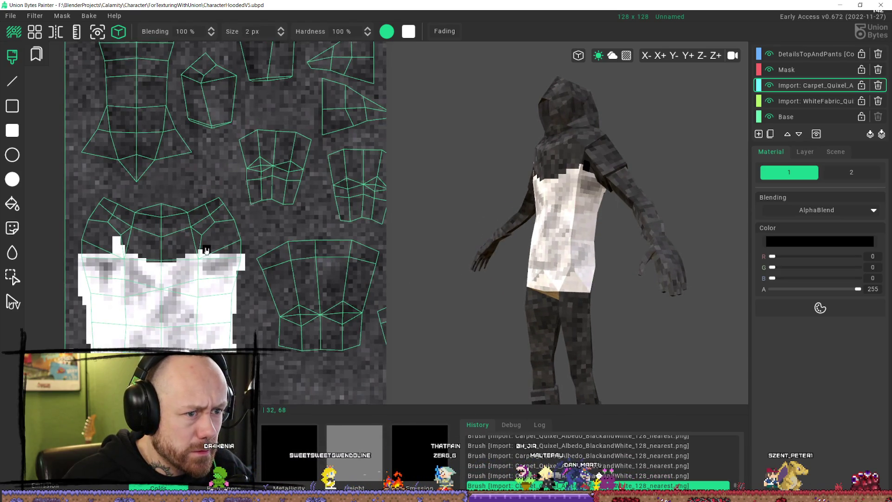
# Step: Add a texel at the collar's right side, check it all around, then pull YouTube over the canvas
pyautogui.click(207, 259)
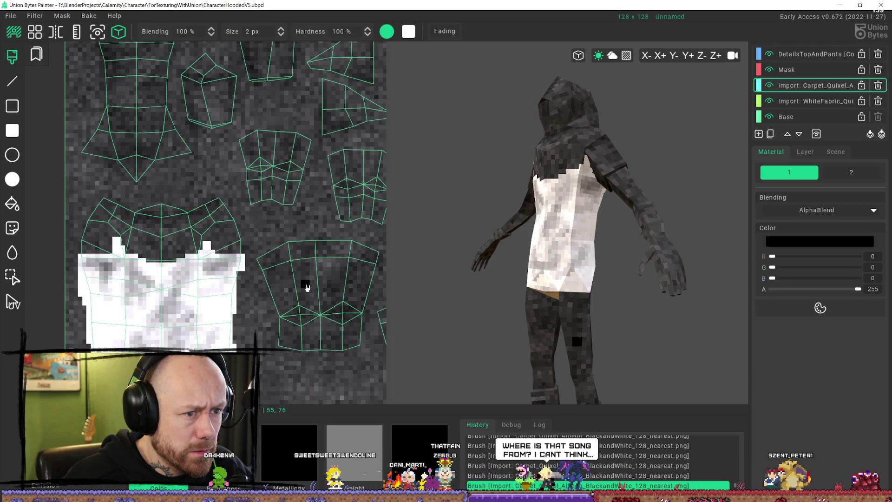
pyautogui.moveTo(409, 283)
pyautogui.mouseDown(button='right')
pyautogui.moveTo(568, 279)
pyautogui.moveTo(623, 291)
pyautogui.moveTo(626, 267)
pyautogui.moveTo(542, 259)
pyautogui.moveTo(597, 263)
pyautogui.moveTo(583, 279)
pyautogui.mouseUp(button='right')
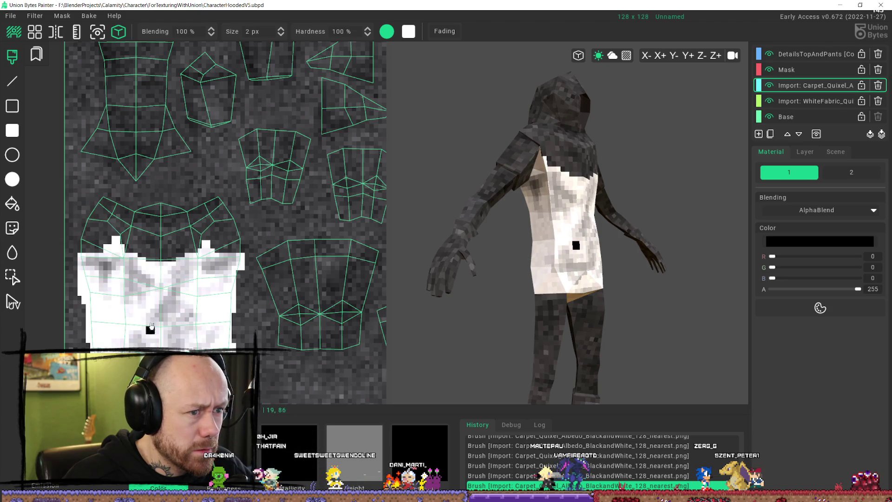
pyautogui.moveTo(409, 302)
pyautogui.mouseDown(button='right')
pyautogui.moveTo(495, 284)
pyautogui.moveTo(637, 285)
pyautogui.moveTo(650, 264)
pyautogui.moveTo(695, 235)
pyautogui.moveTo(719, 264)
pyautogui.moveTo(759, 260)
pyautogui.moveTo(760, 273)
pyautogui.mouseUp(button='right')
pyautogui.scroll(-5, 604, 255)
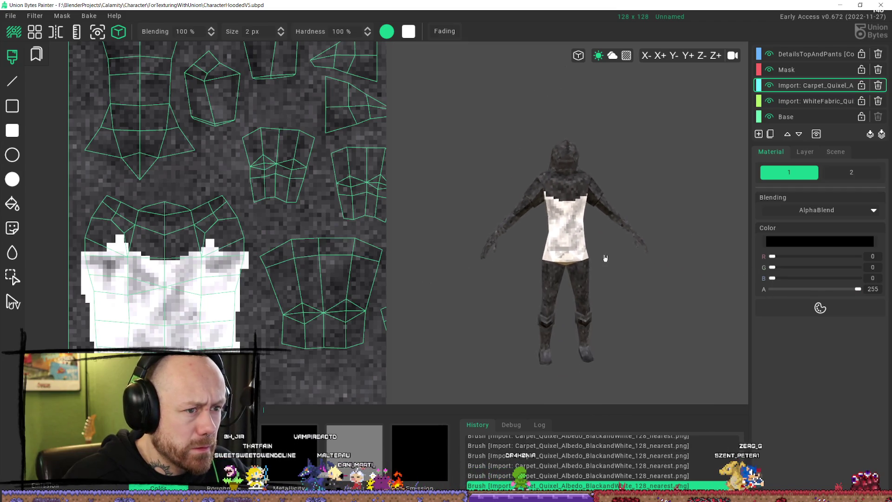
pyautogui.click(602, 233)
pyautogui.moveTo(601, 233)
pyautogui.mouseDown(button='right')
pyautogui.moveTo(581, 242)
pyautogui.moveTo(617, 251)
pyautogui.moveTo(598, 250)
pyautogui.mouseUp(button='right')
pyautogui.scroll(5, 567, 191)
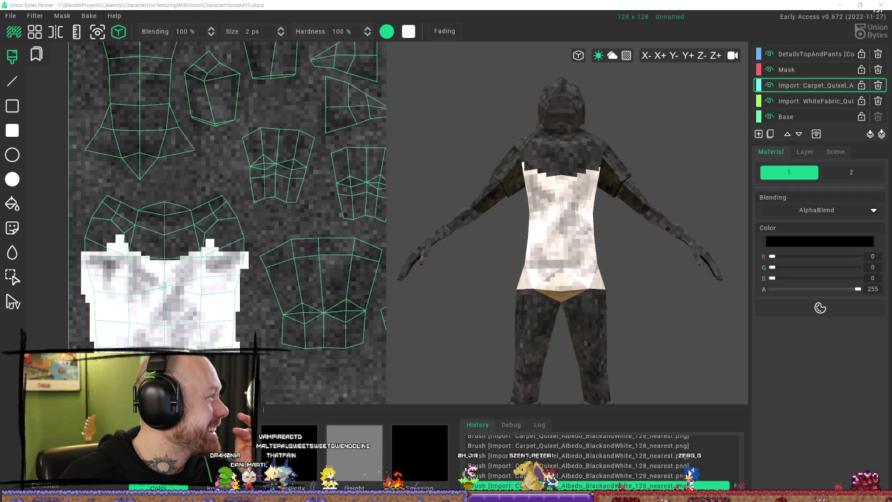
pyautogui.moveTo(0, 83); pyautogui.dragTo(619, 82)
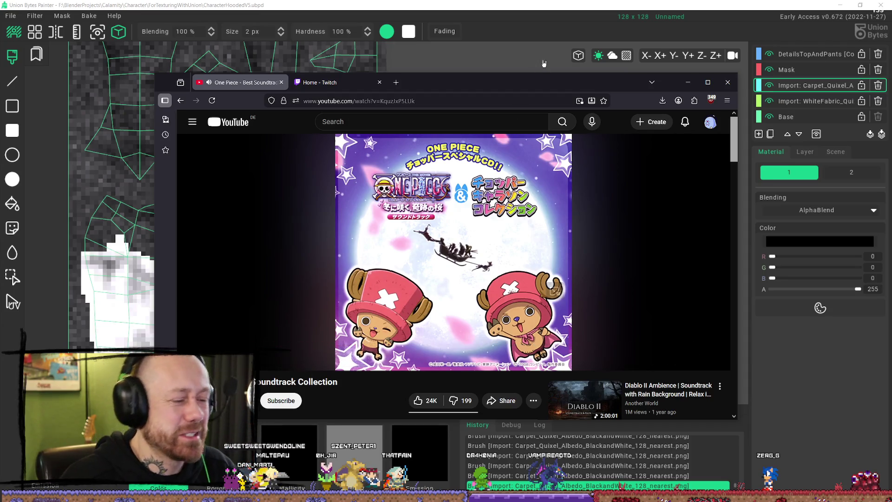
# Step: Drag the YouTube browser window off the right edge of the screen
pyautogui.moveTo(580, 88); pyautogui.dragTo(891, 88)
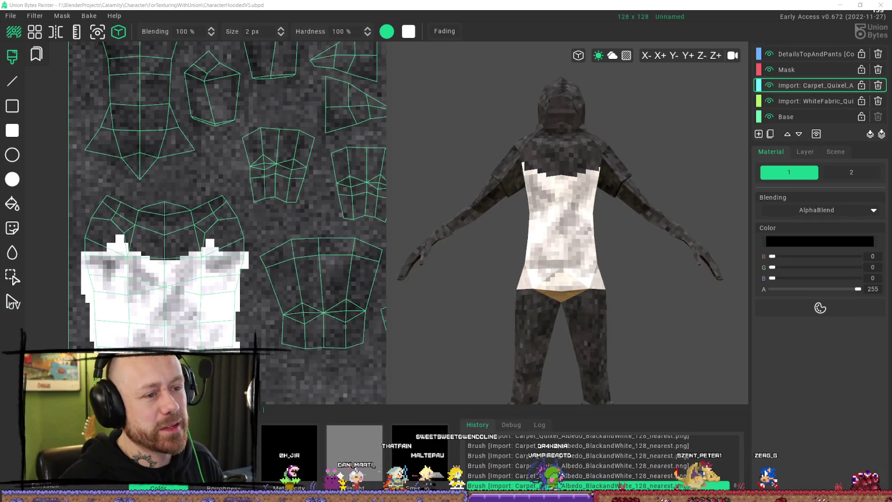
pyautogui.moveTo(600, 214); pyautogui.dragTo(612, 214, button='right')
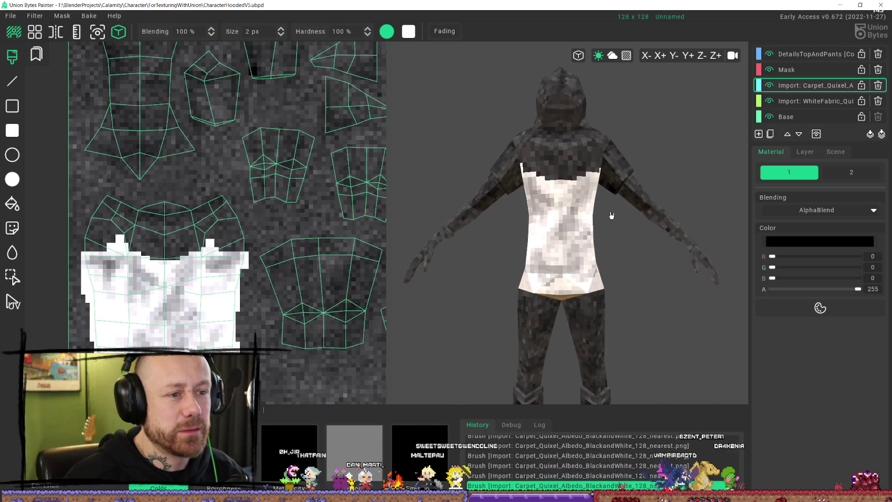
pyautogui.click(588, 200)
pyautogui.scroll(-3, 590, 246)
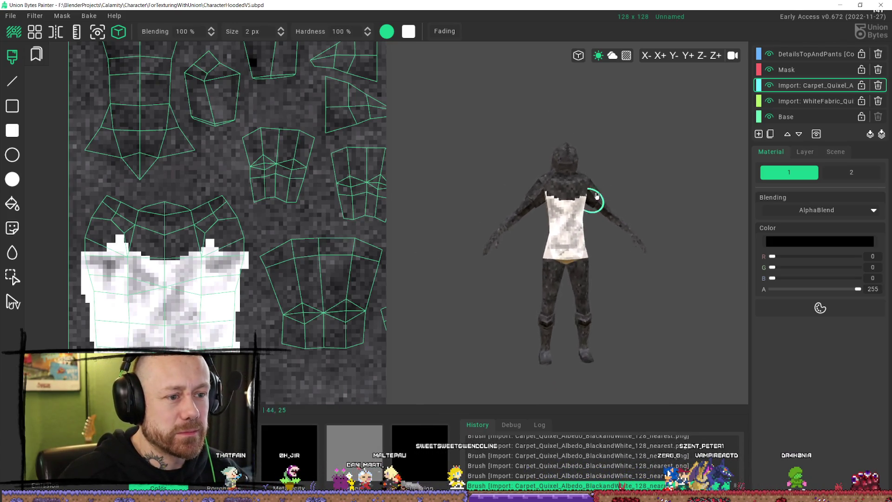
pyautogui.moveTo(579, 181)
pyautogui.mouseDown(button='right')
pyautogui.moveTo(612, 207)
pyautogui.moveTo(583, 206)
pyautogui.mouseUp(button='right')
pyautogui.click(584, 206)
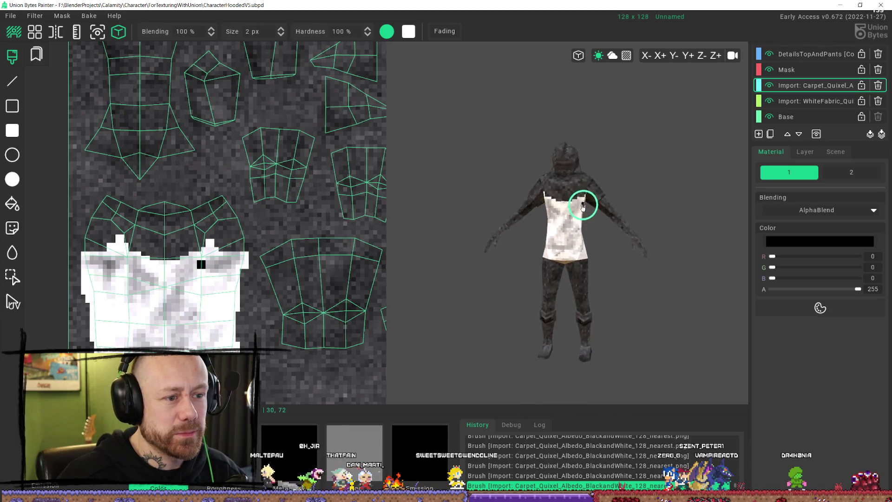
pyautogui.scroll(2, 584, 206)
pyautogui.hotkey('ctrl', 'z')
pyautogui.click(534, 199)
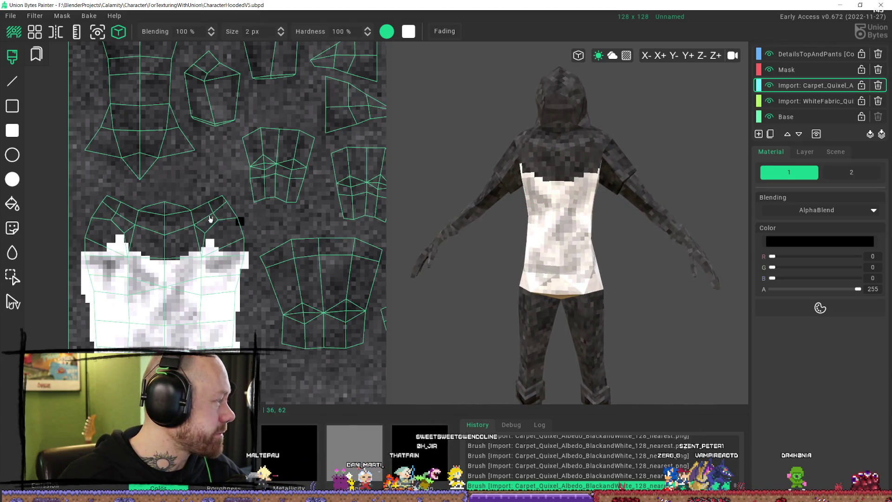
pyautogui.moveTo(496, 213)
pyautogui.mouseDown(button='right')
pyautogui.moveTo(618, 259)
pyautogui.moveTo(695, 197)
pyautogui.moveTo(712, 166)
pyautogui.moveTo(781, 181)
pyautogui.moveTo(816, 305)
pyautogui.mouseUp(button='right')
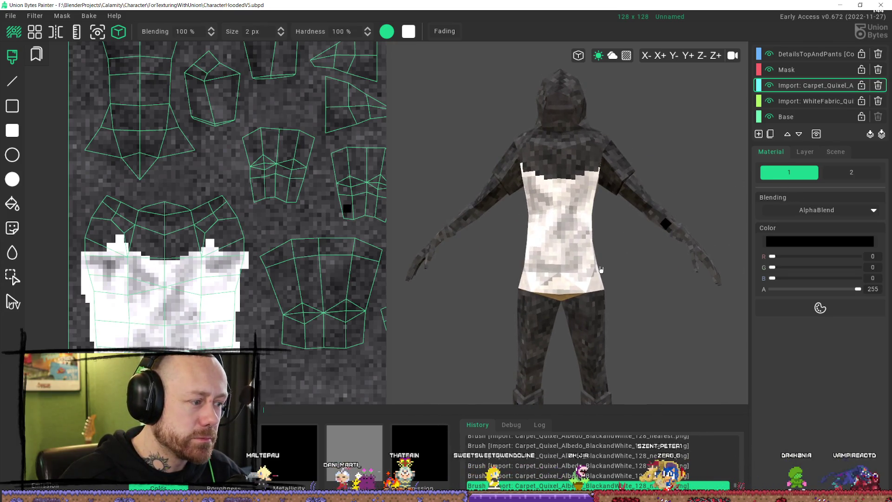
pyautogui.hotkey('ctrl', 'z')
pyautogui.scroll(-2, 599, 272)
pyautogui.scroll(1, 167, 229)
pyautogui.scroll(-1, 215, 265)
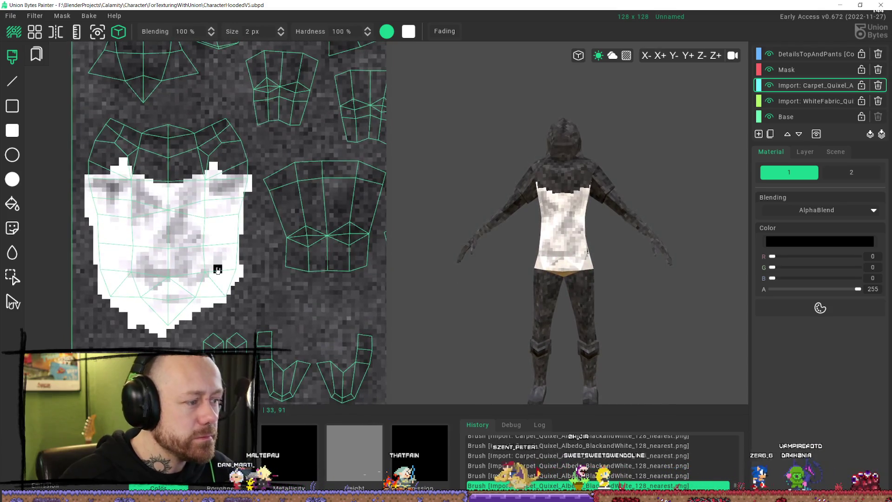
pyautogui.click(540, 257)
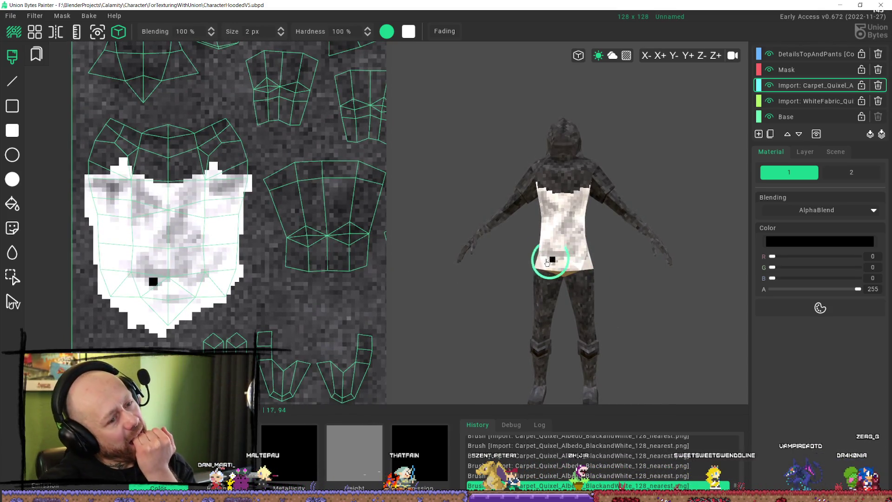
pyautogui.hotkey('ctrl', 'z')
pyautogui.click(569, 266)
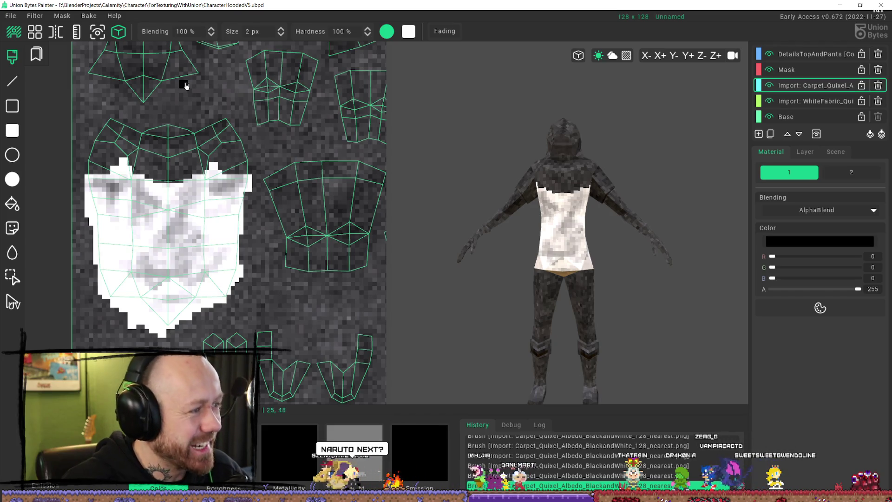
pyautogui.moveTo(196, 41)
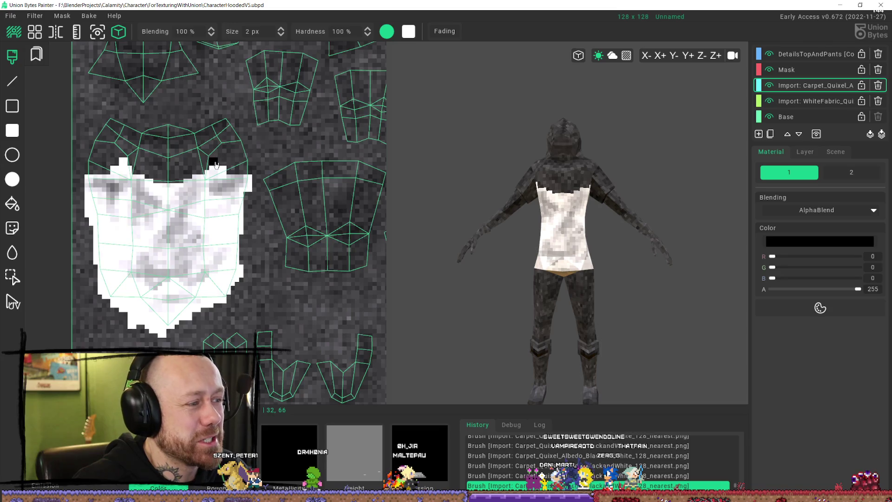
pyautogui.moveTo(600, 206)
pyautogui.mouseDown(button='middle')
pyautogui.moveTo(489, 175)
pyautogui.moveTo(648, 205)
pyautogui.moveTo(571, 185)
pyautogui.moveTo(576, 199)
pyautogui.moveTo(534, 196)
pyautogui.mouseUp(button='middle')
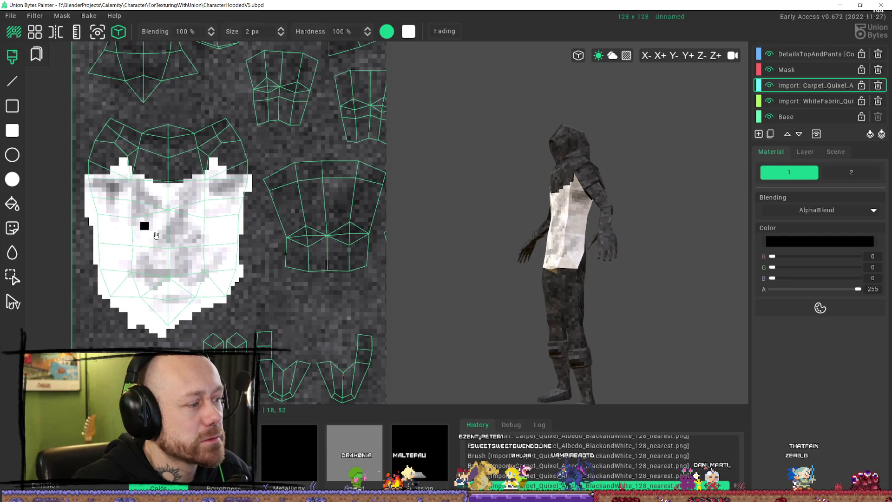
pyautogui.scroll(-3, 153, 233)
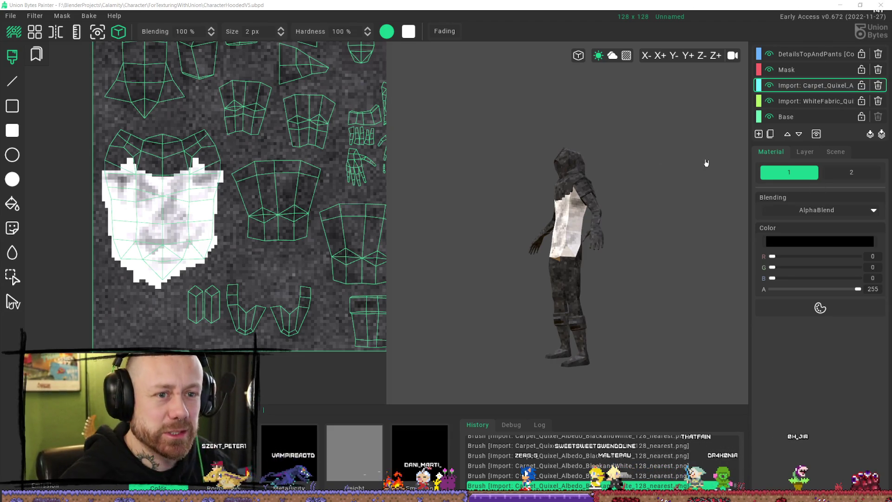
pyautogui.click(10, 16)
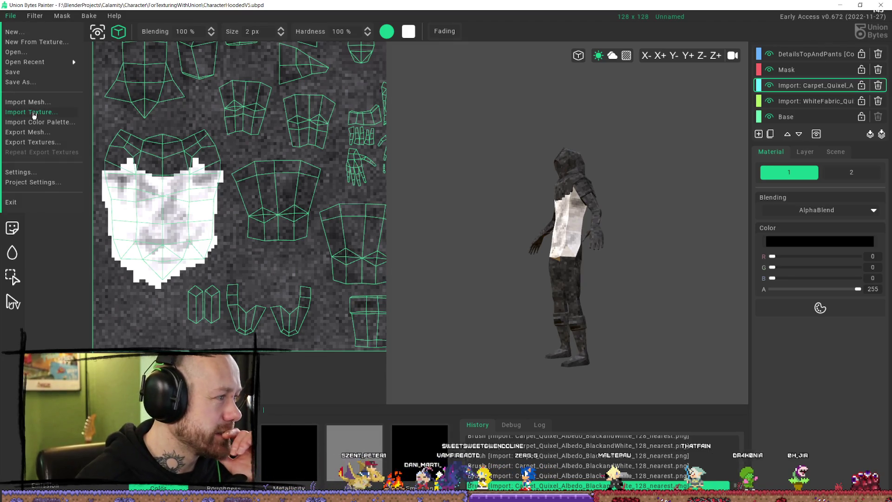
pyautogui.click(66, 112)
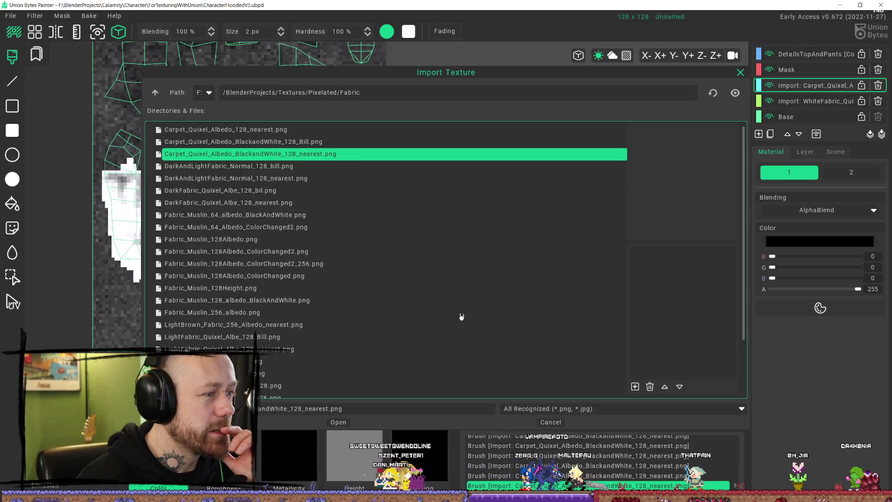
pyautogui.click(339, 422)
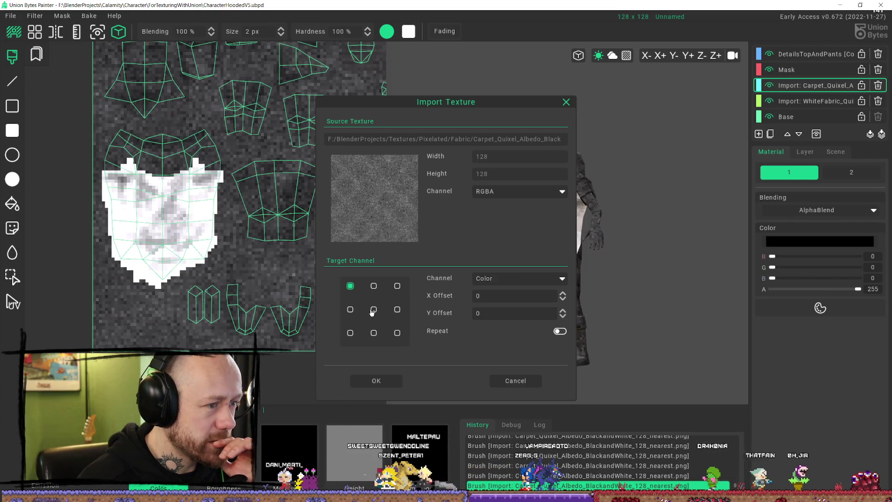
pyautogui.click(514, 380)
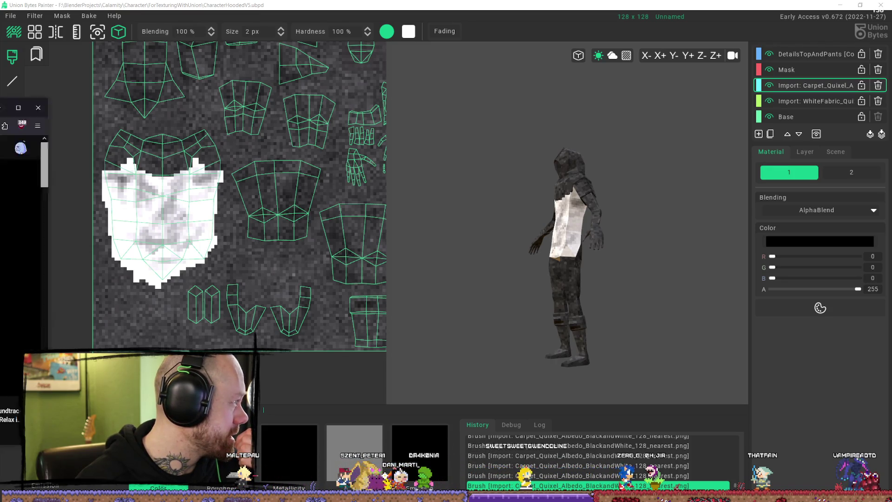
# Step: Switch to the Firefox window playing the One Piece soundtrack with Alt+Tab
pyautogui.hotkey('alt', 'Tab')
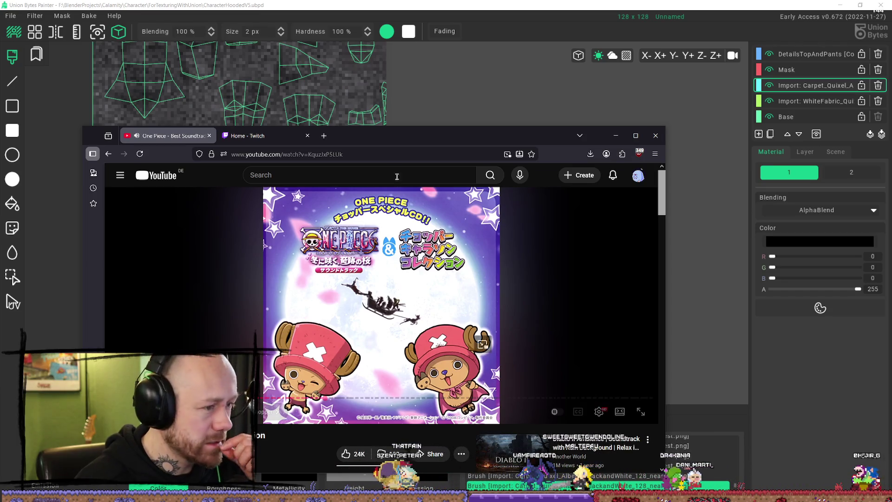
# Step: Reload the soundtrack page, pause the video, and minimize Firefox
pyautogui.click(408, 158)
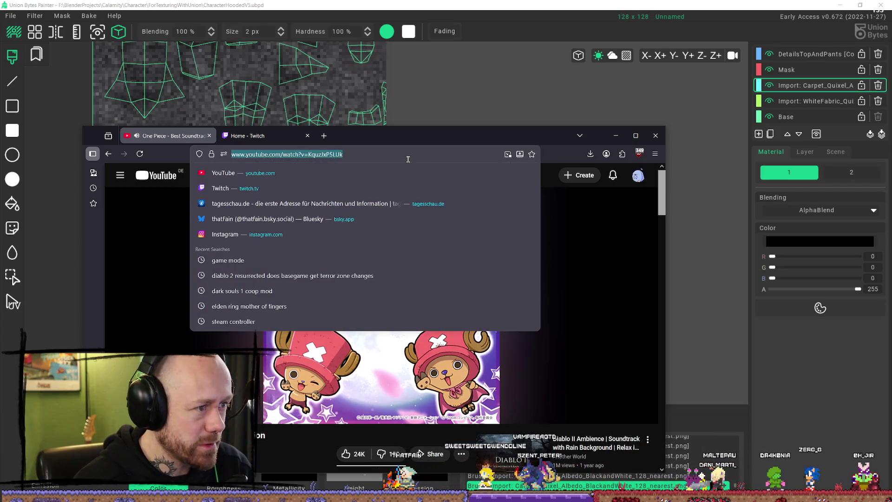
pyautogui.press('Return')
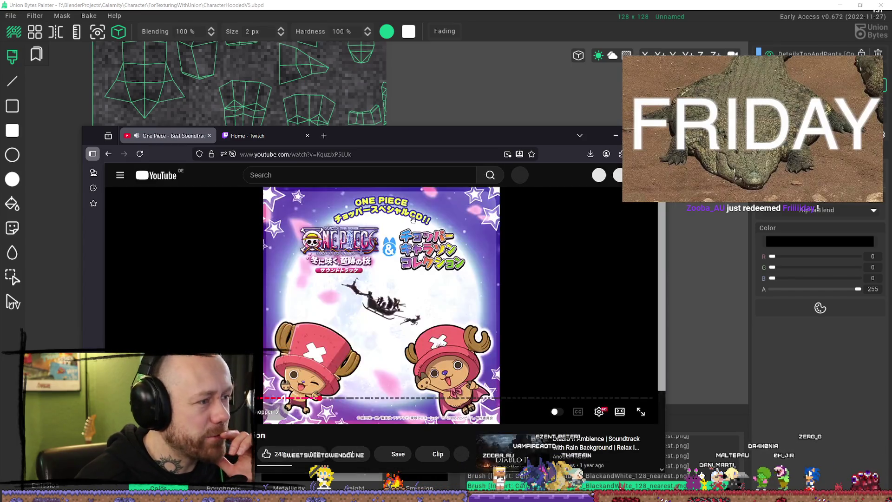
pyautogui.click(422, 242)
pyautogui.click(616, 135)
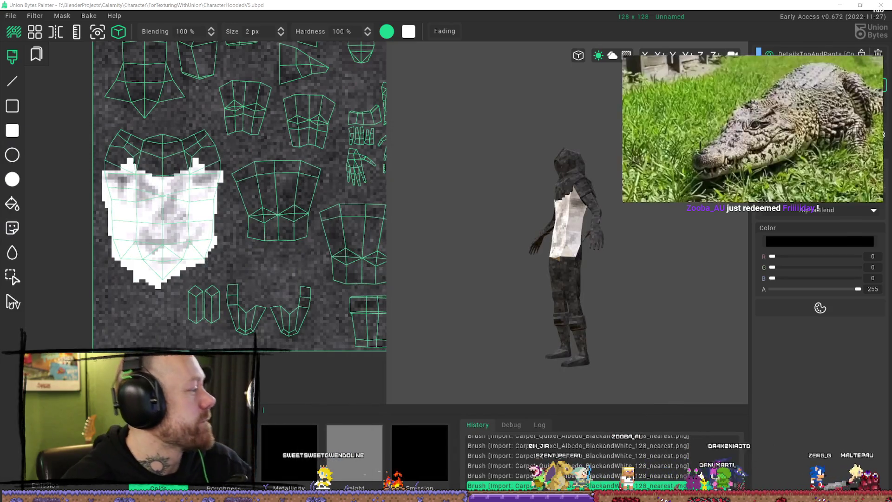
# Step: Turn the model to its back and pan the texture to show the shirt island's top edge
pyautogui.moveTo(594, 285)
pyautogui.mouseDown(button='right')
pyautogui.moveTo(618, 192)
pyautogui.moveTo(576, 210)
pyautogui.mouseUp(button='right')
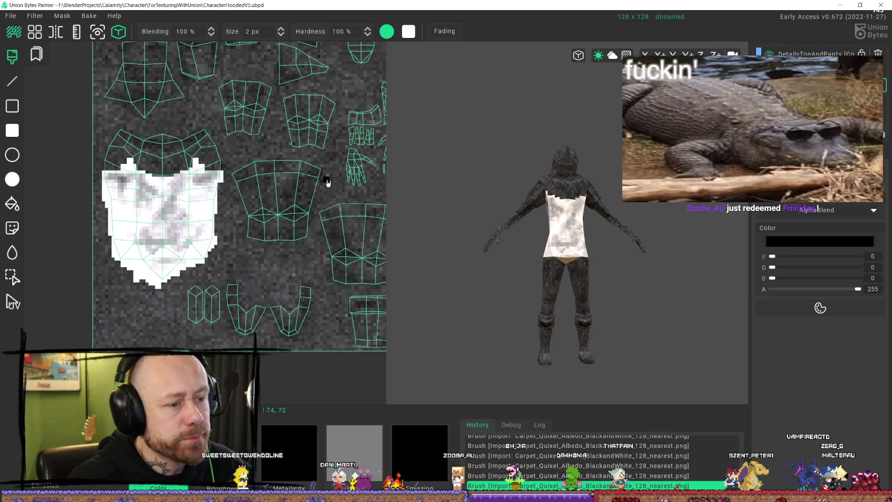
pyautogui.moveTo(263, 189); pyautogui.dragTo(276, 242, button='right')
pyautogui.moveTo(287, 282); pyautogui.dragTo(325, 305, button='right')
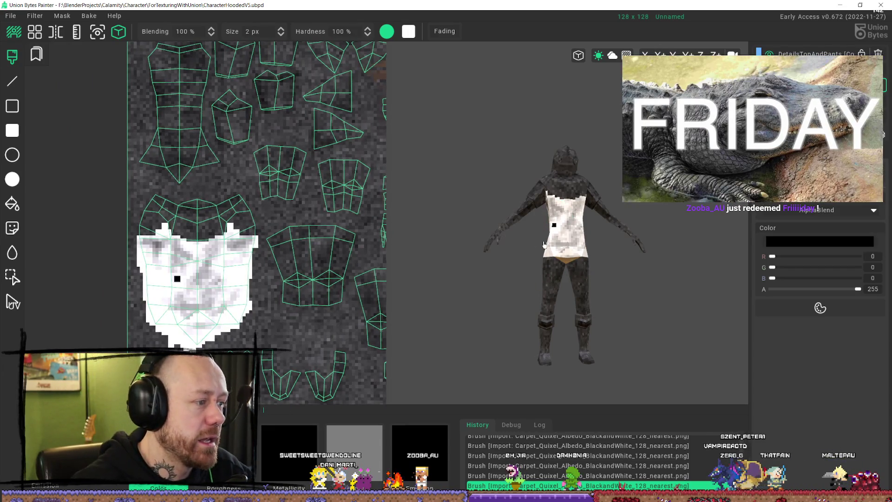
pyautogui.moveTo(579, 232)
pyautogui.mouseDown(button='right')
pyautogui.moveTo(671, 247)
pyautogui.moveTo(579, 223)
pyautogui.moveTo(597, 181)
pyautogui.moveTo(584, 201)
pyautogui.mouseUp(button='right')
pyautogui.scroll(3, 579, 223)
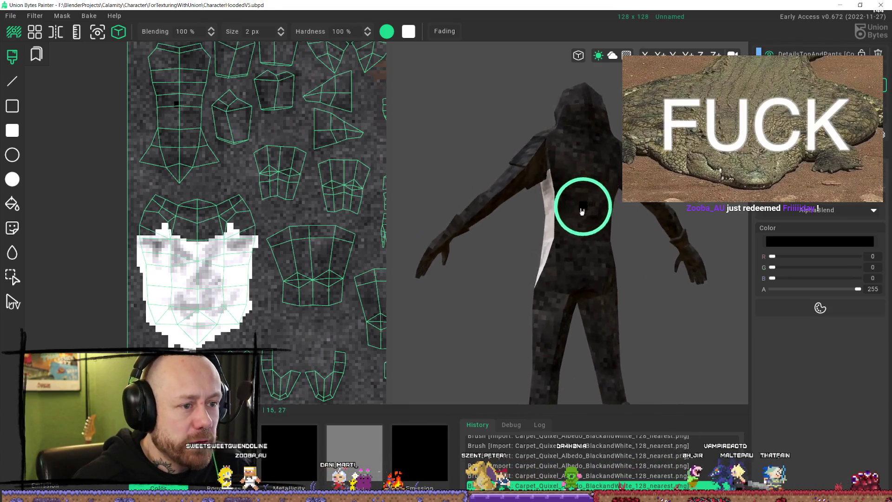
pyautogui.moveTo(329, 207); pyautogui.dragTo(219, 241, button='right')
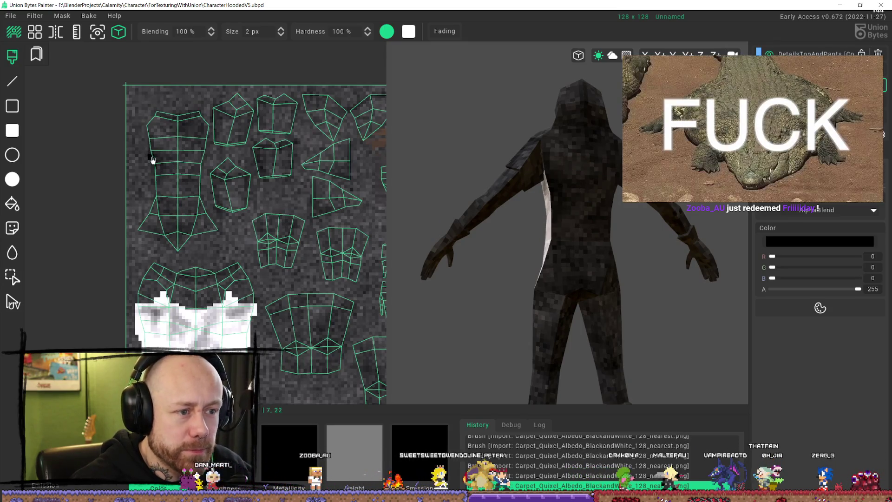
pyautogui.moveTo(152, 160); pyautogui.dragTo(152, 168, button='right')
# Step: Locate the upper-back spot with black test pixels, then paint one white texel there
pyautogui.click(582, 199)
pyautogui.moveTo(590, 205); pyautogui.dragTo(595, 217, button='right')
pyautogui.click(596, 217)
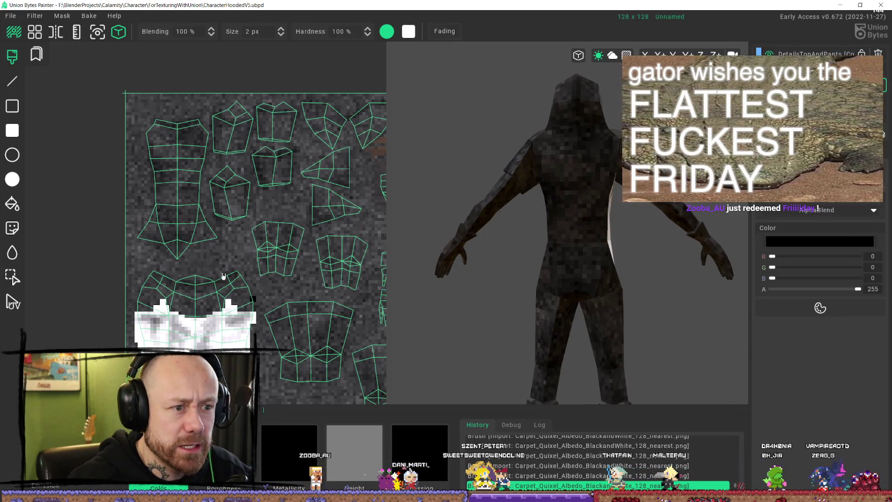
pyautogui.moveTo(577, 213); pyautogui.dragTo(588, 218, button='right')
pyautogui.click(588, 218)
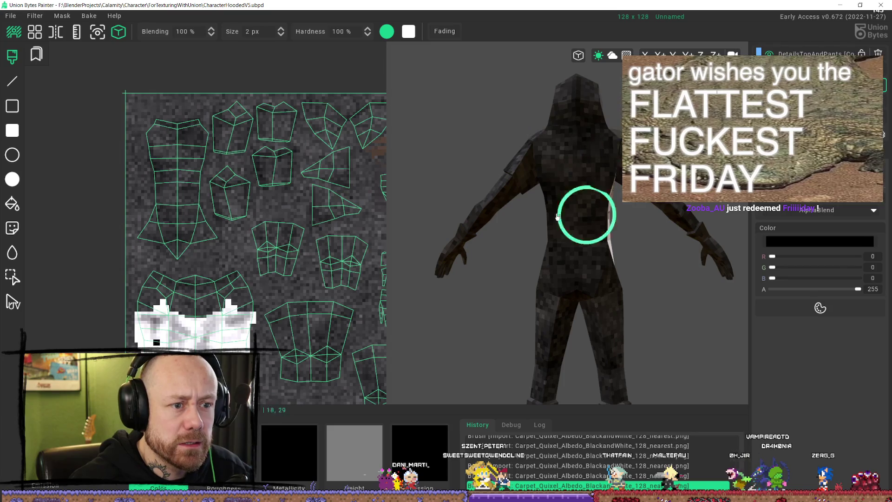
pyautogui.moveTo(557, 96); pyautogui.dragTo(590, 100, button='right')
pyautogui.click(590, 100)
pyautogui.hotkey('ctrl', 'z')
pyautogui.click(561, 143)
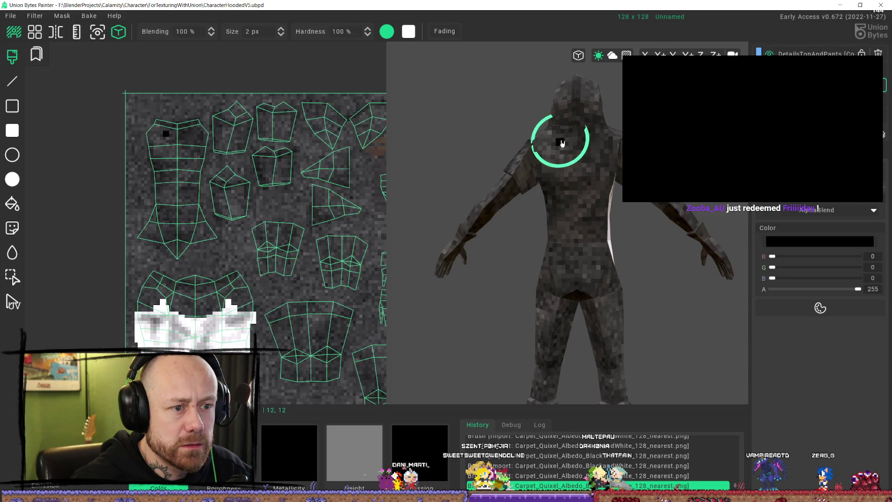
pyautogui.hotkey('ctrl', 'z')
pyautogui.click(152, 154)
pyautogui.rightClick(152, 153)
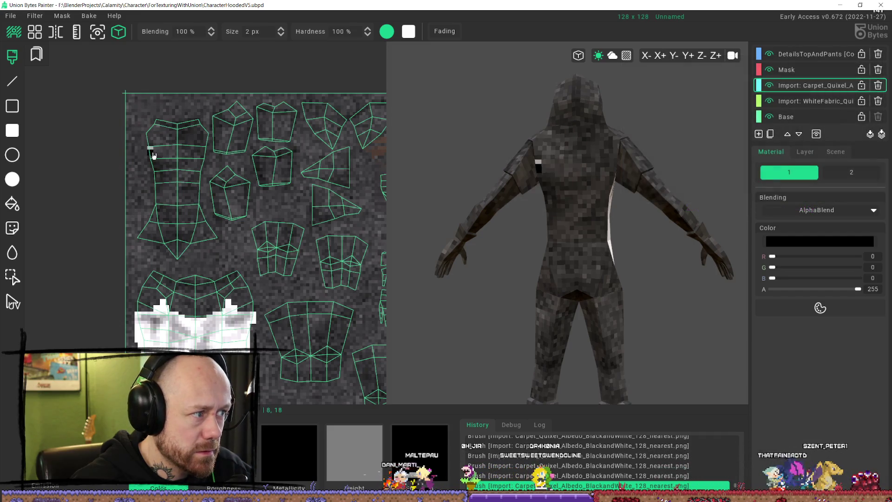
# Step: Draw a straight white band across the upper back and extend its right end
pyautogui.moveTo(157, 157); pyautogui.dragTo(195, 164, button='right')
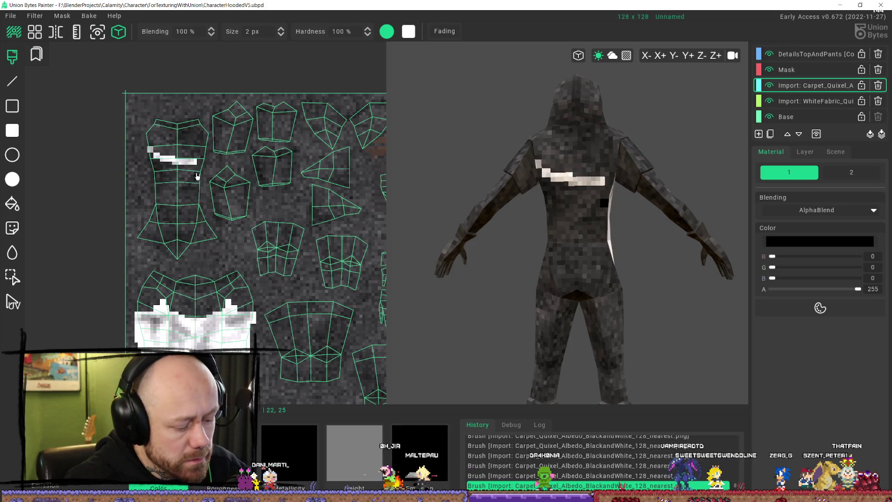
pyautogui.hotkey('ctrl', 'z')
pyautogui.moveTo(168, 161); pyautogui.dragTo(199, 162, button='right')
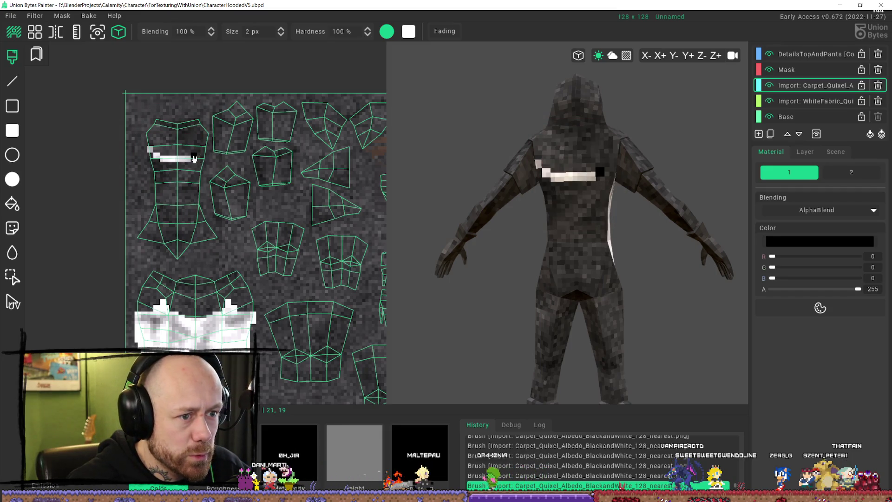
pyautogui.rightClick(194, 159)
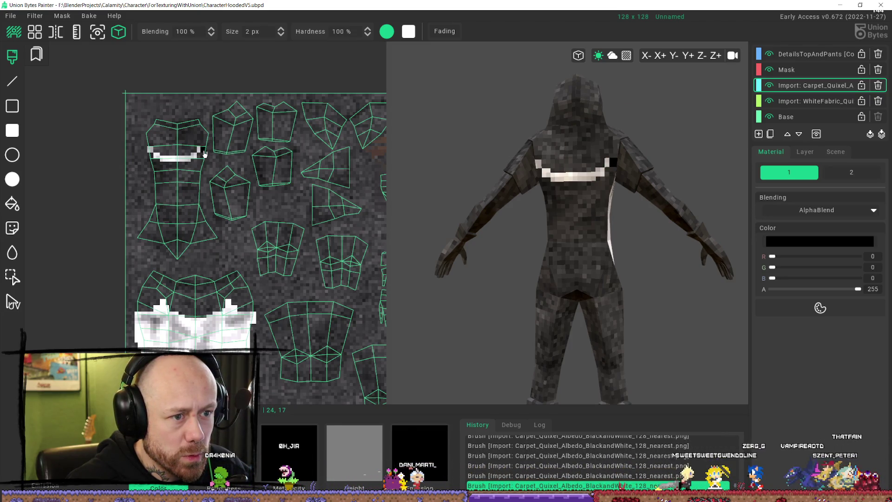
pyautogui.rightClick(201, 153)
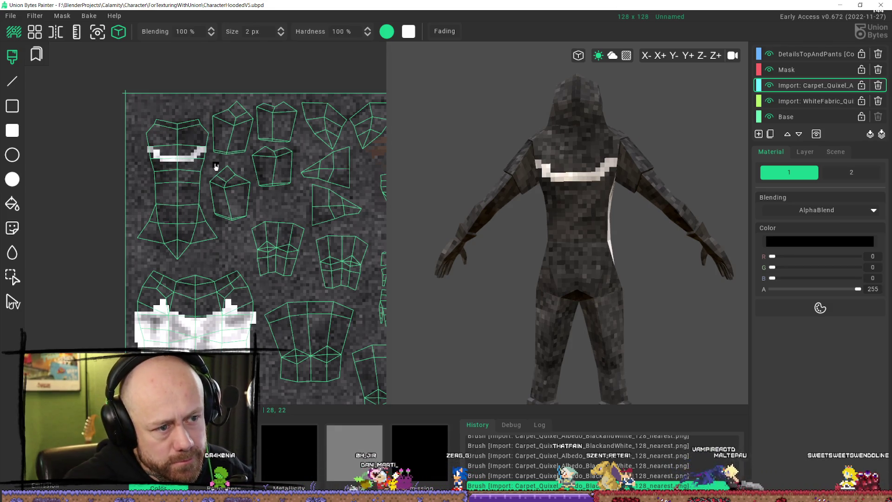
# Step: Test dark pixels at the band's ends from a new angle, undoing each
pyautogui.moveTo(554, 178); pyautogui.dragTo(546, 175)
pyautogui.moveTo(594, 202); pyautogui.dragTo(612, 175, button='right')
pyautogui.click(605, 178)
pyautogui.hotkey('ctrl', 'z')
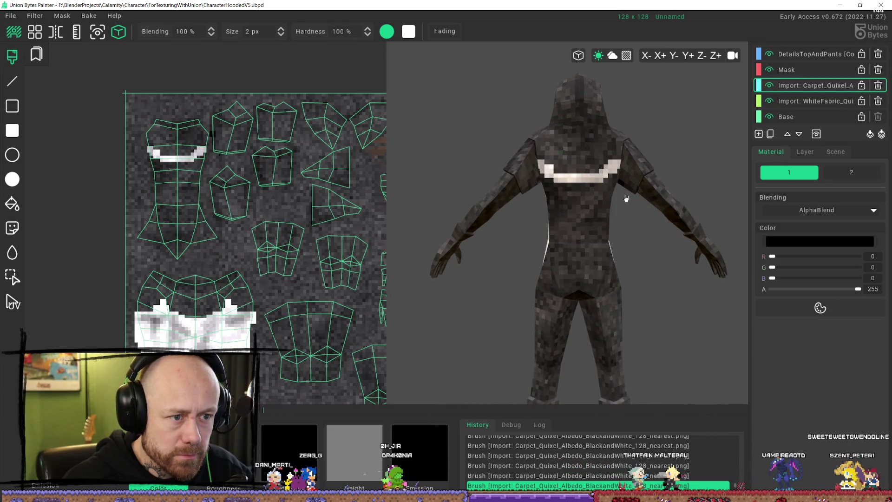
pyautogui.click(608, 170)
pyautogui.hotkey('ctrl', 'z')
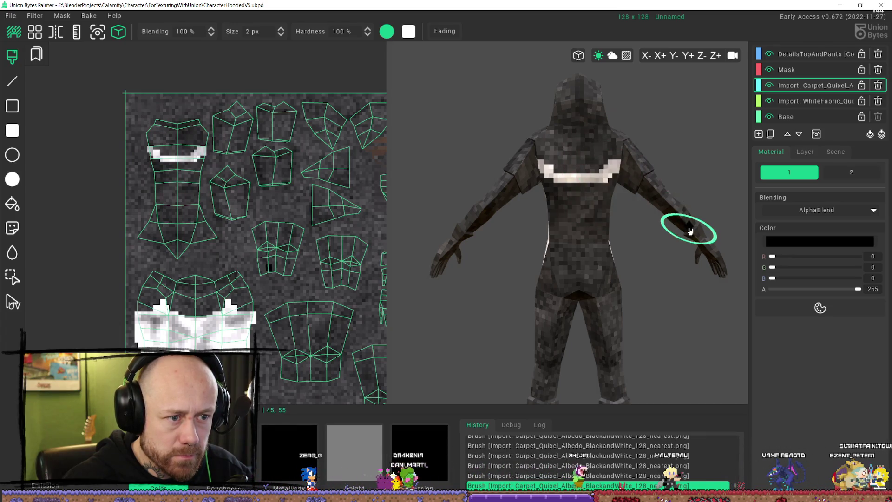
pyautogui.click(599, 174)
pyautogui.hotkey('ctrl', 'z')
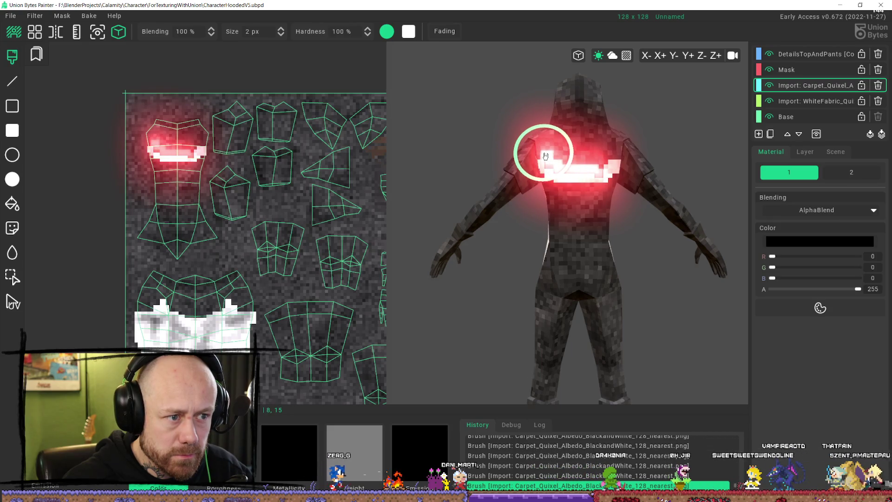
pyautogui.click(545, 156)
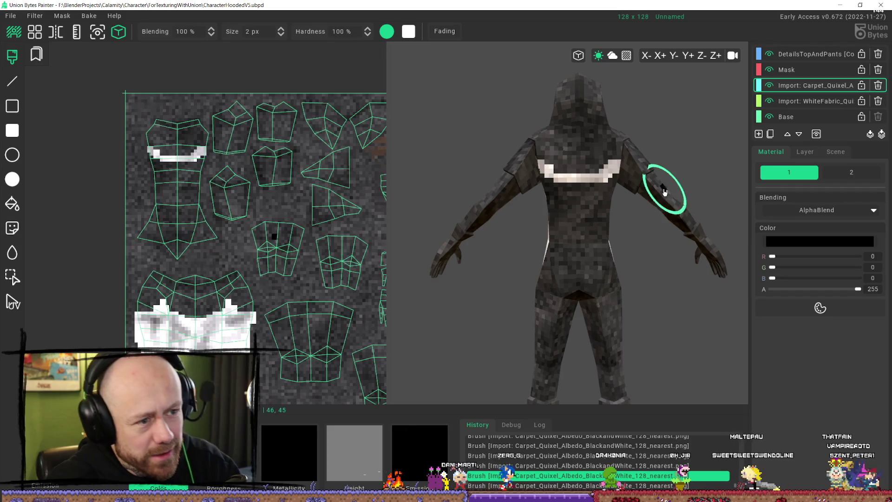
pyautogui.hotkey('ctrl', 'z')
pyautogui.hotkey('ctrl', 'z')
pyautogui.hotkey('ctrl', 'z')
pyautogui.hotkey('ctrl', 'z')
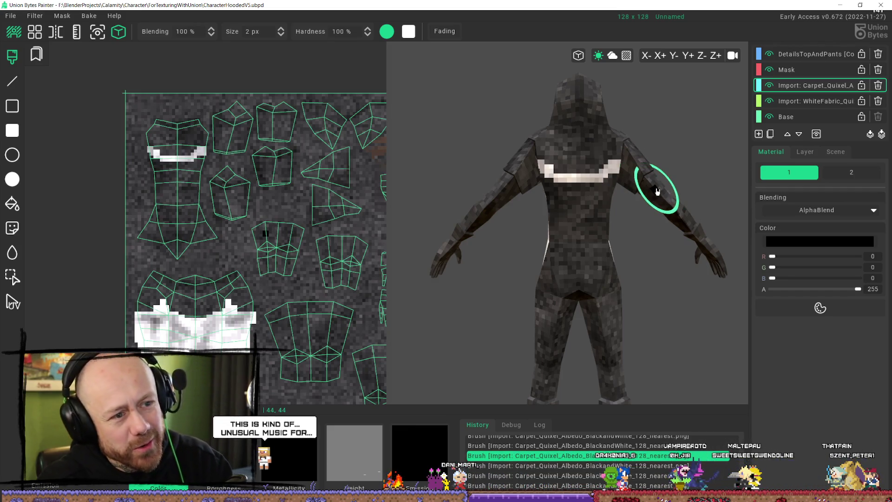
pyautogui.hotkey('ctrl', 'z')
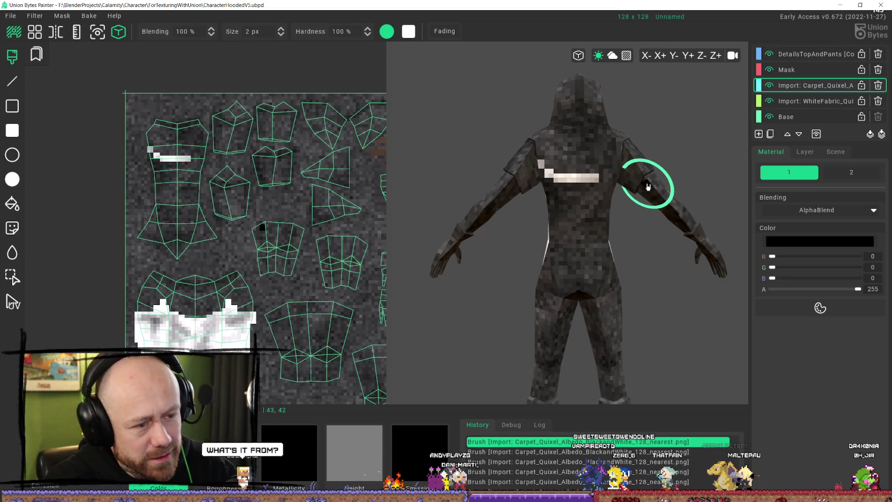
# Step: Darken the band's right end, undo a rightward extension, and add dark end pixels
pyautogui.click(591, 178)
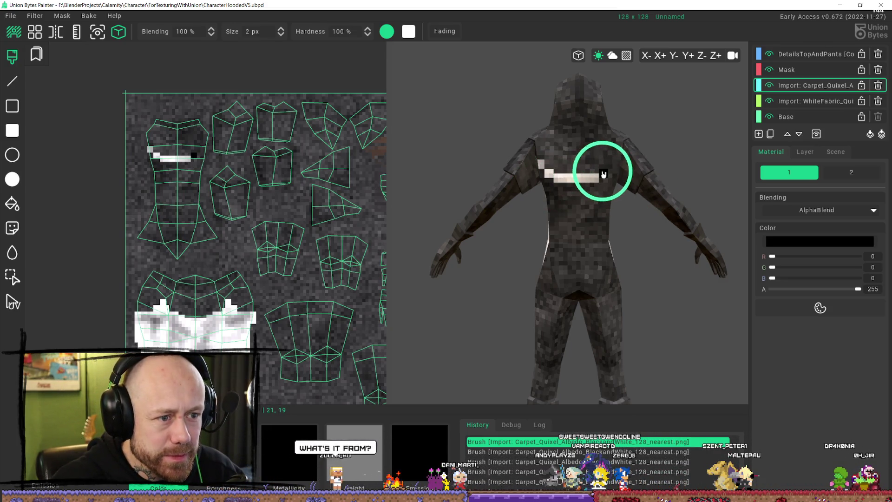
pyautogui.moveTo(604, 175); pyautogui.dragTo(630, 175)
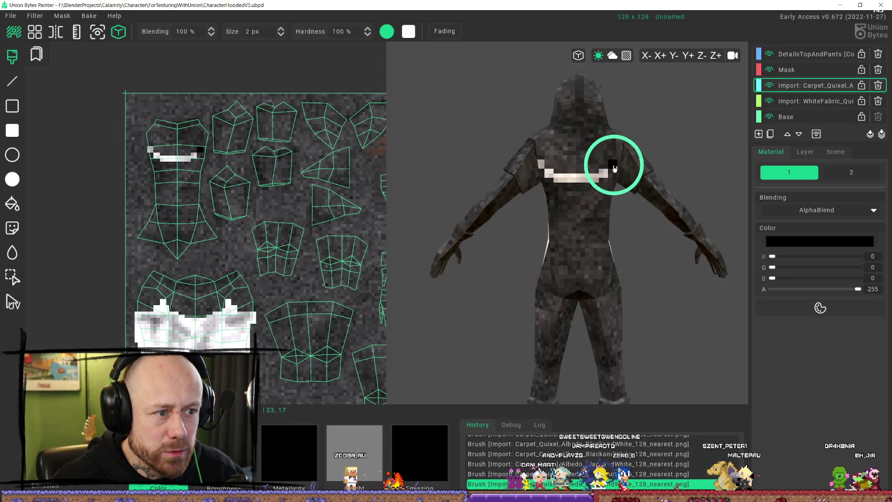
pyautogui.moveTo(624, 179)
pyautogui.mouseDown(button='right')
pyautogui.moveTo(603, 219)
pyautogui.moveTo(614, 217)
pyautogui.mouseUp(button='right')
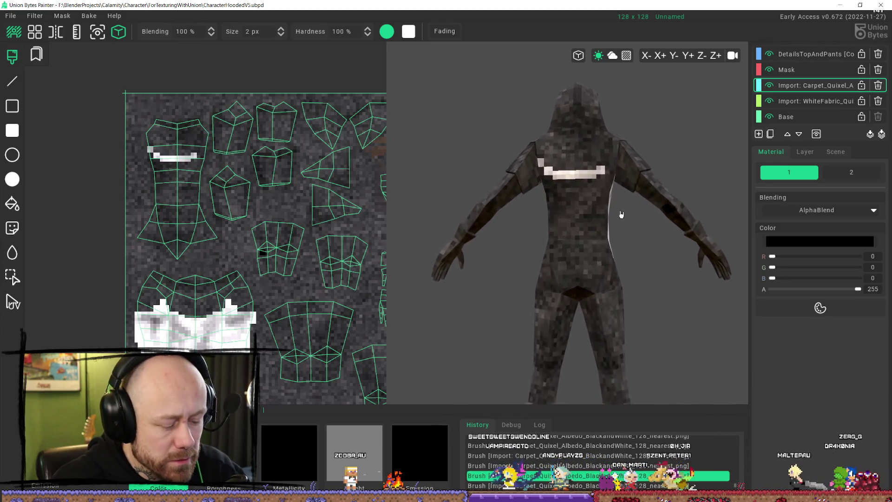
pyautogui.hotkey('ctrl', 'z')
pyautogui.hotkey('ctrl', 'z')
pyautogui.click(605, 170)
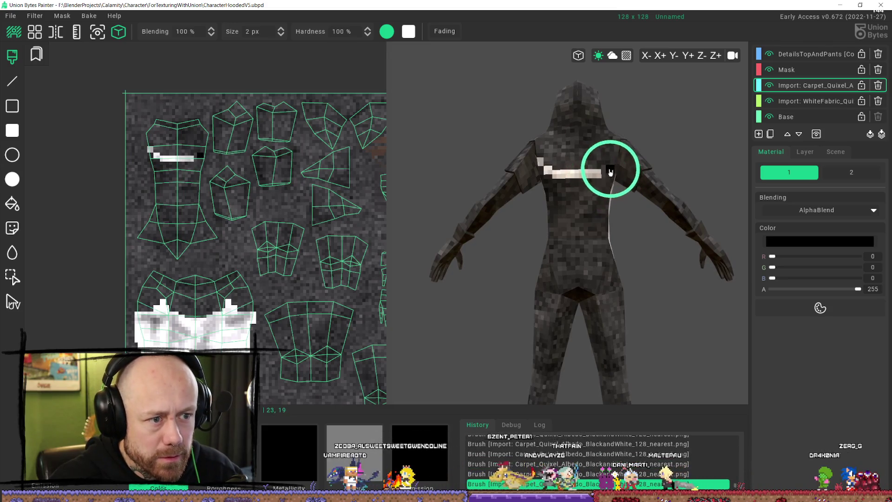
pyautogui.click(612, 166)
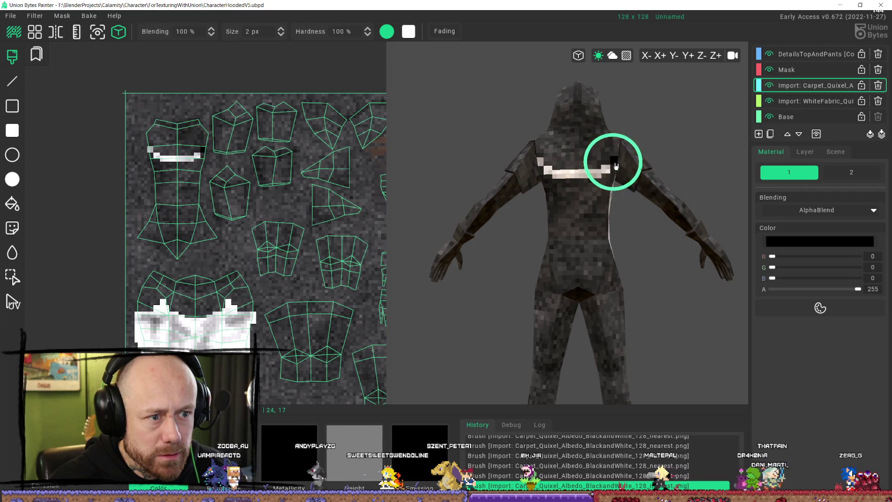
# Step: Paint a white stroke down from the band's right end to widen the collar
pyautogui.scroll(-3, 613, 204)
pyautogui.scroll(2, 592, 226)
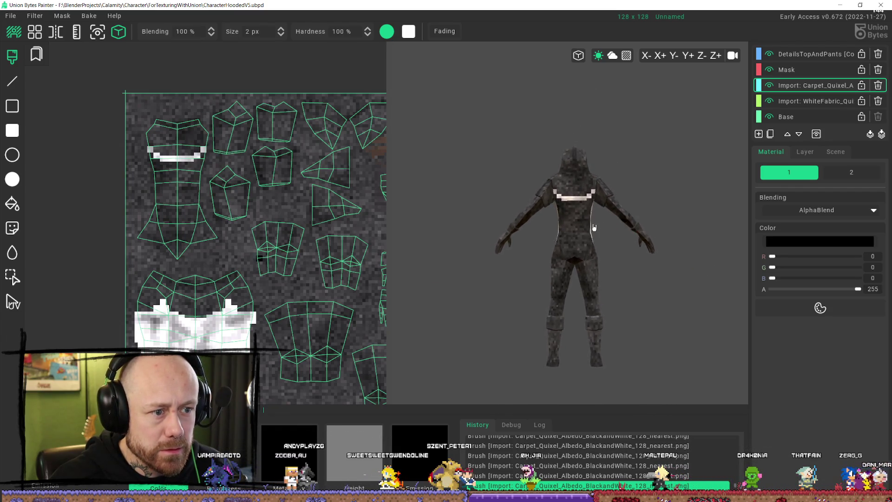
pyautogui.scroll(1, 593, 242)
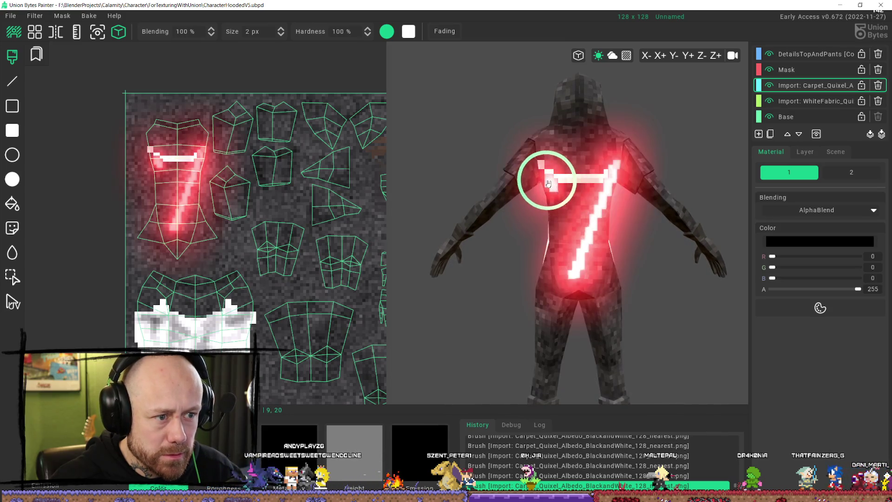
pyautogui.click(572, 197)
pyautogui.hotkey('ctrl', 'z')
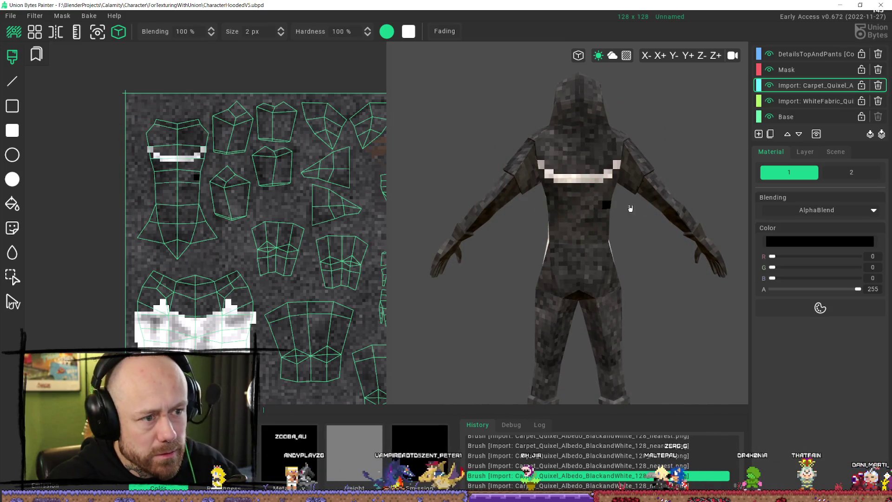
pyautogui.moveTo(203, 158); pyautogui.dragTo(173, 175)
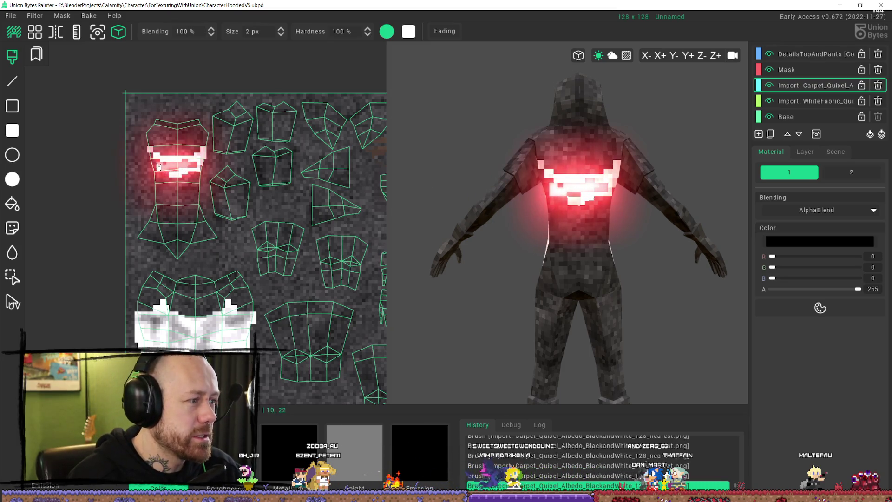
# Step: Paint white over the chest stripe's dark mark and down the torso island to the hips
pyautogui.click(159, 197)
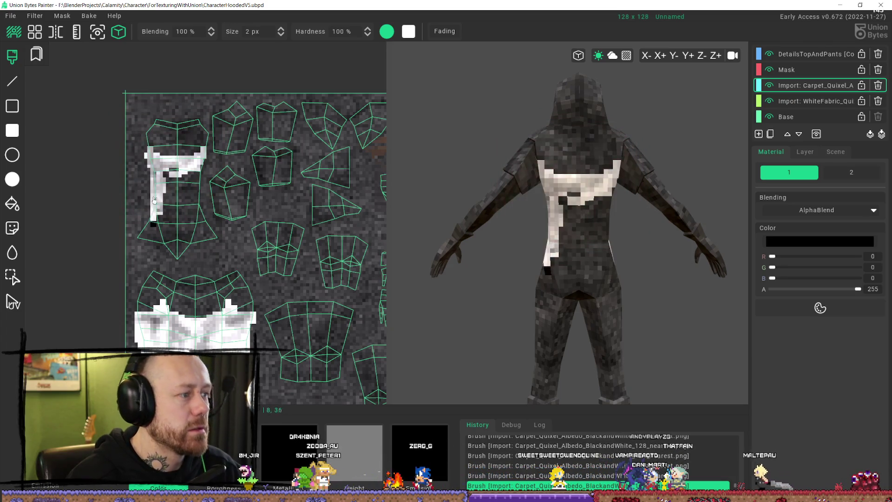
pyautogui.click(163, 246)
pyautogui.moveTo(216, 239); pyautogui.dragTo(184, 211)
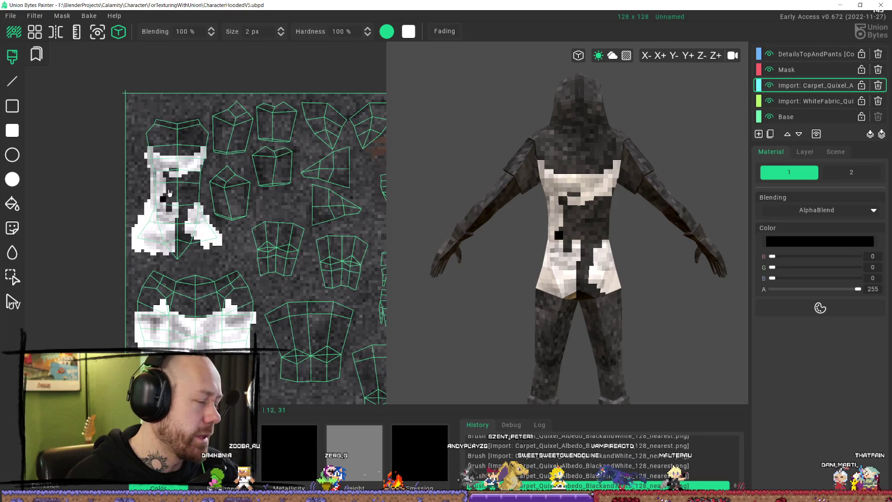
pyautogui.moveTo(199, 165)
pyautogui.mouseDown()
pyautogui.moveTo(191, 204)
pyautogui.moveTo(165, 174)
pyautogui.moveTo(168, 223)
pyautogui.moveTo(186, 204)
pyautogui.moveTo(177, 232)
pyautogui.moveTo(208, 263)
pyautogui.moveTo(197, 253)
pyautogui.mouseUp()
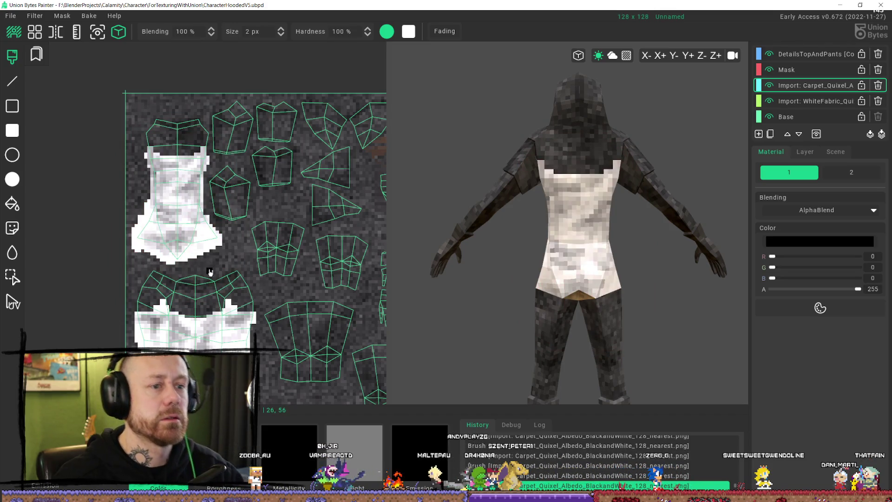
pyautogui.moveTo(627, 179)
pyautogui.mouseDown(button='right')
pyautogui.moveTo(691, 193)
pyautogui.moveTo(567, 238)
pyautogui.moveTo(489, 171)
pyautogui.moveTo(472, 199)
pyautogui.mouseUp(button='right')
# Step: Orbit the model and pan the UV map to bring the glove, leg and boot islands into view
pyautogui.scroll(-1, 226, 258)
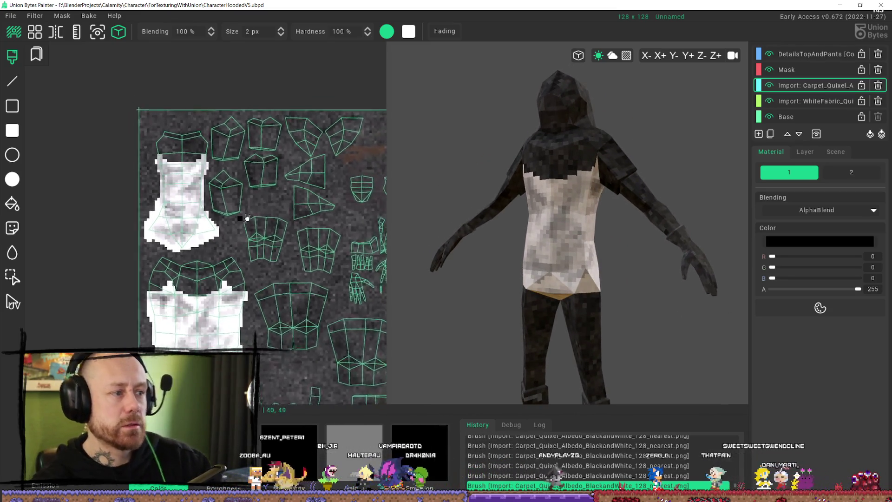
pyautogui.moveTo(226, 258)
pyautogui.mouseDown(button='right')
pyautogui.moveTo(199, 169)
pyautogui.moveTo(225, 215)
pyautogui.moveTo(213, 234)
pyautogui.mouseUp(button='right')
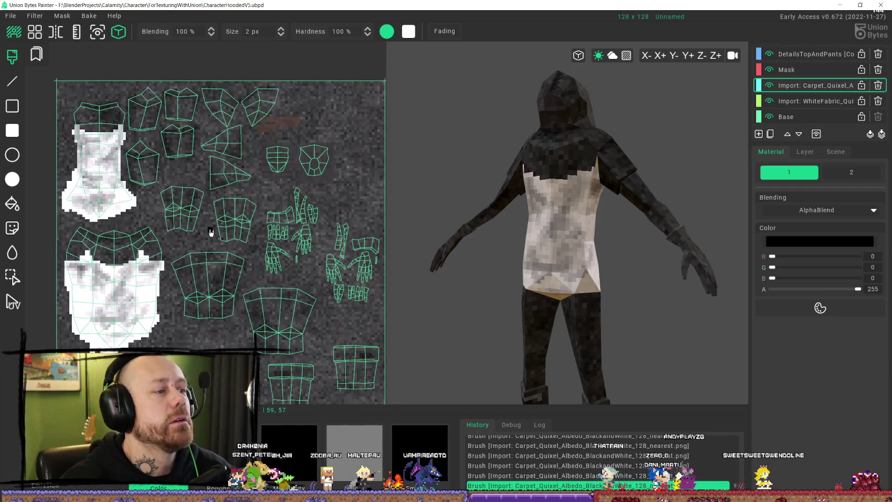
pyautogui.moveTo(297, 178)
pyautogui.mouseDown(button='right')
pyautogui.moveTo(285, 186)
pyautogui.moveTo(214, 135)
pyautogui.mouseUp(button='right')
pyautogui.moveTo(535, 186)
pyautogui.mouseDown(button='right')
pyautogui.moveTo(633, 191)
pyautogui.moveTo(593, 187)
pyautogui.moveTo(655, 158)
pyautogui.moveTo(678, 177)
pyautogui.mouseUp(button='right')
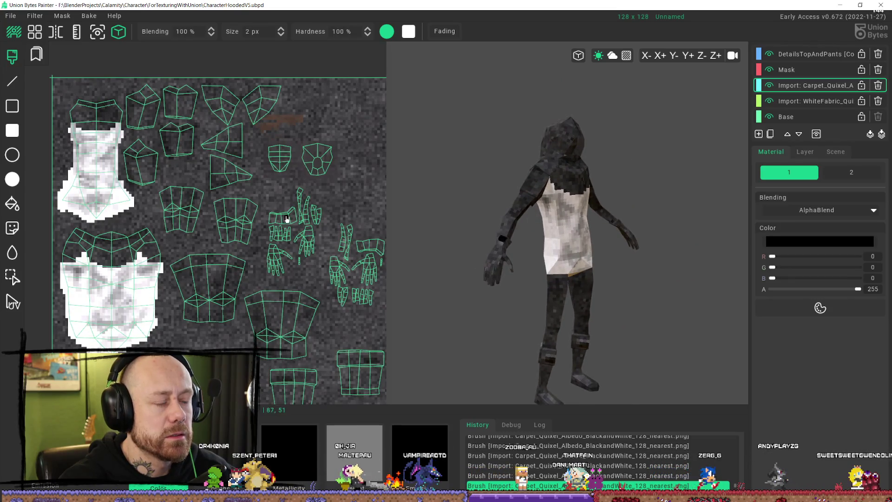
pyautogui.moveTo(308, 317); pyautogui.dragTo(287, 295, button='right')
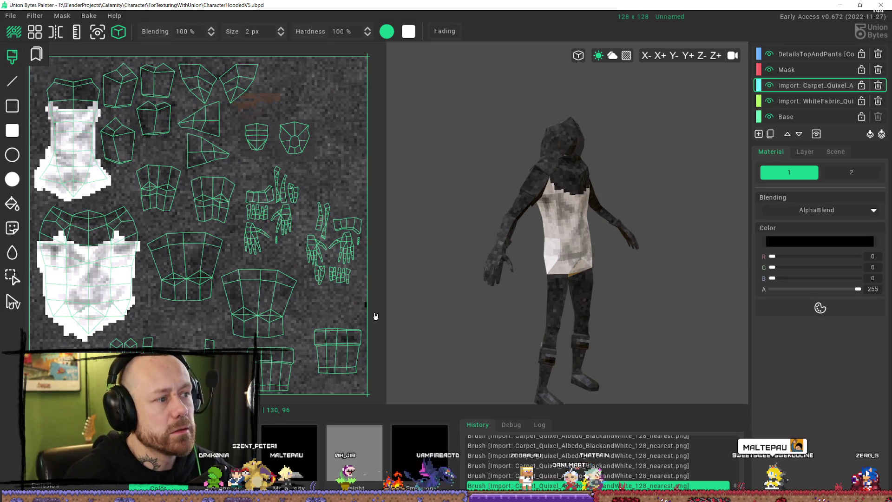
# Step: Fill the glove, leg and boot islands and dark strips with white filled rectangles
pyautogui.click(12, 131)
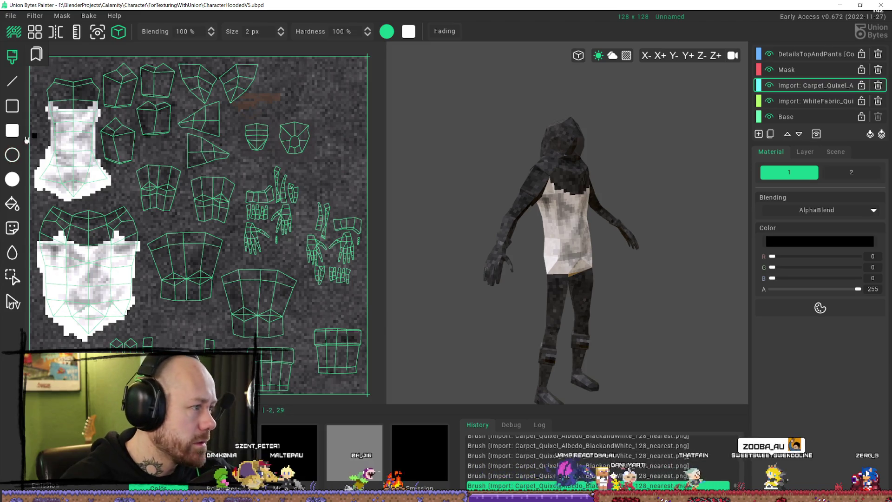
pyautogui.moveTo(363, 156)
pyautogui.mouseDown()
pyautogui.moveTo(254, 391)
pyautogui.moveTo(189, 398)
pyautogui.moveTo(239, 397)
pyautogui.moveTo(308, 319)
pyautogui.moveTo(239, 328)
pyautogui.moveTo(242, 344)
pyautogui.mouseUp()
pyautogui.moveTo(226, 261); pyautogui.dragTo(366, 393)
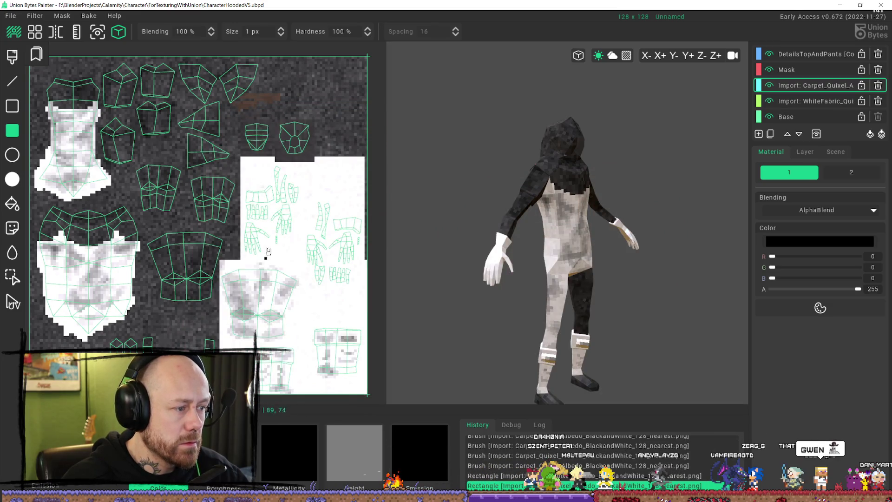
pyautogui.moveTo(245, 238)
pyautogui.mouseDown()
pyautogui.moveTo(170, 321)
pyautogui.moveTo(147, 324)
pyautogui.mouseUp()
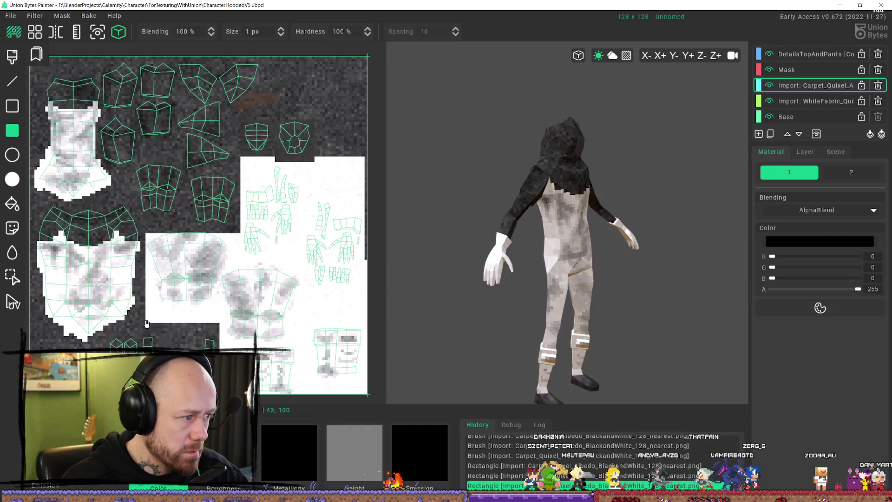
pyautogui.moveTo(234, 322)
pyautogui.mouseDown()
pyautogui.moveTo(160, 353)
pyautogui.moveTo(124, 402)
pyautogui.moveTo(111, 399)
pyautogui.mouseUp()
pyautogui.moveTo(164, 342); pyautogui.dragTo(27, 370)
pyautogui.moveTo(171, 312); pyautogui.dragTo(127, 268)
pyautogui.moveTo(160, 229); pyautogui.dragTo(226, 278)
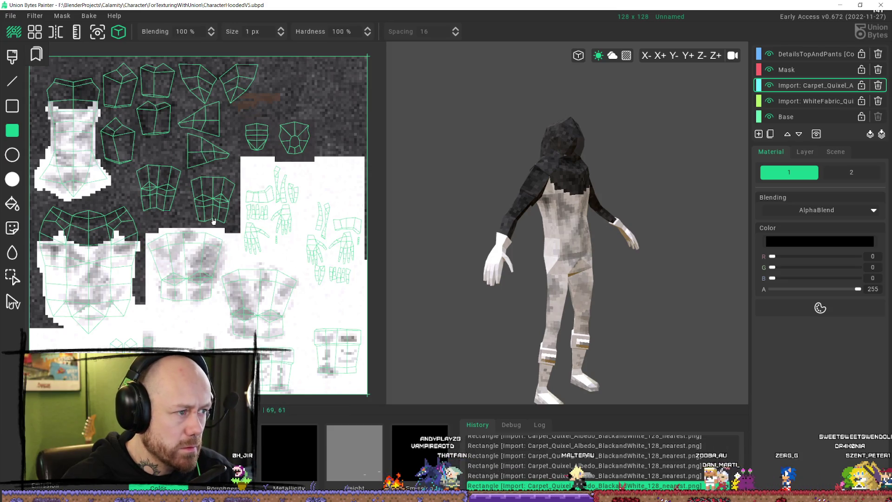
pyautogui.moveTo(213, 221); pyautogui.dragTo(278, 252, button='middle')
pyautogui.moveTo(524, 231); pyautogui.dragTo(610, 225, button='middle')
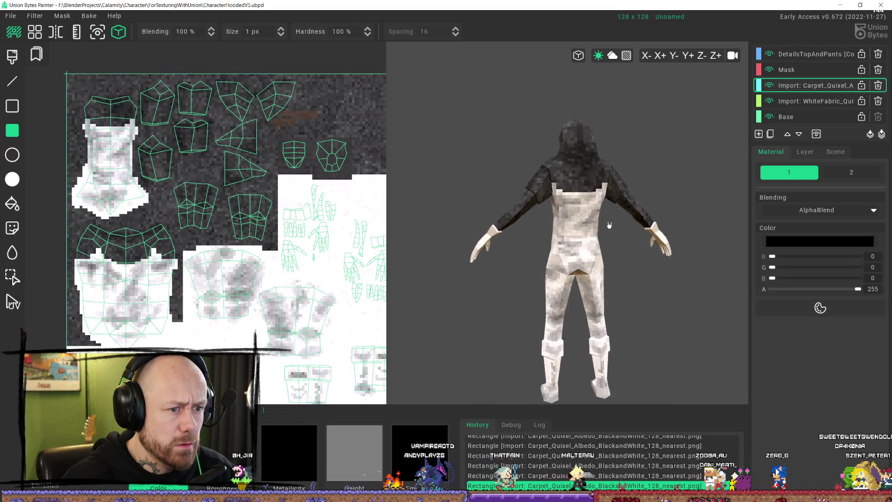
pyautogui.scroll(2, 235, 200)
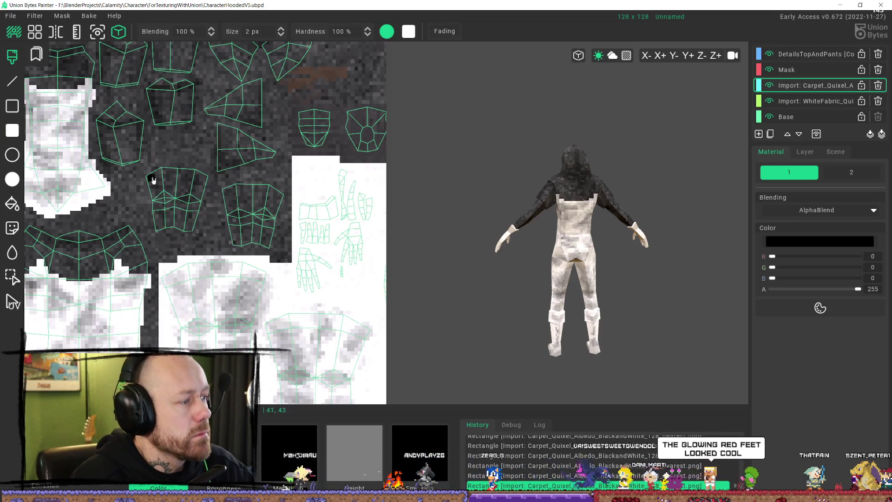
# Step: Paint the remaining dark UV islands white
pyautogui.moveTo(170, 173)
pyautogui.mouseDown()
pyautogui.moveTo(183, 158)
pyautogui.moveTo(204, 177)
pyautogui.moveTo(193, 235)
pyautogui.moveTo(165, 199)
pyautogui.moveTo(135, 209)
pyautogui.mouseUp()
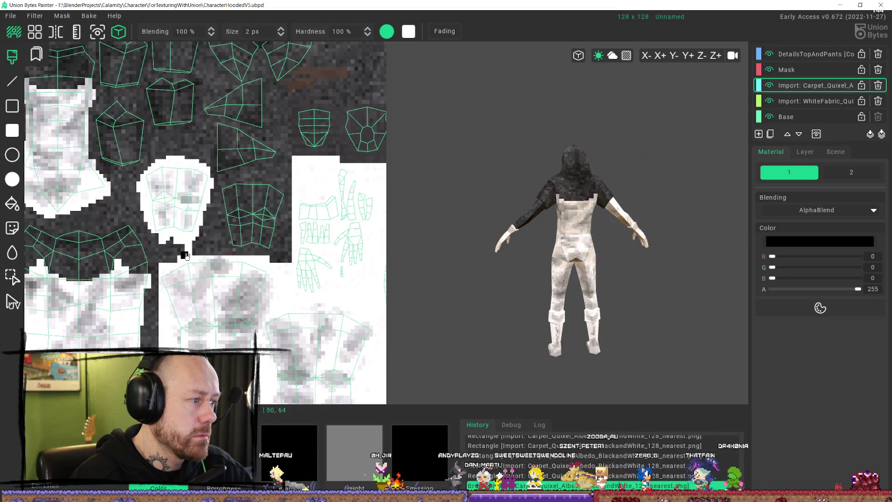
pyautogui.moveTo(201, 221)
pyautogui.mouseDown()
pyautogui.moveTo(243, 177)
pyautogui.moveTo(264, 181)
pyautogui.moveTo(277, 170)
pyautogui.moveTo(244, 207)
pyautogui.moveTo(253, 219)
pyautogui.moveTo(300, 207)
pyautogui.moveTo(256, 255)
pyautogui.moveTo(306, 263)
pyautogui.mouseUp()
pyautogui.moveTo(215, 245); pyautogui.dragTo(214, 231)
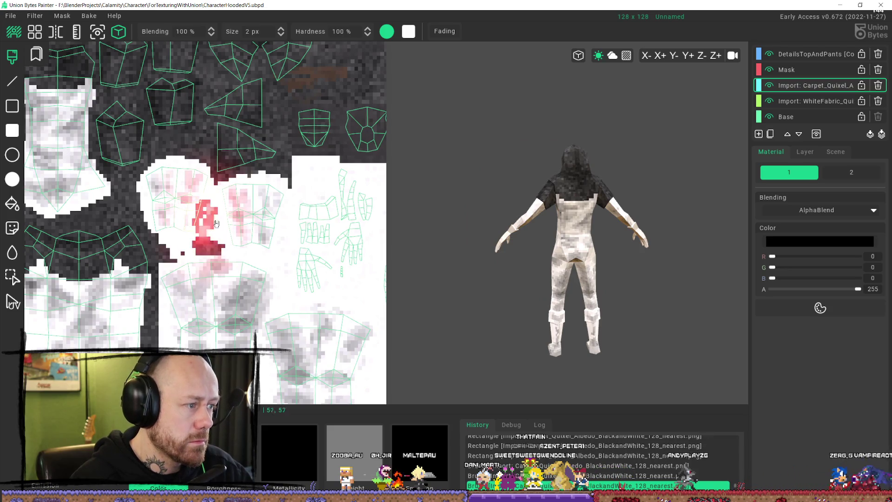
pyautogui.moveTo(199, 263); pyautogui.dragTo(211, 258)
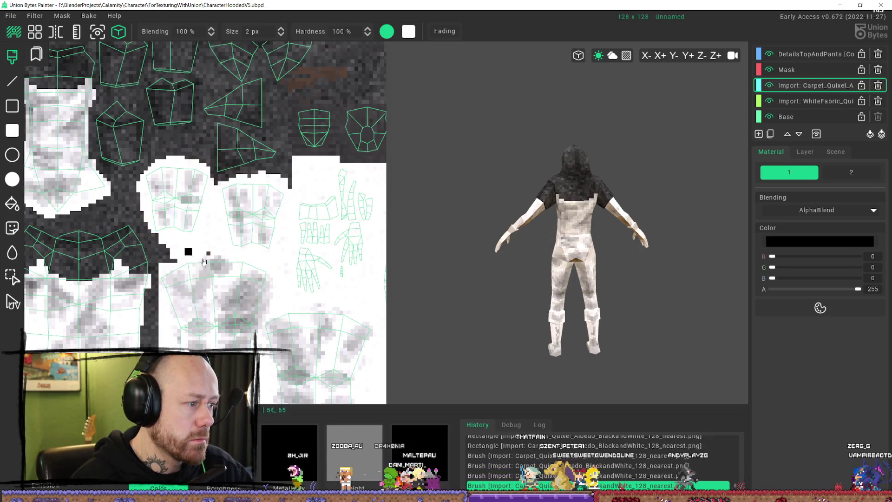
pyautogui.moveTo(158, 189)
pyautogui.mouseDown()
pyautogui.moveTo(152, 200)
pyautogui.moveTo(135, 195)
pyautogui.moveTo(130, 208)
pyautogui.mouseUp()
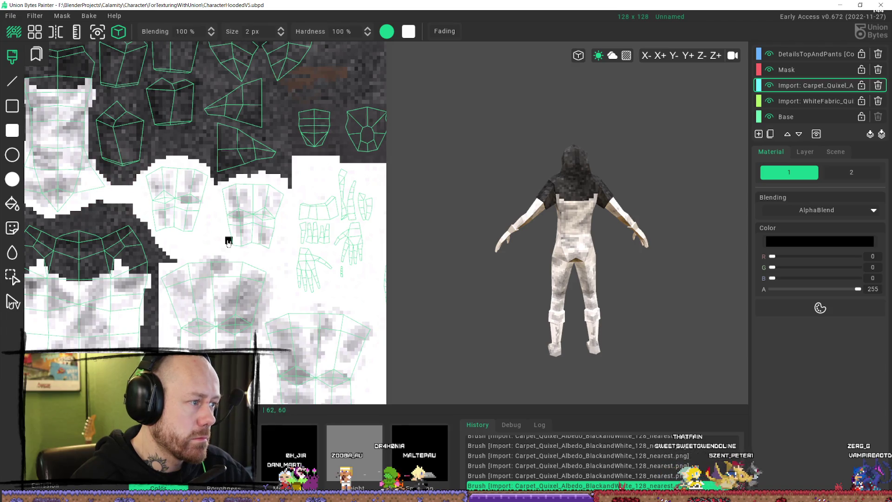
pyautogui.scroll(3, 609, 183)
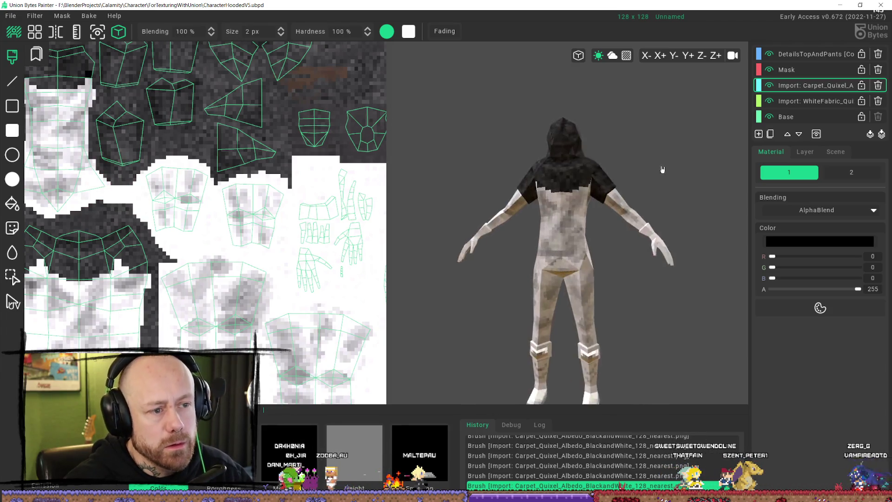
# Step: Touch up the back with dark texels, then orbit to a straight back view for the test pixel
pyautogui.moveTo(666, 176)
pyautogui.mouseDown(button='right')
pyautogui.moveTo(607, 189)
pyautogui.moveTo(555, 177)
pyautogui.moveTo(567, 173)
pyautogui.moveTo(563, 104)
pyautogui.moveTo(673, 168)
pyautogui.moveTo(668, 160)
pyautogui.mouseUp(button='right')
pyautogui.click(534, 214)
pyautogui.moveTo(534, 214)
pyautogui.mouseDown(button='right')
pyautogui.moveTo(562, 199)
pyautogui.moveTo(563, 239)
pyautogui.moveTo(567, 220)
pyautogui.mouseUp(button='right')
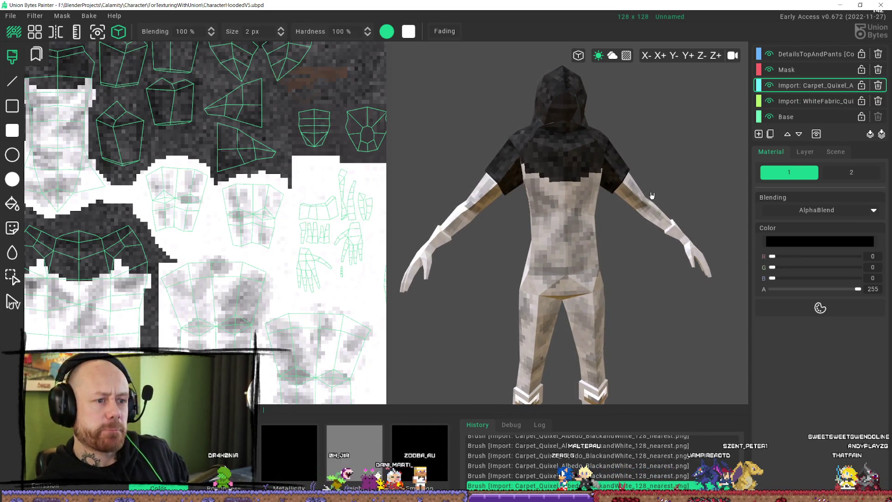
pyautogui.scroll(-4, 311, 263)
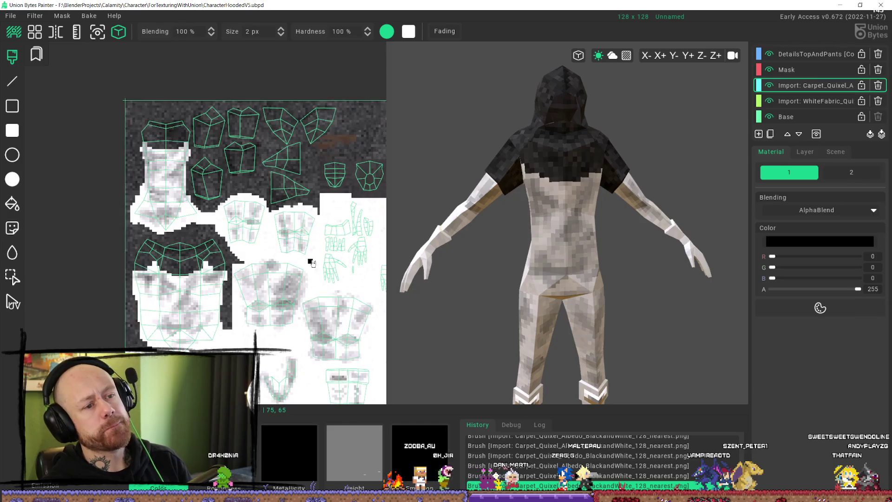
pyautogui.scroll(-2, 469, 231)
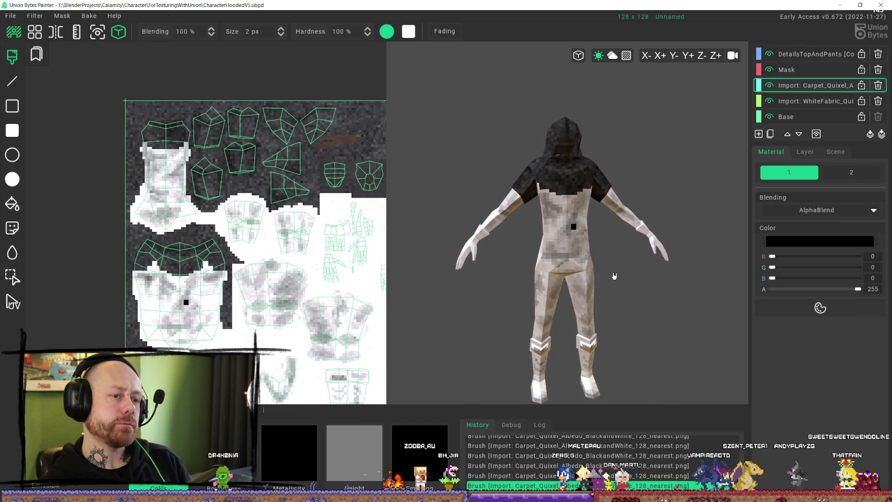
pyautogui.moveTo(612, 249); pyautogui.dragTo(596, 235, button='middle')
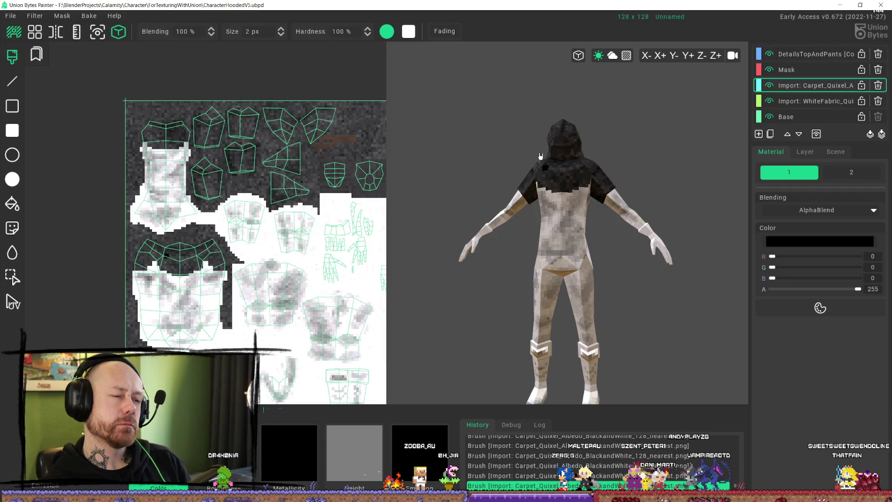
pyautogui.moveTo(570, 238)
pyautogui.mouseDown(button='middle')
pyautogui.moveTo(593, 225)
pyautogui.moveTo(671, 229)
pyautogui.moveTo(691, 218)
pyautogui.mouseUp(button='middle')
pyautogui.moveTo(621, 212); pyautogui.dragTo(571, 223, button='middle')
pyautogui.click(564, 206)
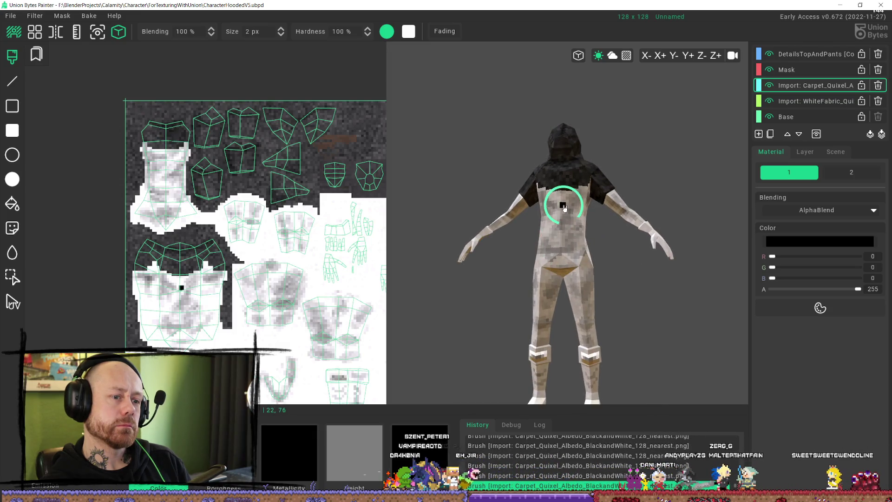
# Step: Dab black test marks on the left wrist, the back and the upper arm
pyautogui.scroll(-3, 311, 227)
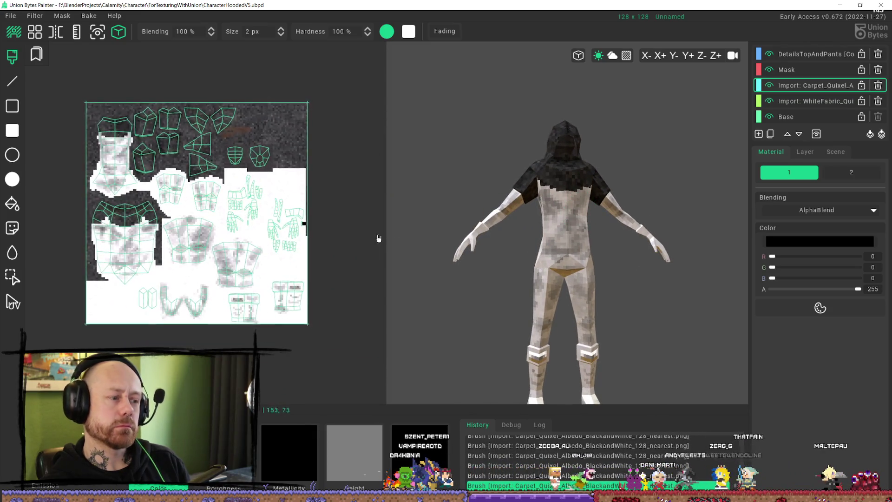
pyautogui.scroll(-2, 490, 250)
pyautogui.scroll(3, 605, 265)
pyautogui.moveTo(605, 265)
pyautogui.mouseDown(button='middle')
pyautogui.moveTo(524, 239)
pyautogui.moveTo(480, 265)
pyautogui.moveTo(525, 251)
pyautogui.moveTo(597, 255)
pyautogui.mouseUp(button='middle')
pyautogui.click(460, 247)
pyautogui.click(596, 257)
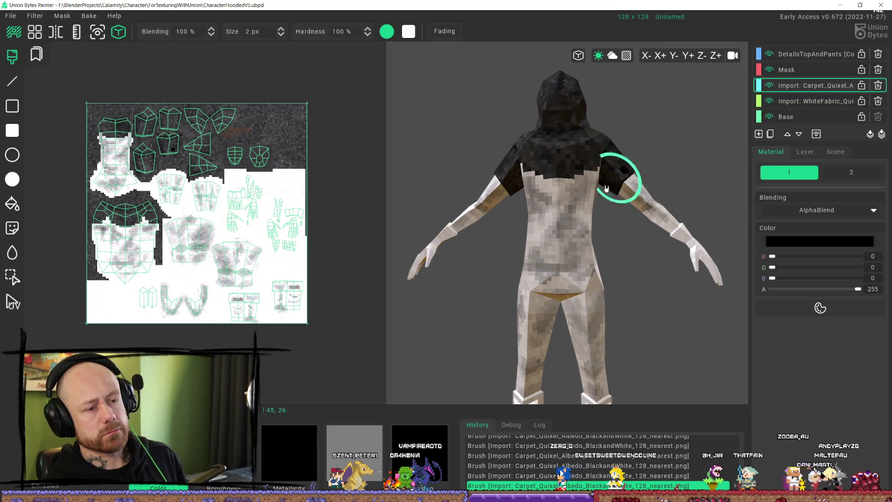
pyautogui.scroll(-3, 589, 195)
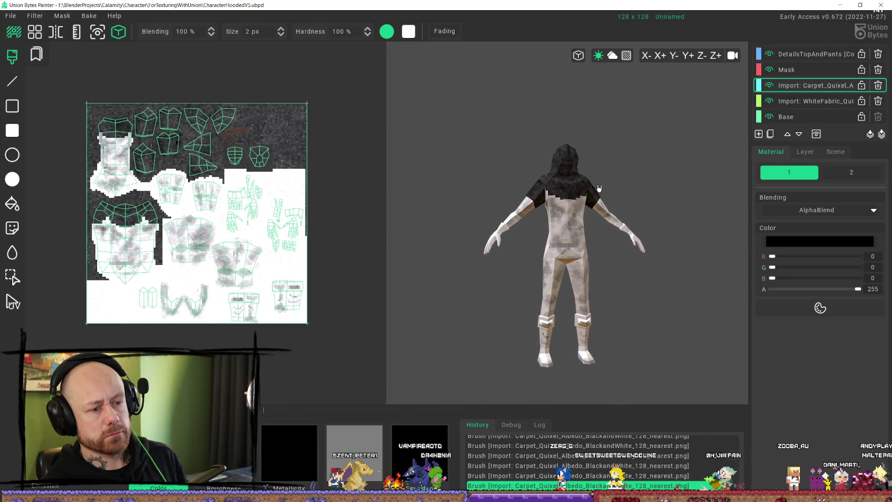
pyautogui.click(591, 195)
# Step: From a three-quarter back view, dab another black test dot on the back
pyautogui.scroll(3, 590, 192)
pyautogui.moveTo(590, 191)
pyautogui.mouseDown(button='middle')
pyautogui.moveTo(595, 183)
pyautogui.moveTo(629, 191)
pyautogui.mouseUp(button='middle')
pyautogui.click(578, 197)
pyautogui.scroll(-3, 581, 200)
# Step: Inspect the character from straight behind and undo the last black mark on the torso top
pyautogui.moveTo(617, 198)
pyautogui.mouseDown(button='middle')
pyautogui.moveTo(646, 194)
pyautogui.moveTo(598, 207)
pyautogui.moveTo(511, 179)
pyautogui.mouseUp(button='middle')
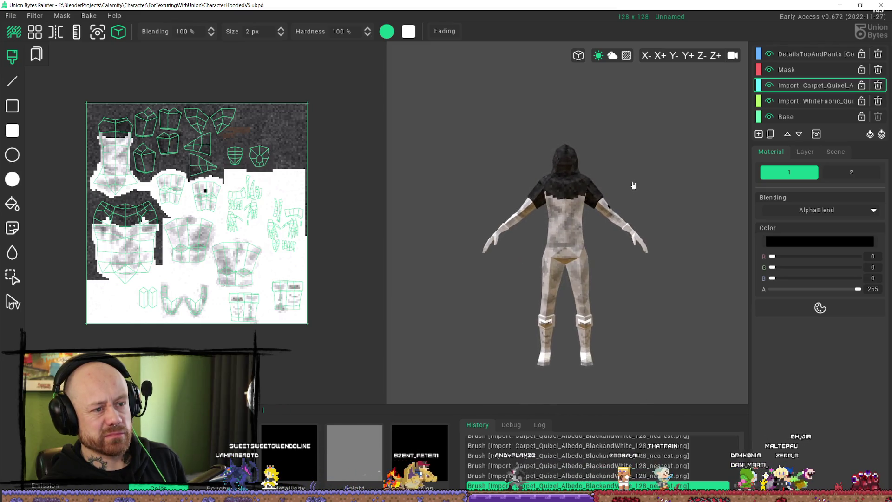
pyautogui.scroll(2, 588, 244)
pyautogui.scroll(2, 588, 243)
pyautogui.scroll(5, 187, 253)
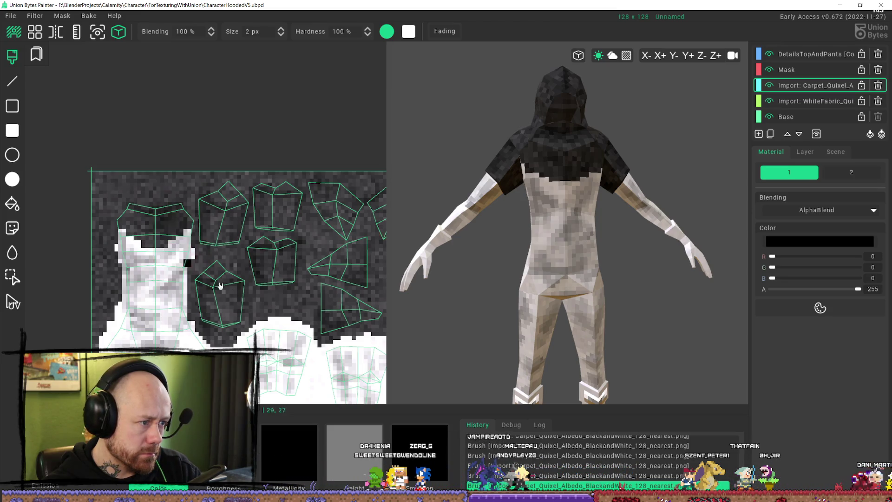
pyautogui.moveTo(662, 253); pyautogui.dragTo(634, 259, button='right')
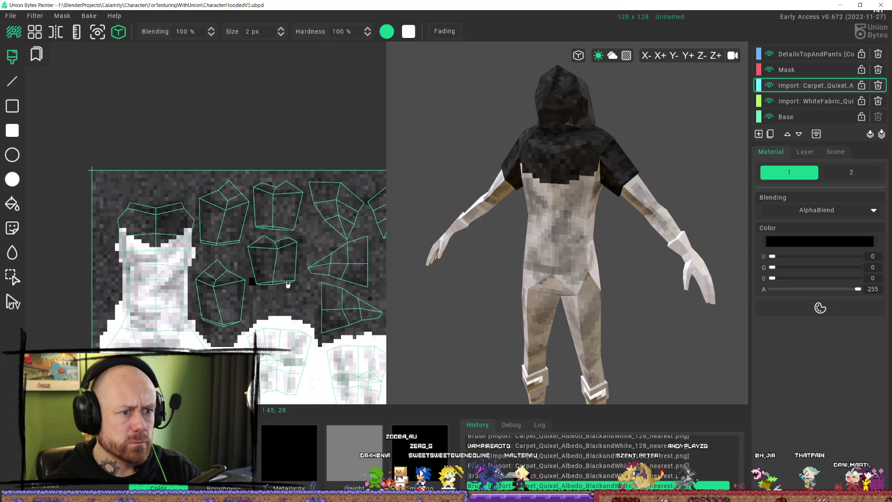
pyautogui.scroll(-5, 544, 238)
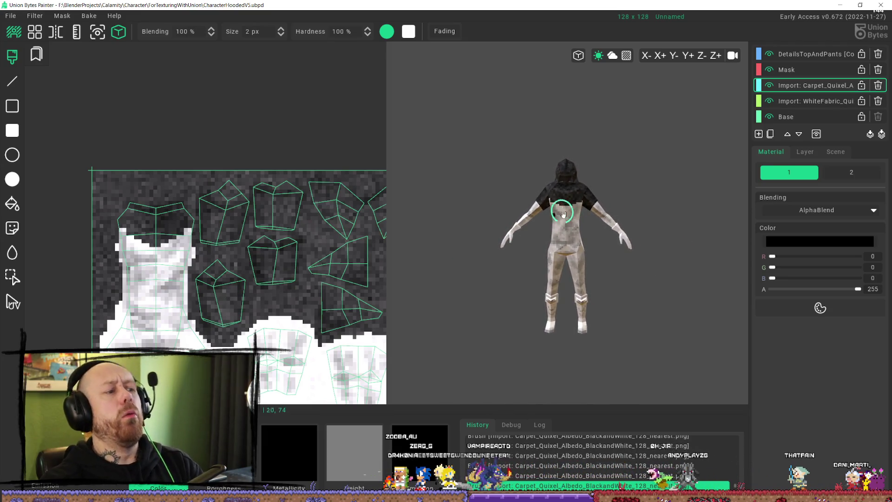
pyautogui.scroll(5, 564, 214)
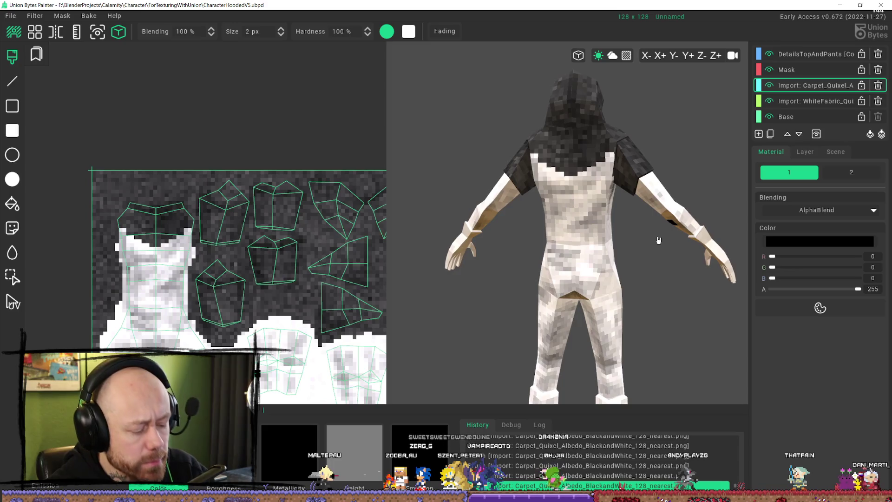
pyautogui.hotkey('ctrl', 'z')
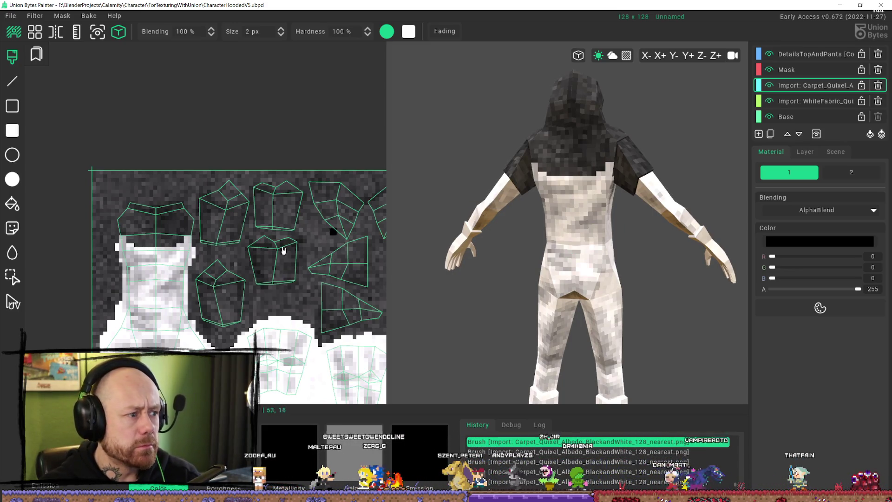
pyautogui.scroll(-3, 296, 247)
pyautogui.scroll(3, 229, 295)
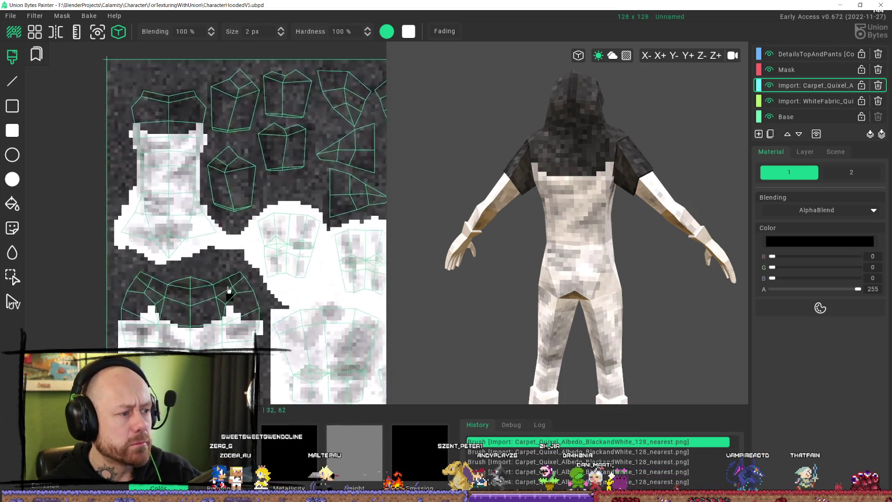
pyautogui.moveTo(229, 294); pyautogui.dragTo(196, 179, button='middle')
pyautogui.moveTo(564, 156); pyautogui.dragTo(500, 163, button='middle')
pyautogui.scroll(3, 475, 188)
pyautogui.click(548, 253)
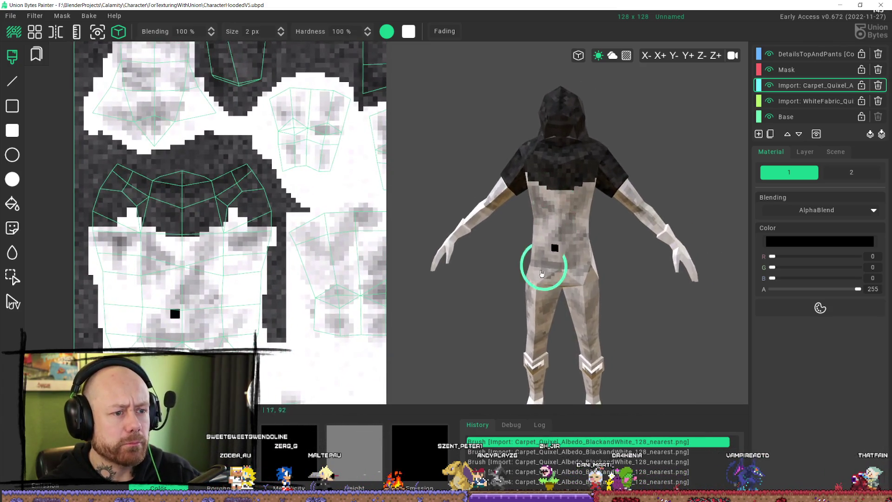
pyautogui.hotkey('ctrl', 'z')
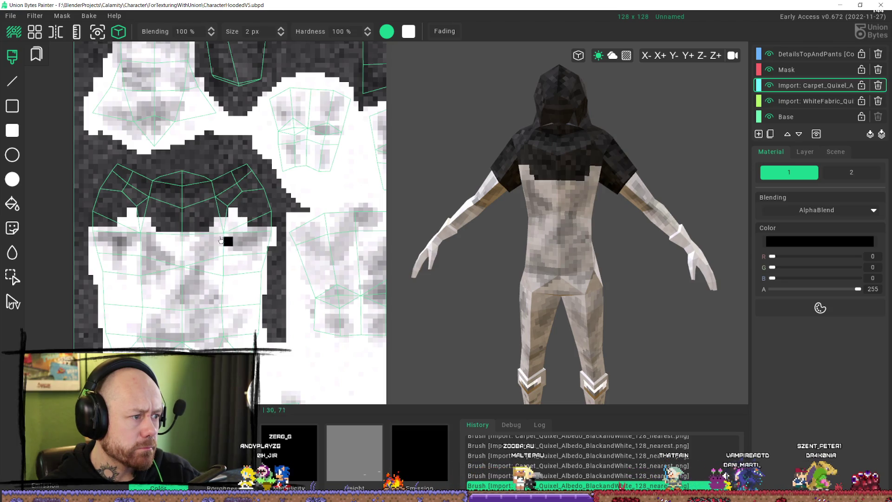
pyautogui.click(208, 234)
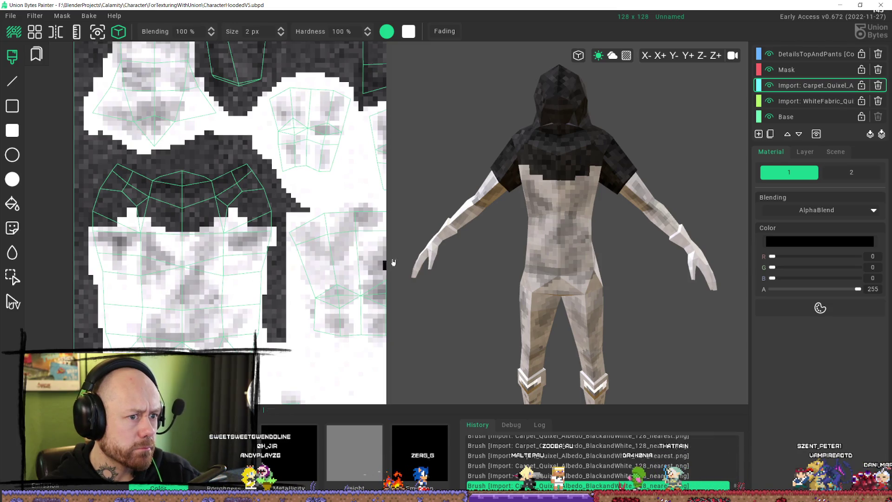
pyautogui.click(149, 227)
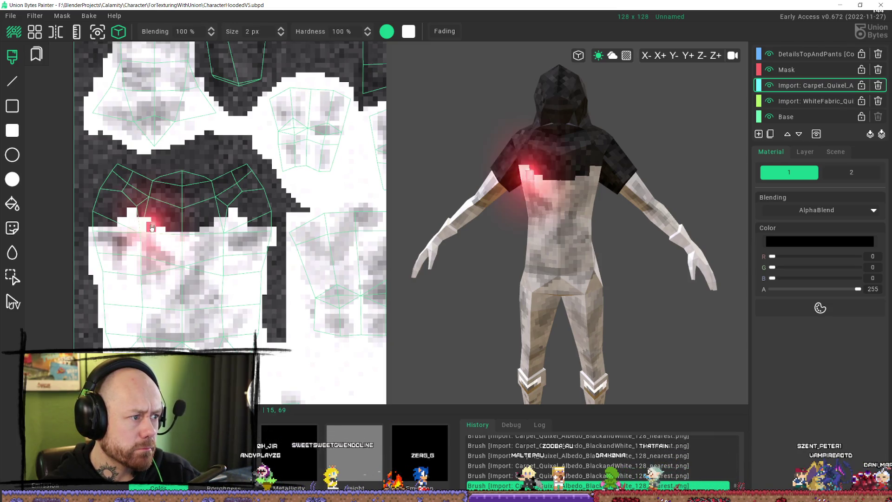
pyautogui.click(218, 229)
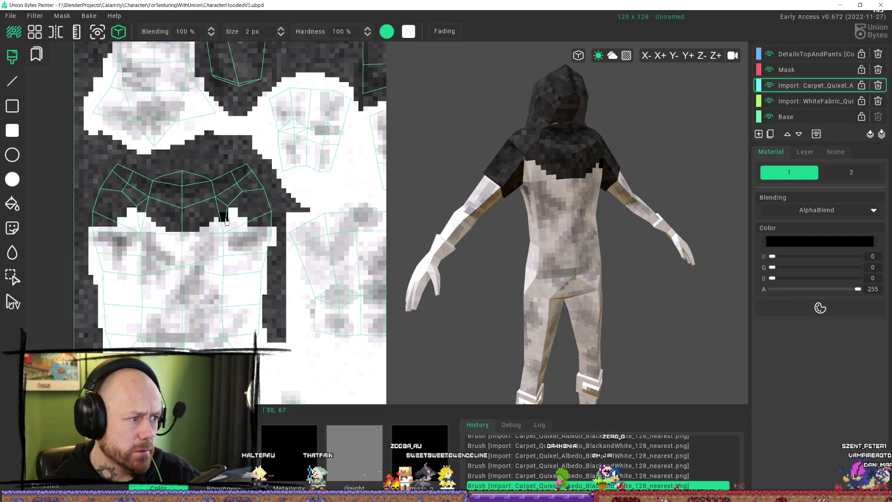
pyautogui.moveTo(570, 245)
pyautogui.mouseDown(button='middle')
pyautogui.moveTo(627, 235)
pyautogui.moveTo(601, 235)
pyautogui.moveTo(609, 225)
pyautogui.moveTo(609, 234)
pyautogui.mouseUp(button='middle')
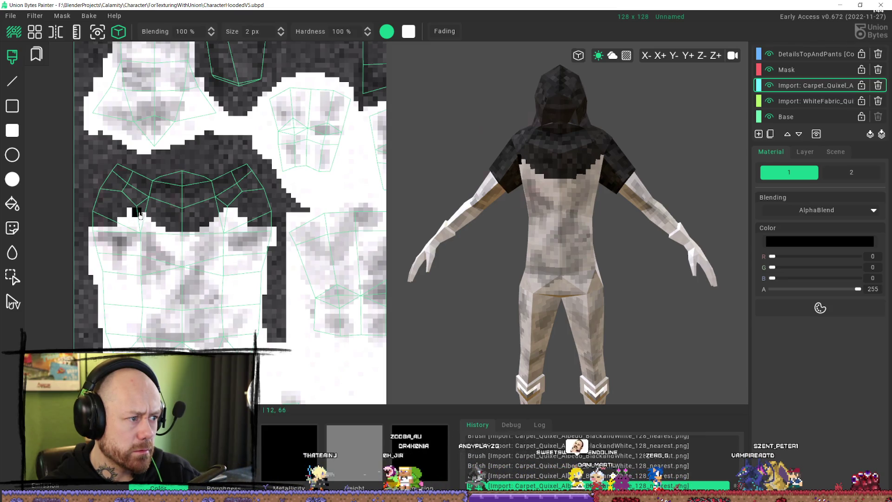
pyautogui.scroll(-5, 612, 254)
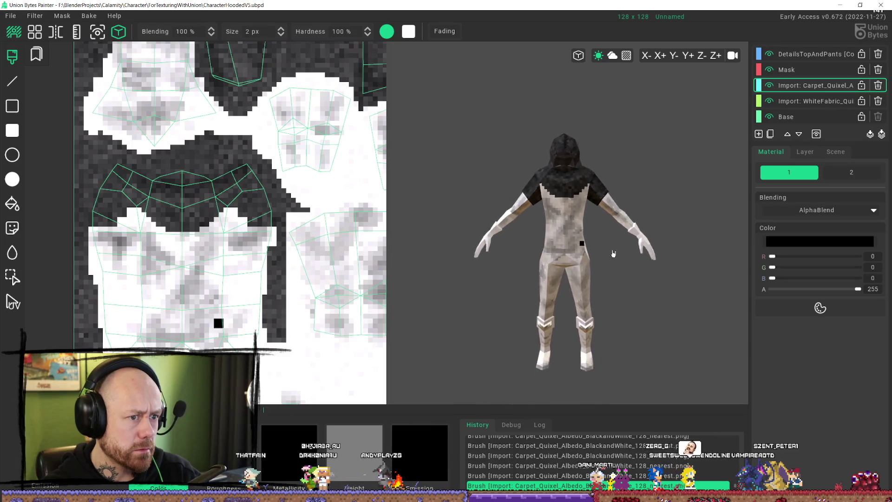
pyautogui.moveTo(620, 277)
pyautogui.mouseDown(button='middle')
pyautogui.moveTo(580, 260)
pyautogui.moveTo(617, 233)
pyautogui.moveTo(599, 248)
pyautogui.moveTo(581, 246)
pyautogui.moveTo(625, 240)
pyautogui.mouseUp(button='middle')
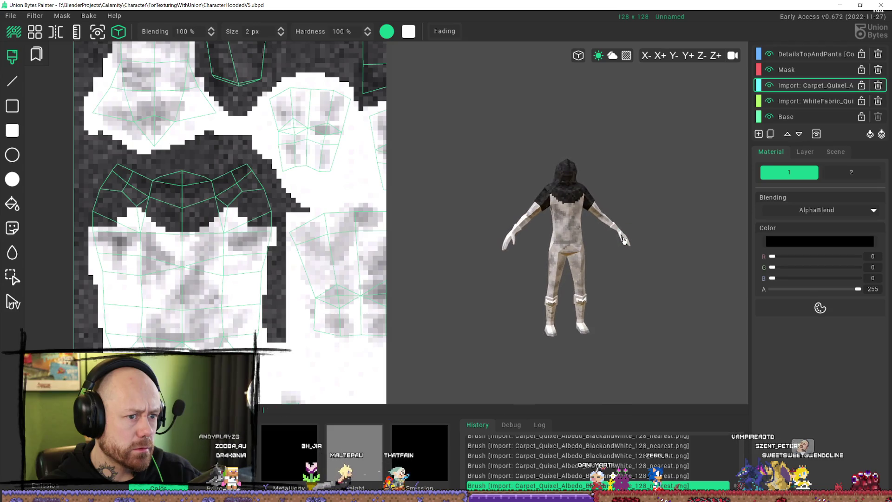
pyautogui.hotkey('ctrl', 'z')
pyautogui.hotkey('ctrl', 'z')
pyautogui.hotkey('ctrl', 'z')
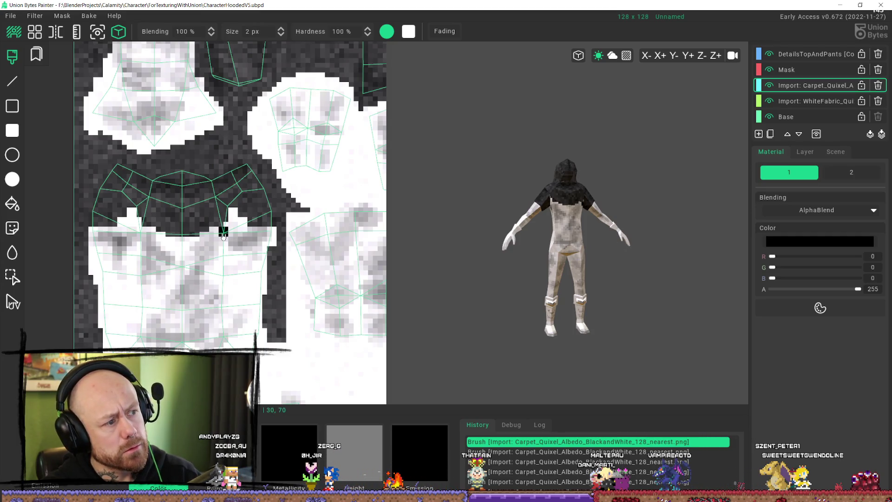
pyautogui.scroll(-3, 239, 186)
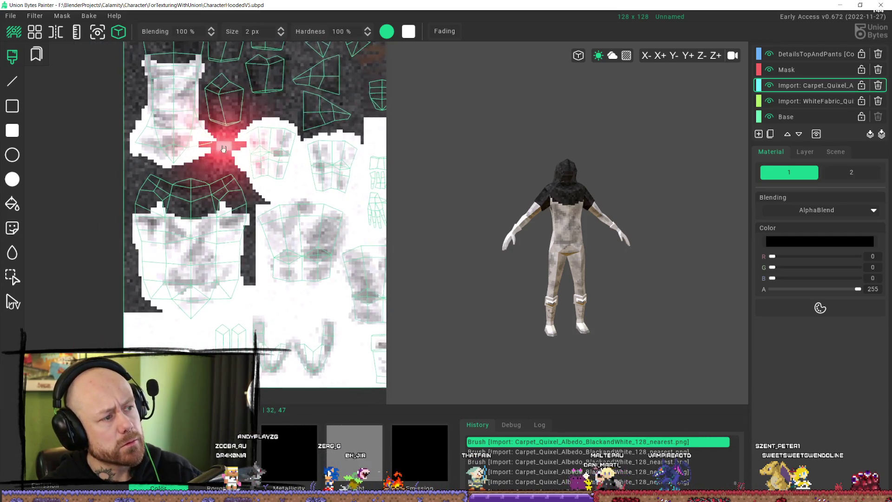
pyautogui.hotkey('ctrl', 'y')
pyautogui.hotkey('ctrl', 'y')
pyautogui.hotkey('ctrl', 'y')
pyautogui.scroll(5, 535, 228)
pyautogui.moveTo(535, 228)
pyautogui.mouseDown(button='middle')
pyautogui.moveTo(560, 231)
pyautogui.moveTo(547, 214)
pyautogui.moveTo(424, 195)
pyautogui.moveTo(418, 243)
pyautogui.moveTo(586, 223)
pyautogui.moveTo(679, 251)
pyautogui.moveTo(707, 233)
pyautogui.moveTo(612, 211)
pyautogui.mouseUp(button='middle')
pyautogui.scroll(-3, 627, 195)
pyautogui.scroll(5, 642, 178)
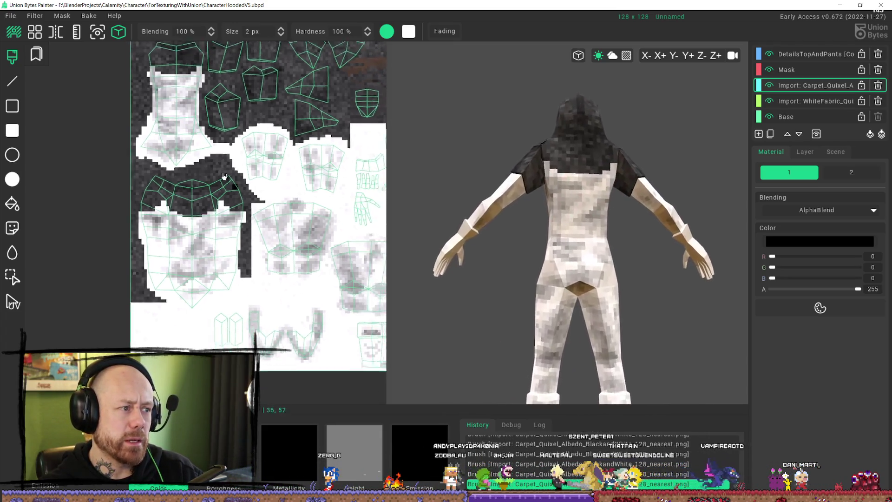
pyautogui.moveTo(553, 202)
pyautogui.mouseDown(button='middle')
pyautogui.moveTo(576, 235)
pyautogui.moveTo(488, 260)
pyautogui.moveTo(522, 272)
pyautogui.moveTo(584, 249)
pyautogui.mouseUp(button='middle')
pyautogui.scroll(6, 150, 334)
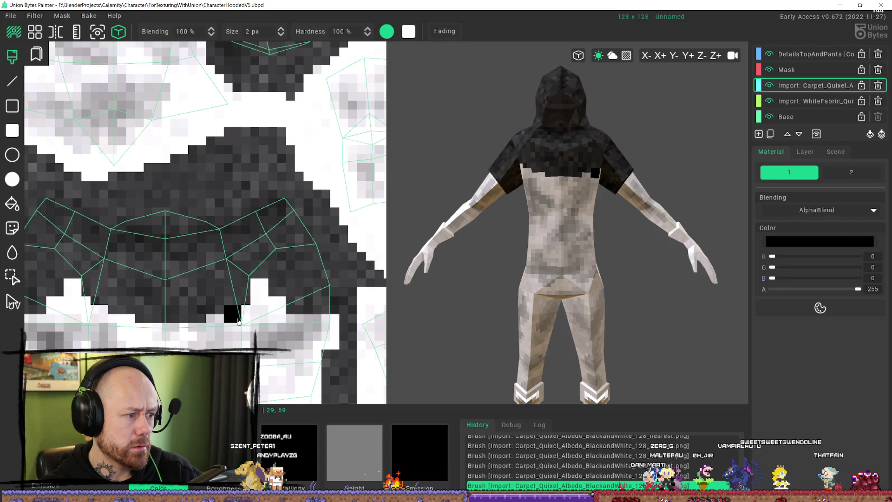
pyautogui.scroll(-5, 695, 203)
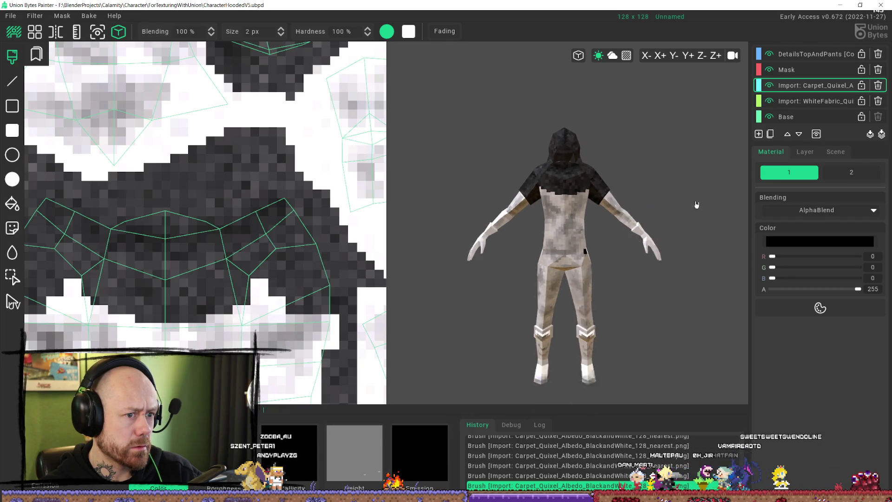
pyautogui.scroll(5, 577, 223)
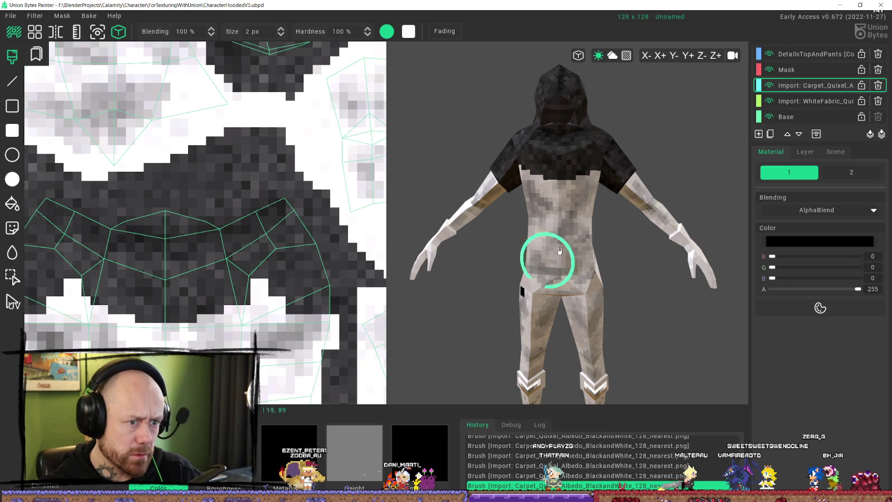
pyautogui.scroll(-5, 581, 247)
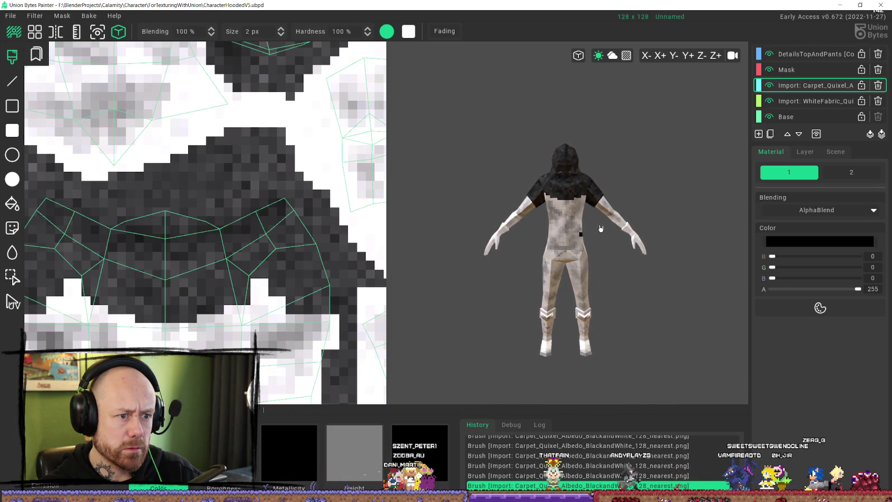
pyautogui.scroll(5, 592, 216)
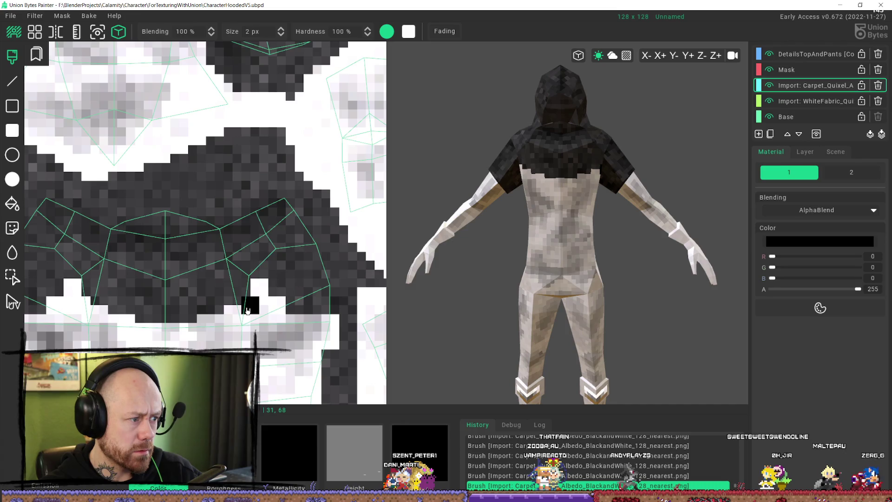
pyautogui.moveTo(627, 249)
pyautogui.mouseDown(button='right')
pyautogui.moveTo(618, 253)
pyautogui.moveTo(628, 229)
pyautogui.moveTo(618, 247)
pyautogui.moveTo(587, 221)
pyautogui.moveTo(612, 245)
pyautogui.mouseUp(button='right')
pyautogui.scroll(-3, 619, 234)
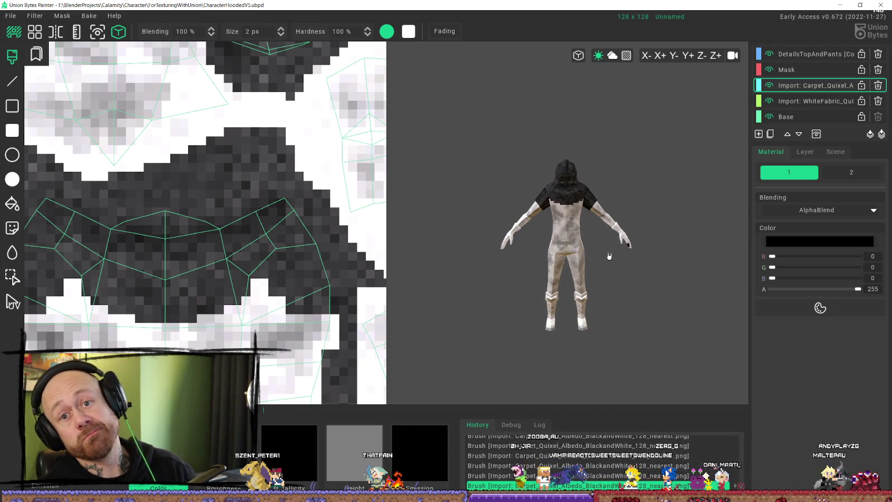